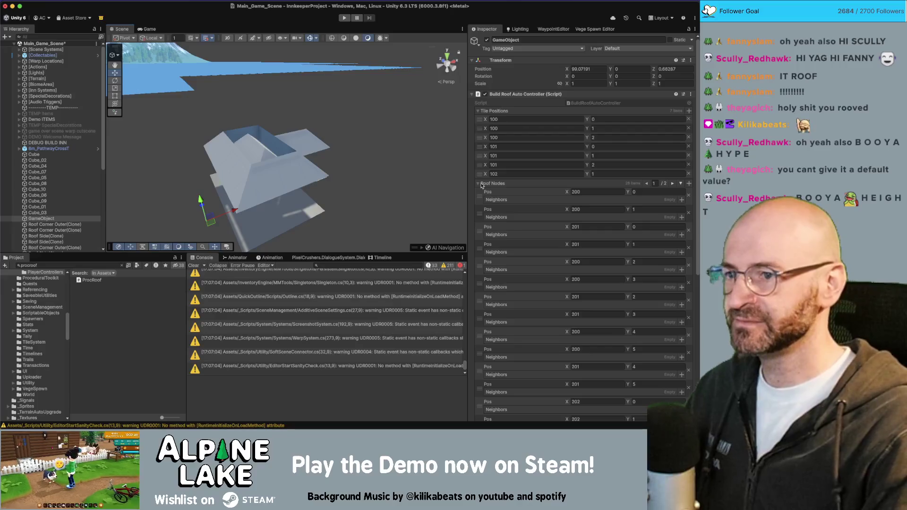
# - Clear the roof pieces, rebuild the test roof, then bring up BuildRoofAutoController.cs in Rider
pyautogui.scroll(-5, 509, 281)
pyautogui.click(573, 401)
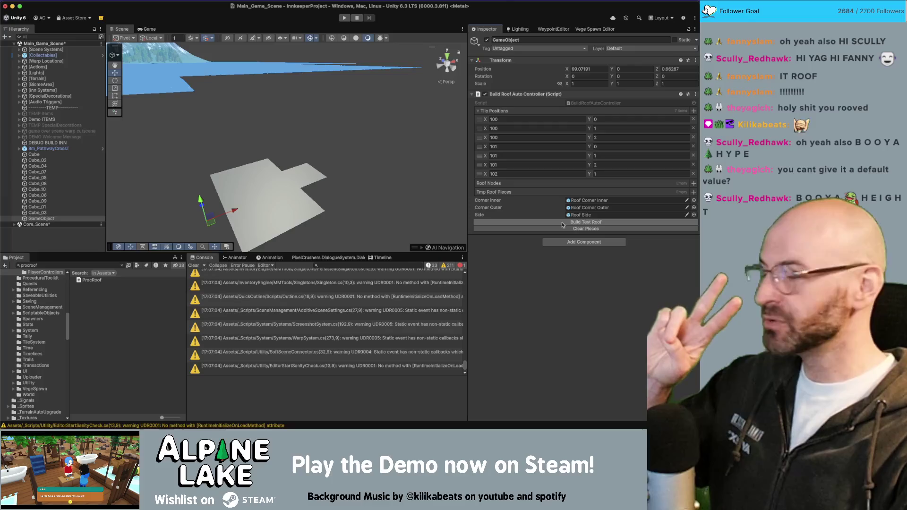
pyautogui.click(561, 222)
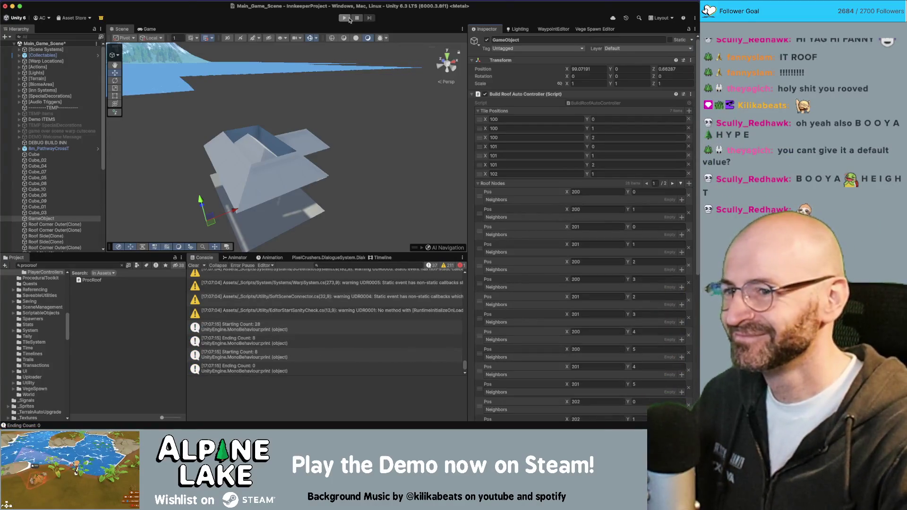
pyautogui.press('super+Tab')
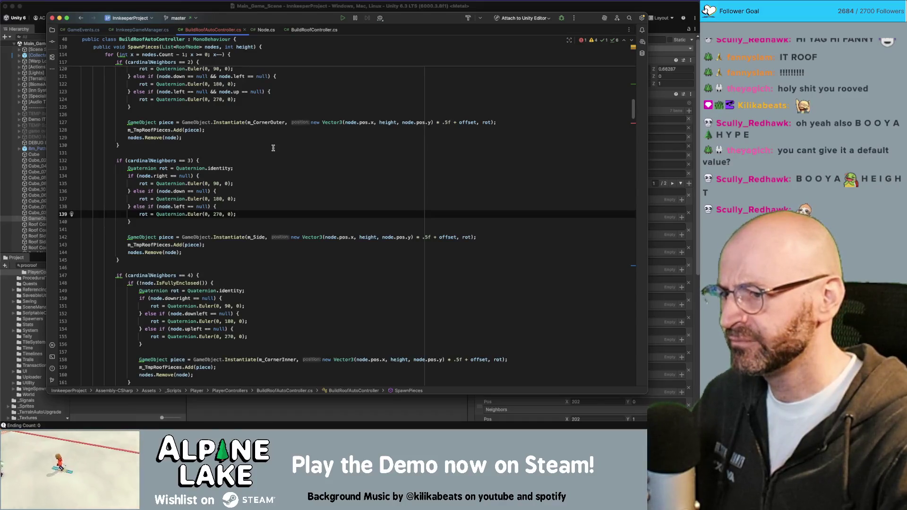
# - From the line 169 call, jump to SpawnPieces and retype its height parameter from int to float
pyautogui.scroll(-5, 261, 228)
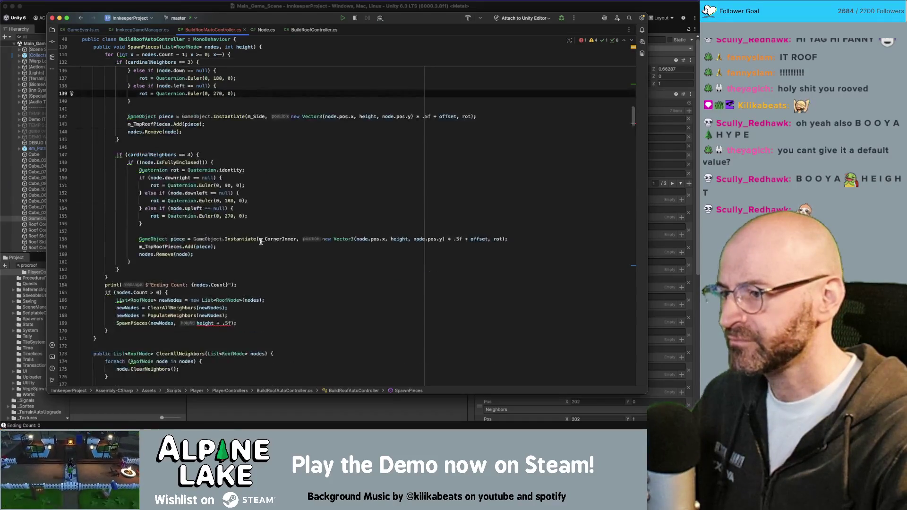
pyautogui.click(223, 323)
pyautogui.doubleClick(207, 323)
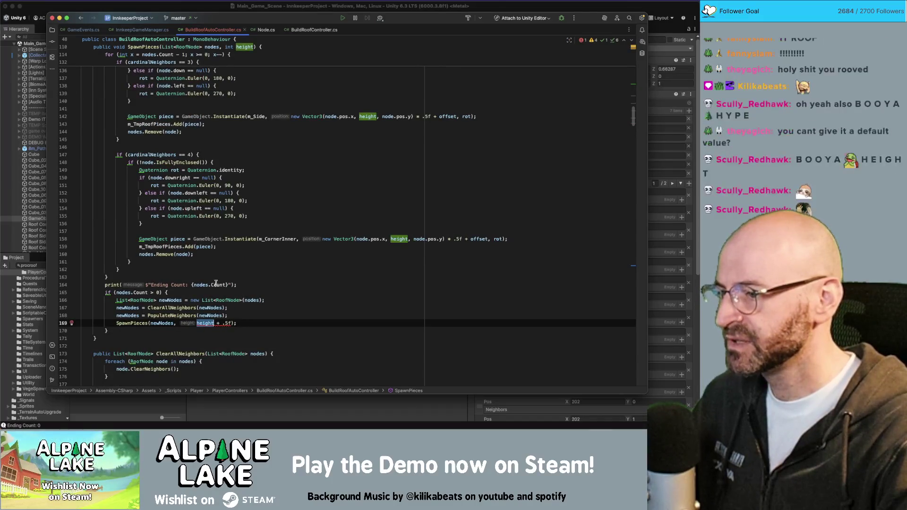
pyautogui.keyDown('super'); pyautogui.click(191, 323); pyautogui.keyUp('super')
pyautogui.doubleClick(230, 118)
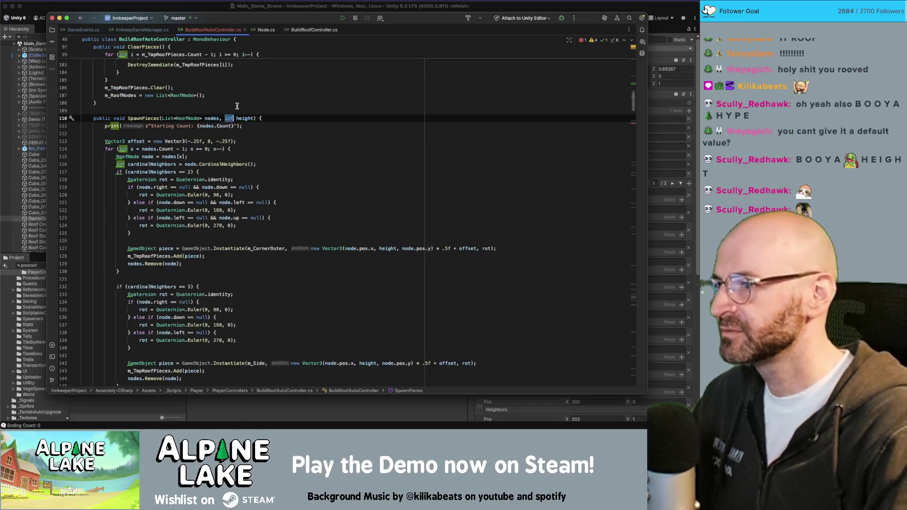
pyautogui.write('floa')
pyautogui.press('super+Tab')
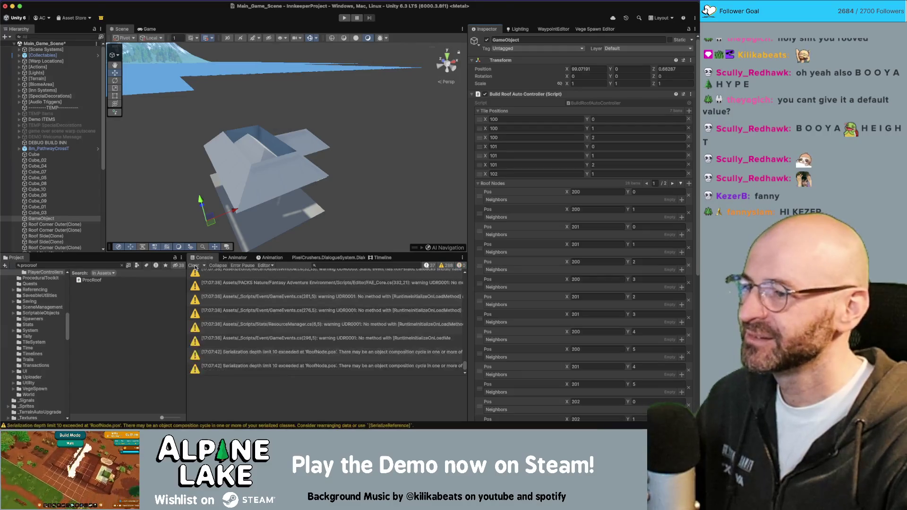
# - Clear the console and old roof pieces, then rebuild the test roof over the floor outline
pyautogui.click(194, 266)
pyautogui.scroll(-10, 580, 330)
pyautogui.click(580, 399)
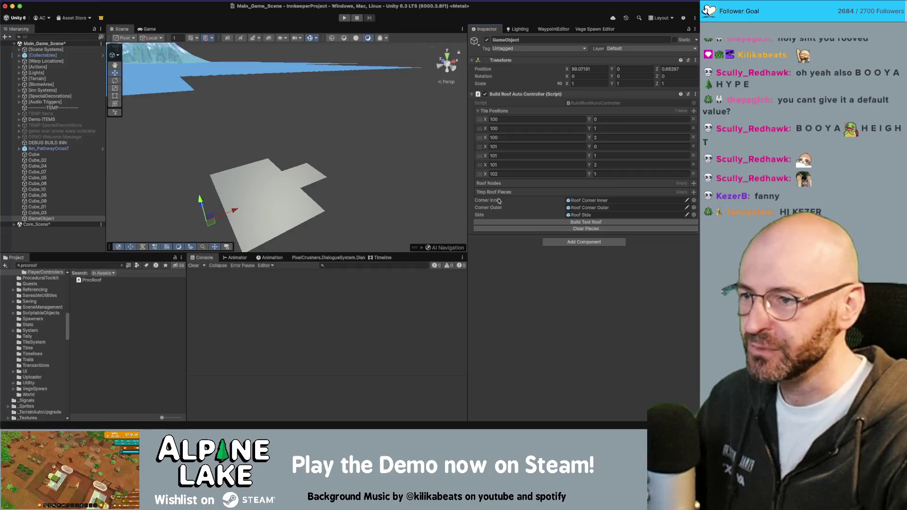
pyautogui.moveTo(326, 184)
pyautogui.keyDown('alt'); pyautogui.mouseDown()
pyautogui.moveTo(341, 173)
pyautogui.moveTo(443, 200)
pyautogui.mouseUp(); pyautogui.keyUp('alt')
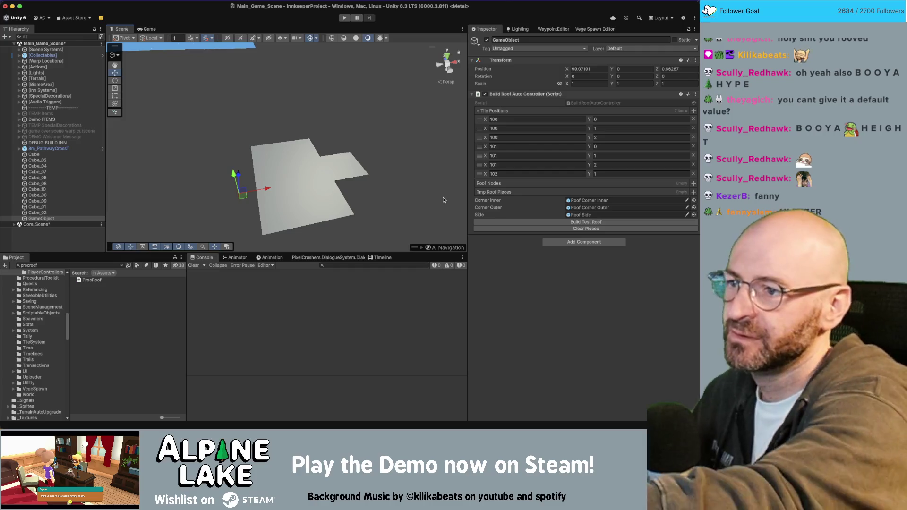
pyautogui.click(586, 222)
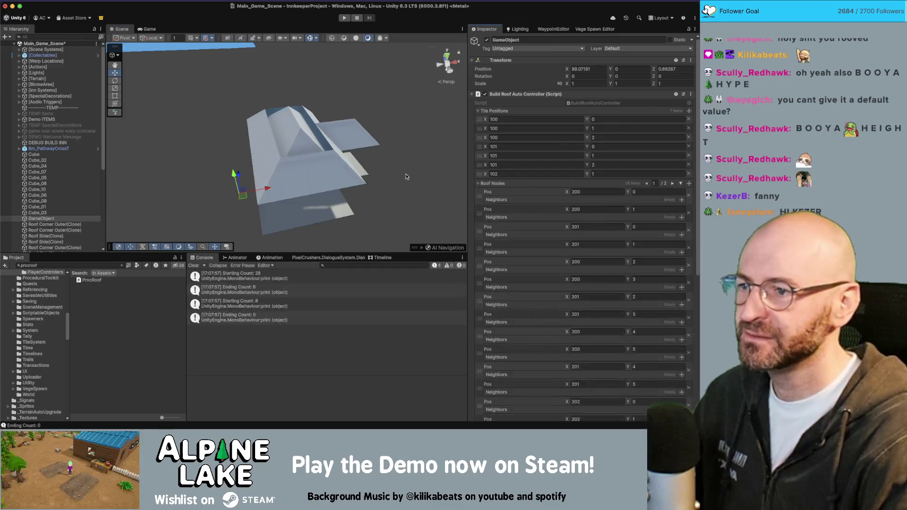
# - Orbit closer and select a roof side panel to inspect its slope
pyautogui.keyDown('alt'); pyautogui.moveTo(341, 166); pyautogui.dragTo(340, 111); pyautogui.keyUp('alt')
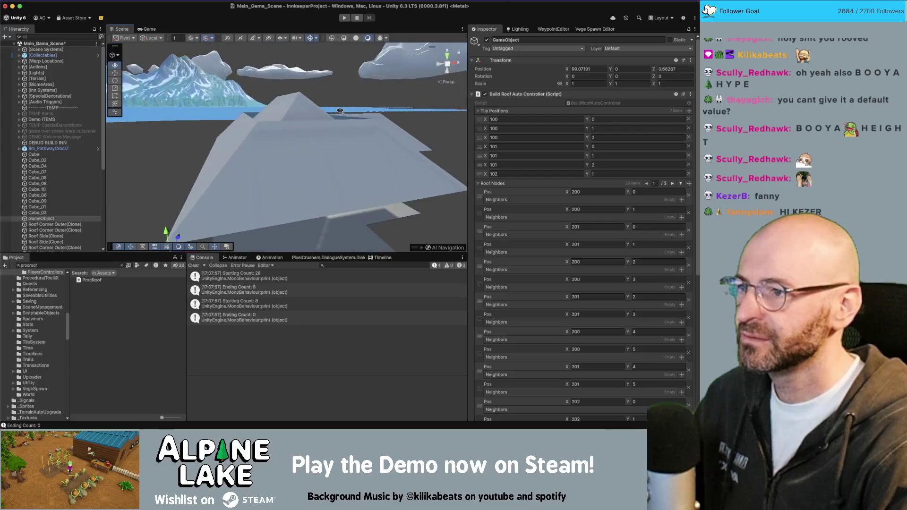
pyautogui.click(304, 134)
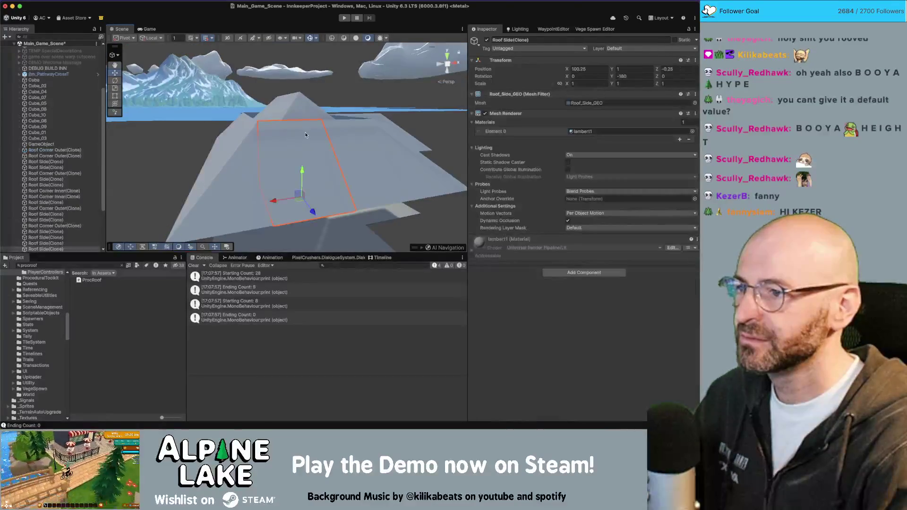
pyautogui.moveTo(313, 134)
pyautogui.keyDown('alt'); pyautogui.mouseDown()
pyautogui.moveTo(230, 185)
pyautogui.moveTo(292, 138)
pyautogui.moveTo(331, 123)
pyautogui.mouseUp(); pyautogui.keyUp('alt')
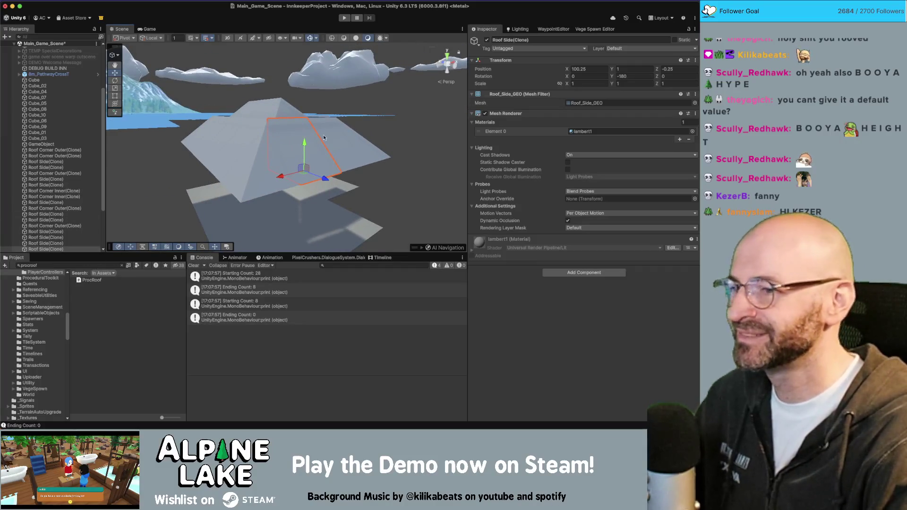
# - Glance at SpawnPieces in Rider, then return to the Unity scene with the built roof
pyautogui.press('super+Tab')
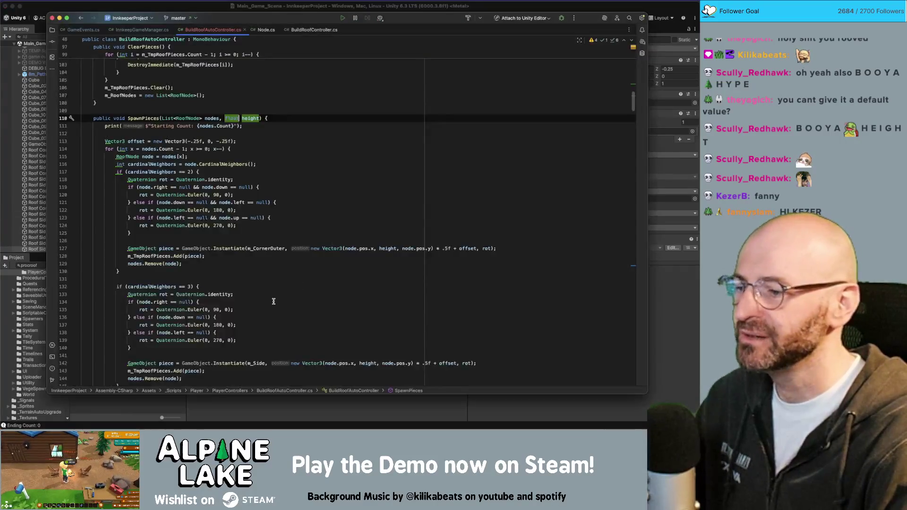
pyautogui.press('super+Tab')
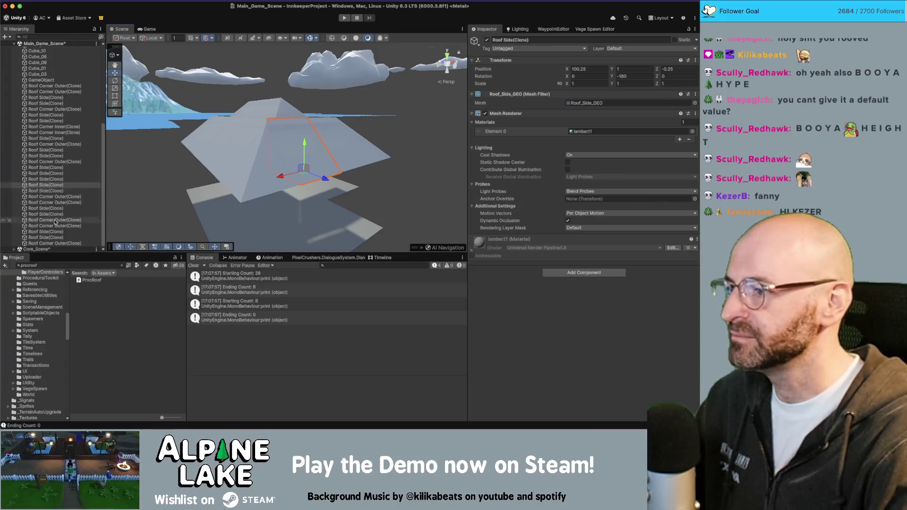
# - Inspect a Roof Corner Outer clone, then clear the built roof pieces from the roof builder
pyautogui.click(57, 227)
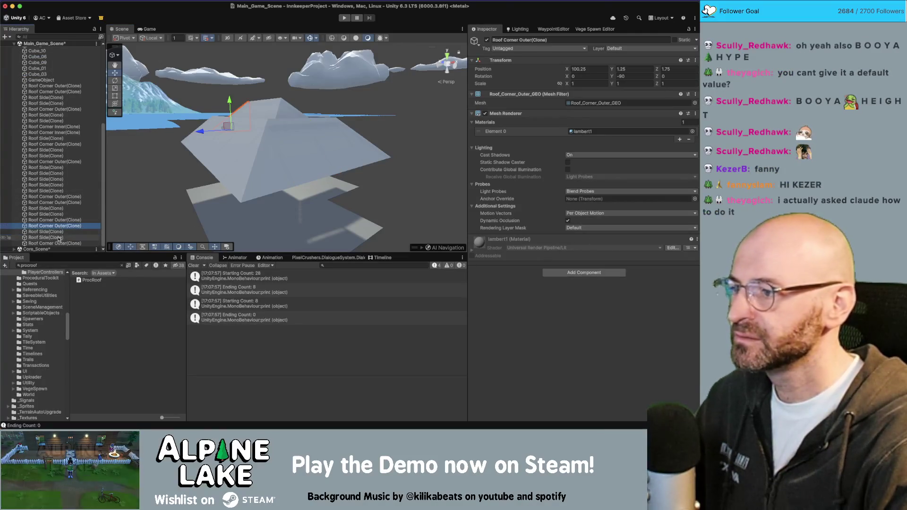
pyautogui.click(225, 202)
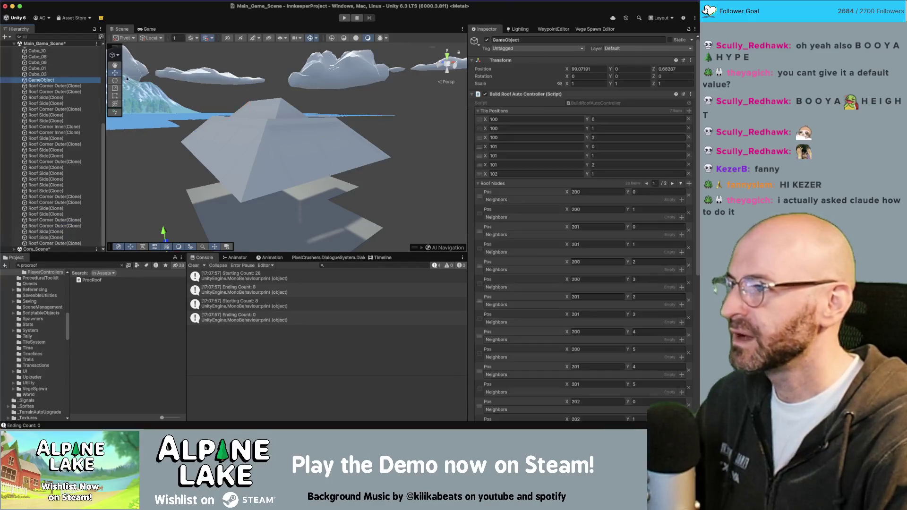
pyautogui.scroll(-5, 599, 291)
pyautogui.click(597, 399)
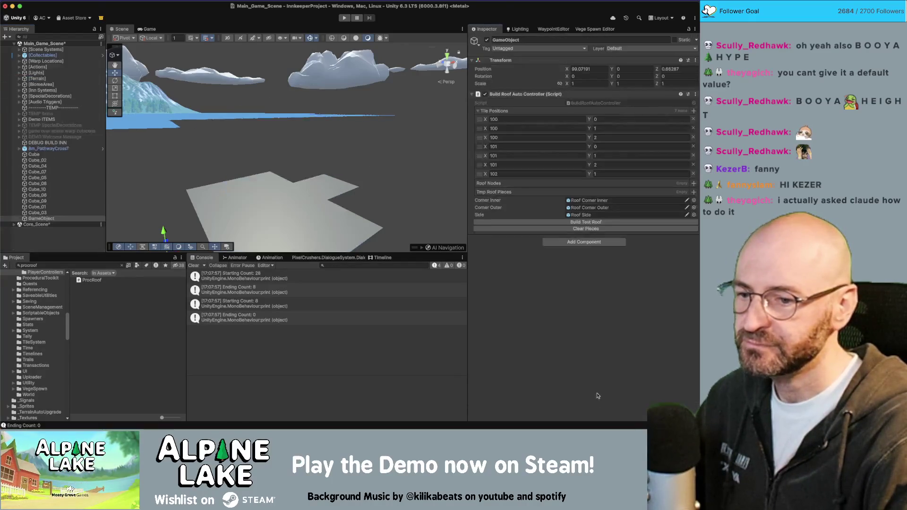
# - Set Transform Scale Y to 0.5 on all three roof piece prefabs
pyautogui.click(581, 215)
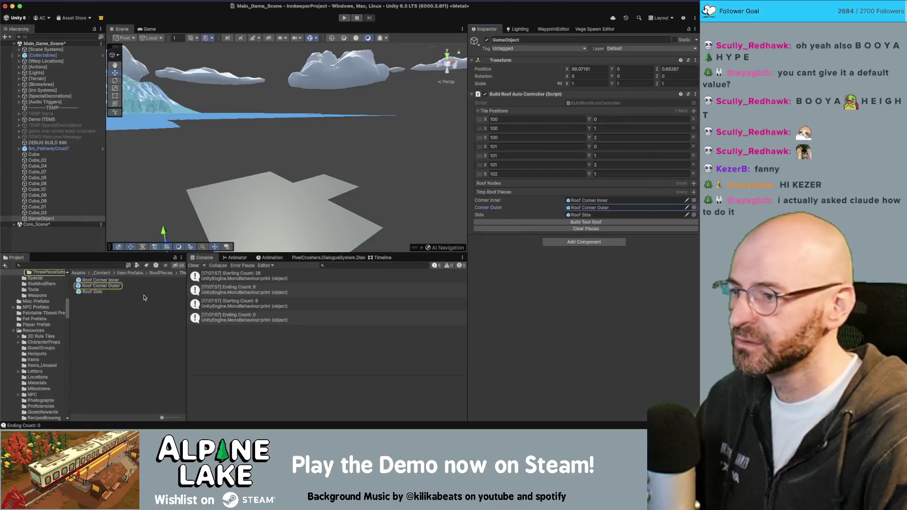
pyautogui.click(106, 292)
pyautogui.keyDown('shift'); pyautogui.click(121, 278); pyautogui.keyUp('shift')
pyautogui.click(625, 130)
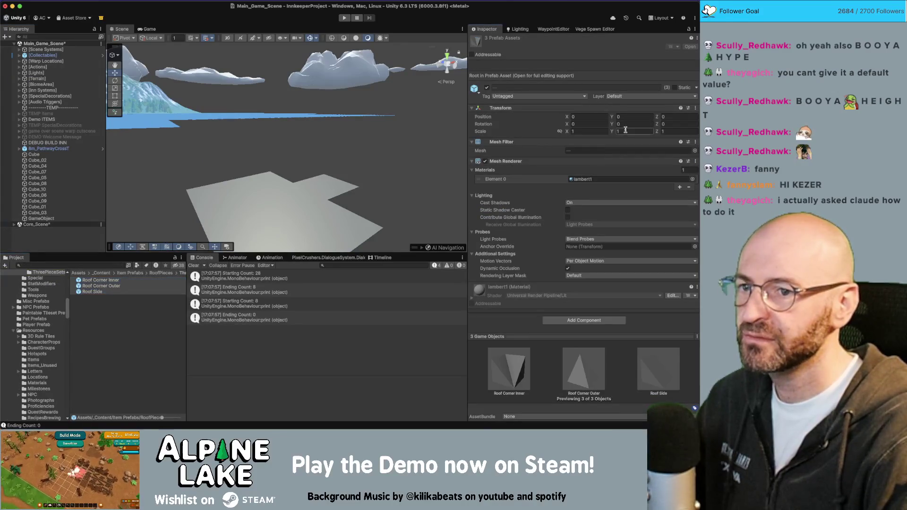
pyautogui.write('0.5')
pyautogui.moveTo(330, 142); pyautogui.dragTo(212, 151, button='right')
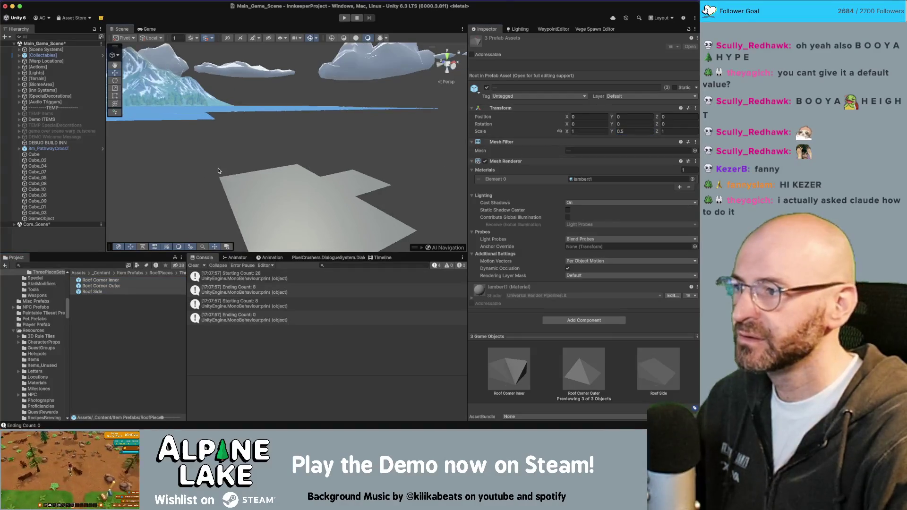
# - Rebuild the test roof with the flatter pieces and frame it in view
pyautogui.click(42, 218)
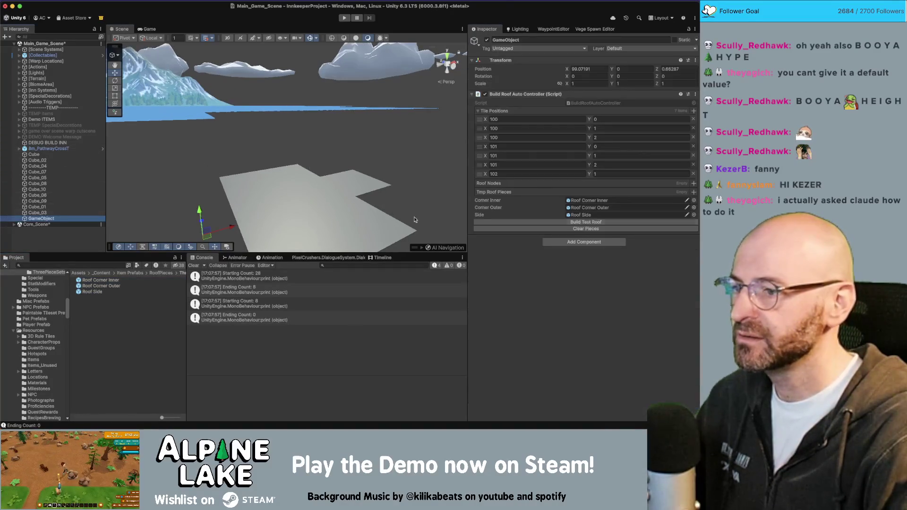
pyautogui.click(579, 223)
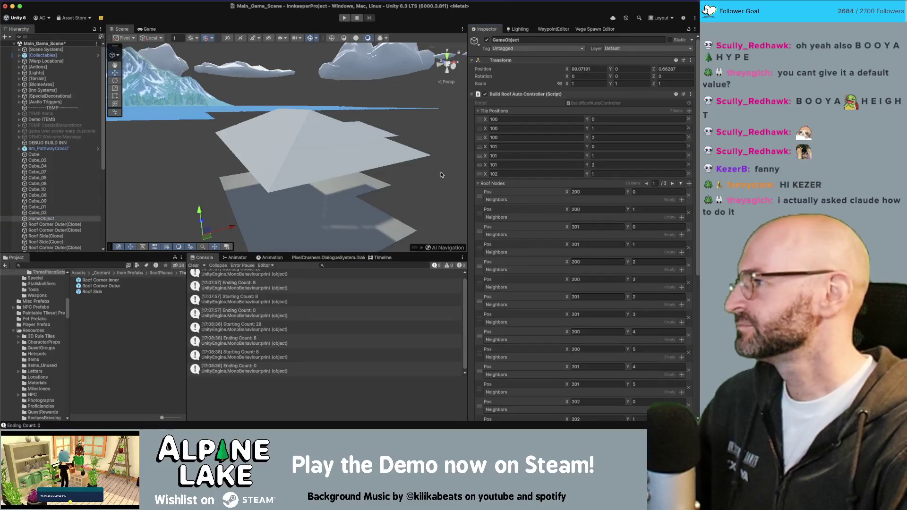
pyautogui.press('f')
pyautogui.moveTo(359, 170)
pyautogui.keyDown('alt'); pyautogui.mouseDown()
pyautogui.moveTo(331, 156)
pyautogui.moveTo(288, 161)
pyautogui.moveTo(403, 105)
pyautogui.moveTo(448, 104)
pyautogui.moveTo(334, 119)
pyautogui.moveTo(305, 113)
pyautogui.moveTo(236, 154)
pyautogui.moveTo(606, 107)
pyautogui.moveTo(260, 126)
pyautogui.moveTo(295, 149)
pyautogui.moveTo(364, 126)
pyautogui.moveTo(272, 109)
pyautogui.moveTo(315, 111)
pyautogui.moveTo(328, 134)
pyautogui.mouseUp(); pyautogui.keyUp('alt')
pyautogui.scroll(5, 288, 161)
pyautogui.click(328, 134)
pyautogui.click(340, 43)
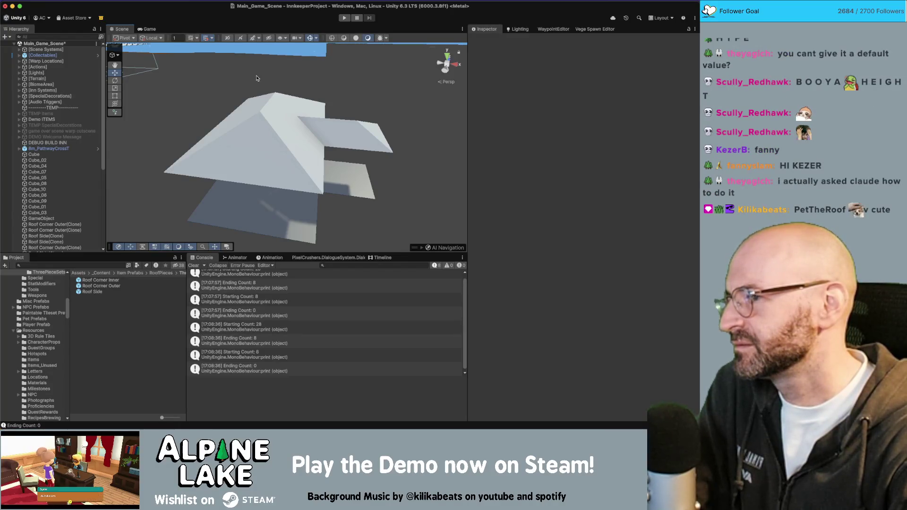
# - Orbit around a selected flattened Roof Side clone, then switch over to Maya
pyautogui.scroll(-5, 82, 184)
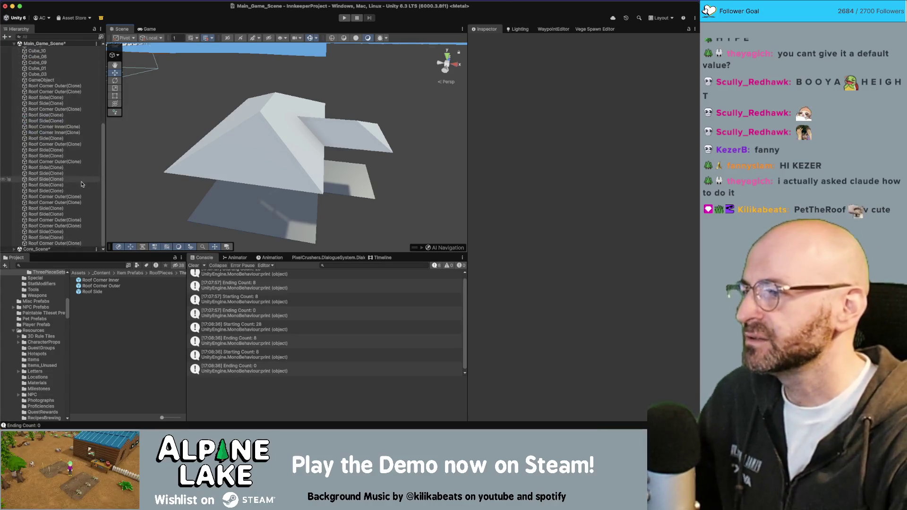
pyautogui.moveTo(199, 156)
pyautogui.mouseDown(button='right')
pyautogui.moveTo(217, 112)
pyautogui.moveTo(139, 94)
pyautogui.moveTo(227, 95)
pyautogui.moveTo(423, 125)
pyautogui.moveTo(285, 146)
pyautogui.moveTo(264, 115)
pyautogui.mouseUp(button='right')
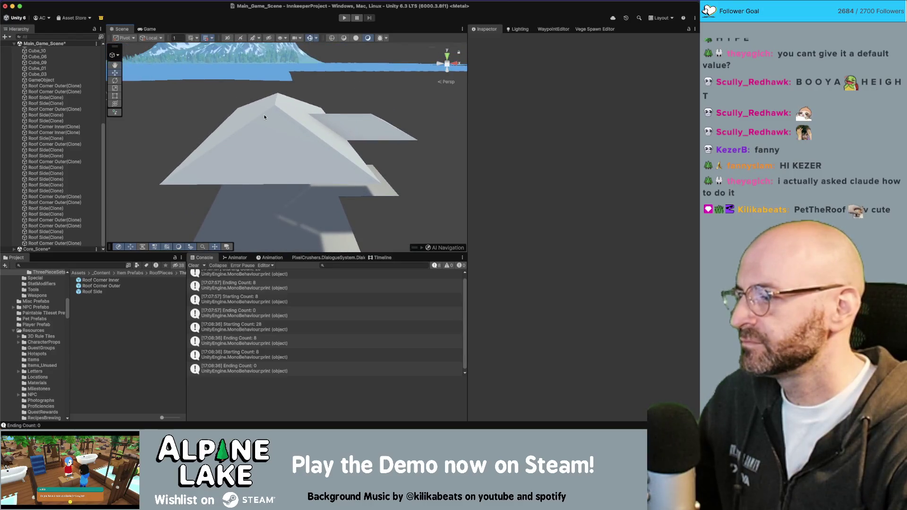
pyautogui.click(256, 141)
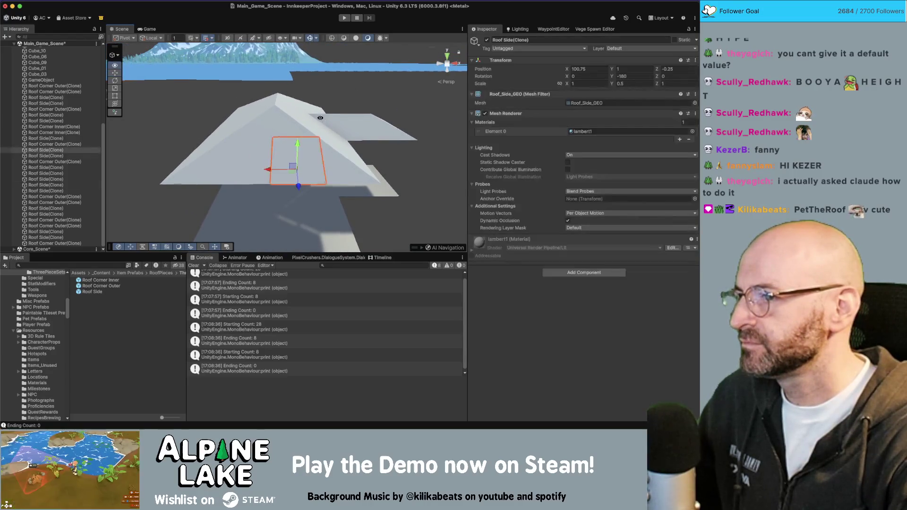
pyautogui.moveTo(293, 135)
pyautogui.mouseDown(button='right')
pyautogui.moveTo(253, 129)
pyautogui.moveTo(208, 96)
pyautogui.moveTo(344, 76)
pyautogui.moveTo(370, 60)
pyautogui.moveTo(312, 85)
pyautogui.moveTo(283, 75)
pyautogui.moveTo(255, 38)
pyautogui.moveTo(359, 97)
pyautogui.mouseUp(button='right')
pyautogui.press('super+Tab')
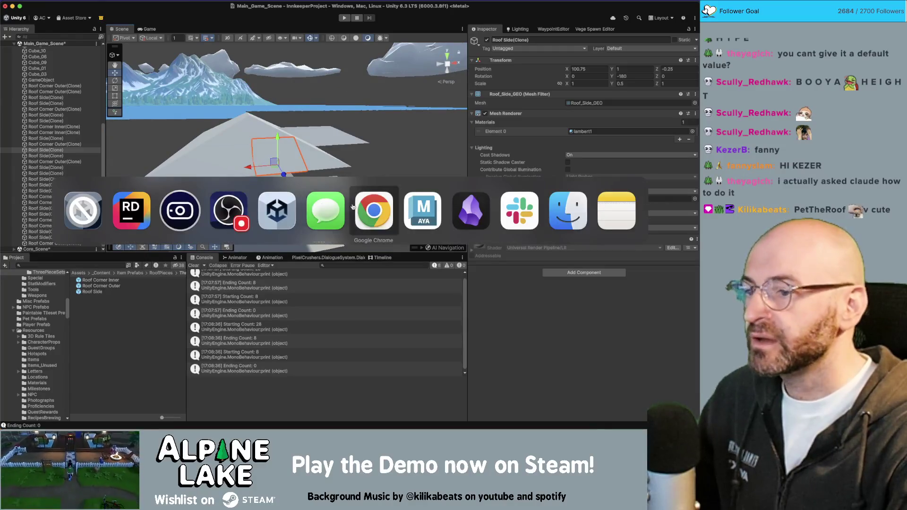
# - Turn on textured shading, frame the corner wedge, and orbit out over the coloured roof tiles
pyautogui.scroll(-10, 333, 178)
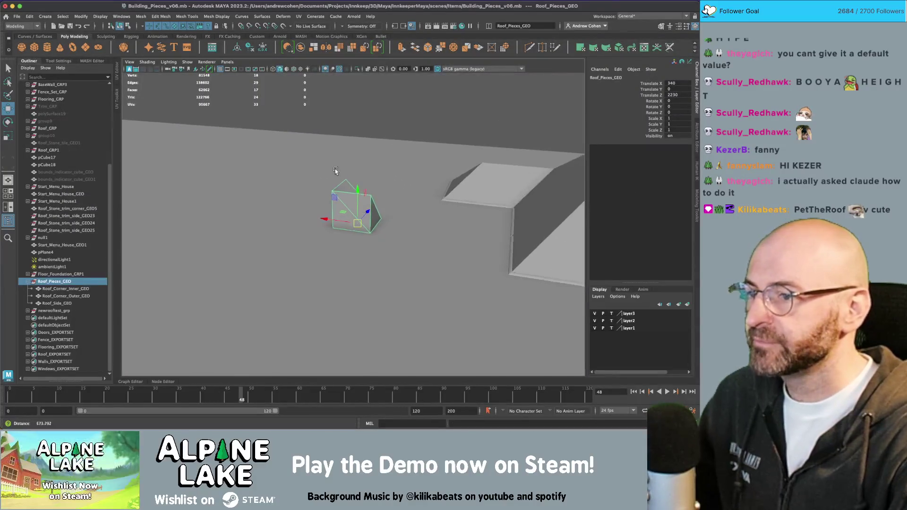
pyautogui.moveTo(333, 178)
pyautogui.keyDown('alt'); pyautogui.mouseDown()
pyautogui.moveTo(393, 228)
pyautogui.moveTo(293, 230)
pyautogui.mouseUp(); pyautogui.keyUp('alt')
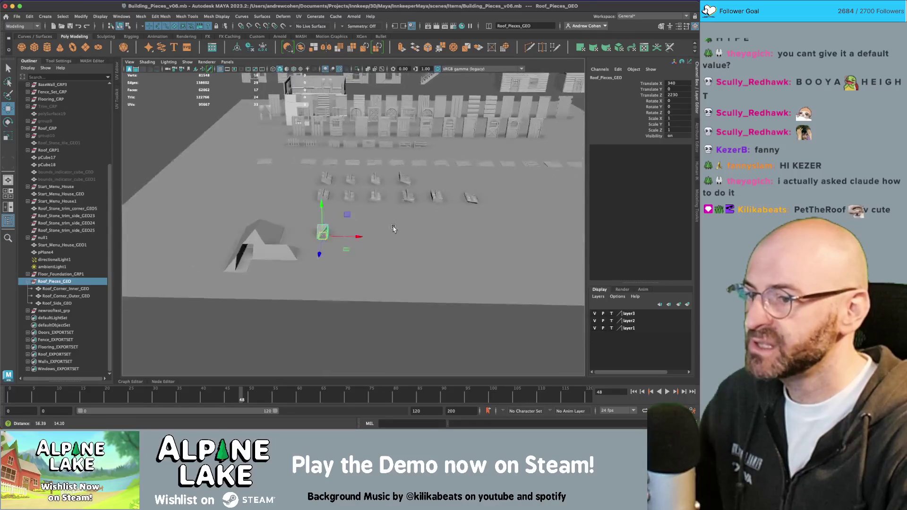
pyautogui.scroll(3, 394, 228)
pyautogui.scroll(2, 370, 231)
pyautogui.press('6')
pyautogui.scroll(-3, 370, 231)
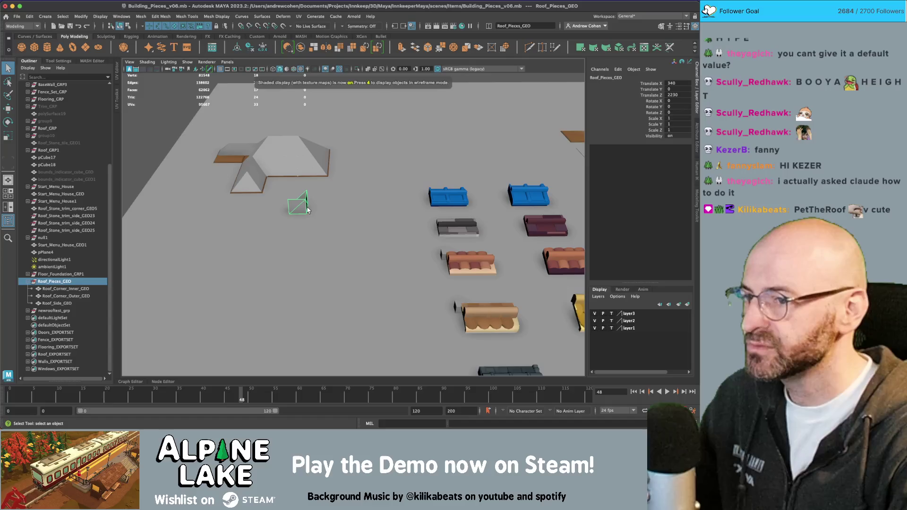
pyautogui.press('f')
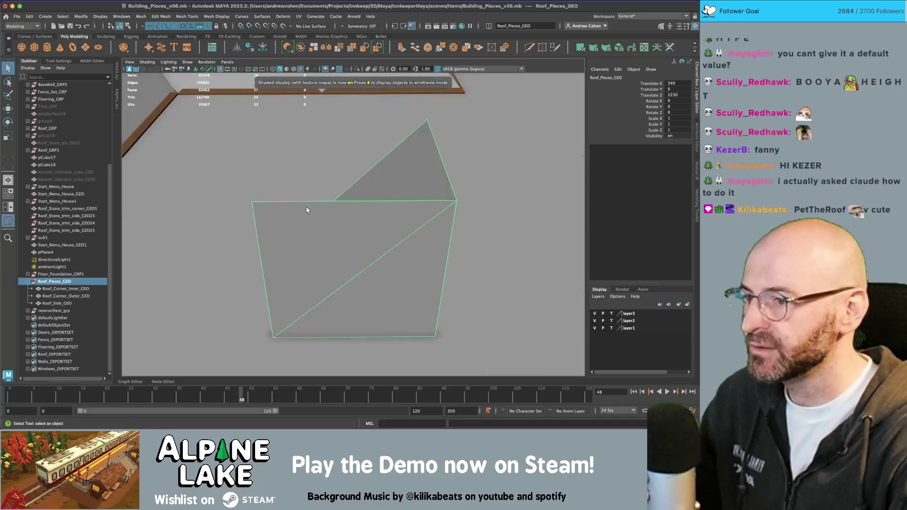
pyautogui.moveTo(307, 210)
pyautogui.keyDown('alt'); pyautogui.mouseDown()
pyautogui.moveTo(326, 209)
pyautogui.moveTo(309, 221)
pyautogui.moveTo(331, 203)
pyautogui.mouseUp(); pyautogui.keyUp('alt')
pyautogui.scroll(-5, 326, 208)
pyautogui.moveTo(330, 203)
pyautogui.keyDown('alt'); pyautogui.mouseDown(button='middle')
pyautogui.moveTo(367, 215)
pyautogui.moveTo(276, 228)
pyautogui.mouseUp(button='middle'); pyautogui.keyUp('alt')
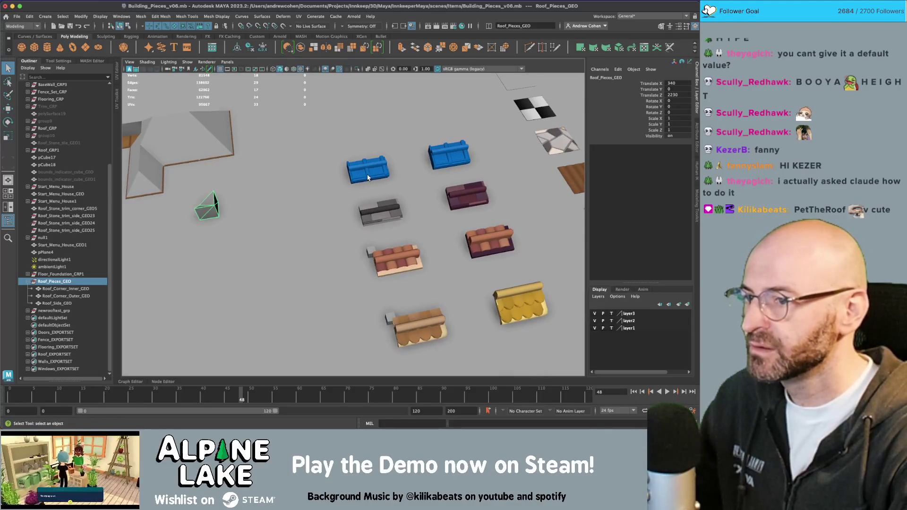
pyautogui.moveTo(388, 212)
pyautogui.keyDown('alt'); pyautogui.mouseDown(button='middle')
pyautogui.moveTo(283, 162)
pyautogui.moveTo(307, 162)
pyautogui.moveTo(312, 175)
pyautogui.mouseUp(button='middle'); pyautogui.keyUp('alt')
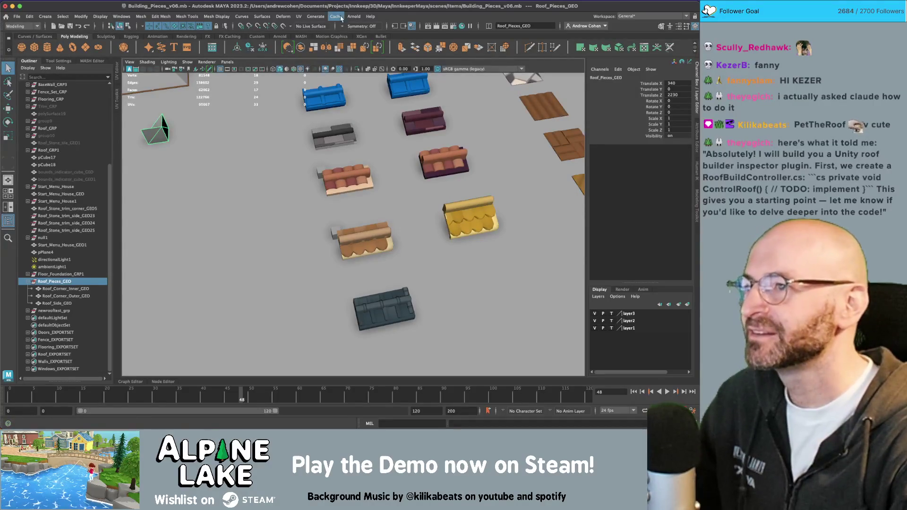
pyautogui.scroll(-10, 377, 172)
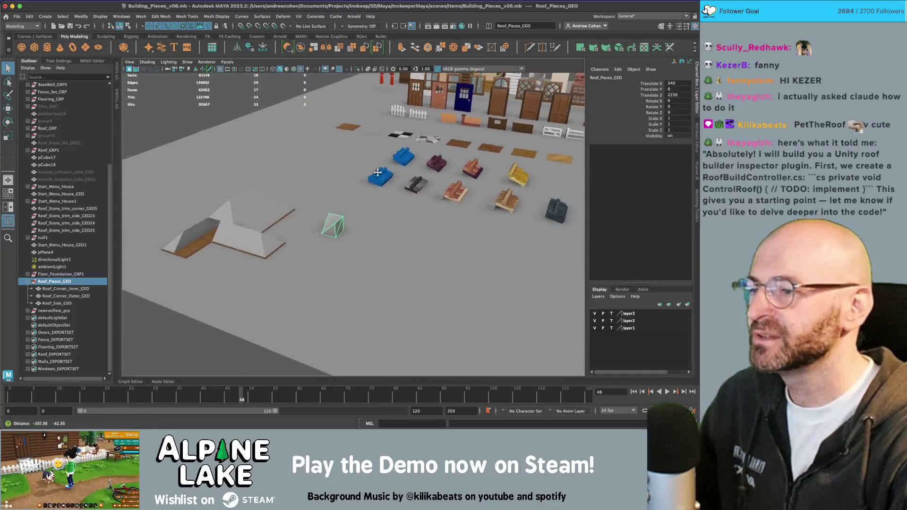
pyautogui.keyDown('alt'); pyautogui.moveTo(377, 172); pyautogui.dragTo(264, 193); pyautogui.keyUp('alt')
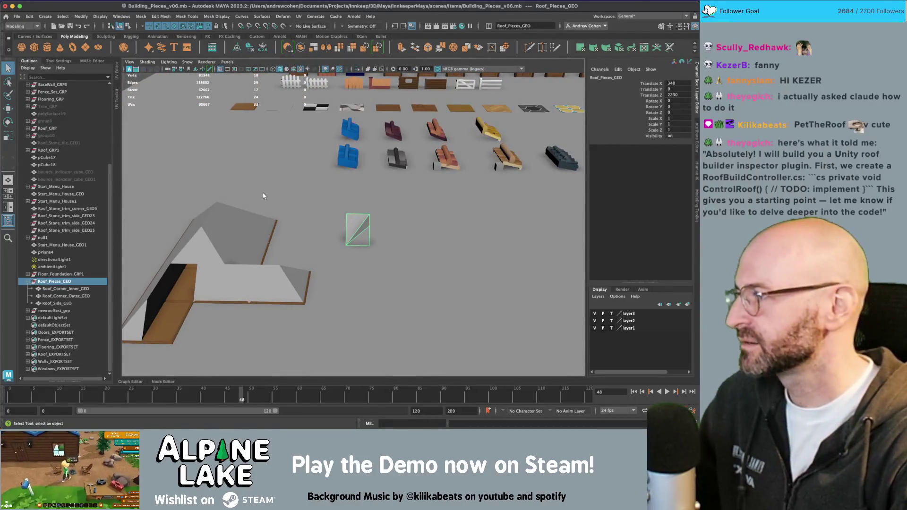
pyautogui.keyDown('alt'); pyautogui.moveTo(282, 201); pyautogui.dragTo(307, 233); pyautogui.keyUp('alt')
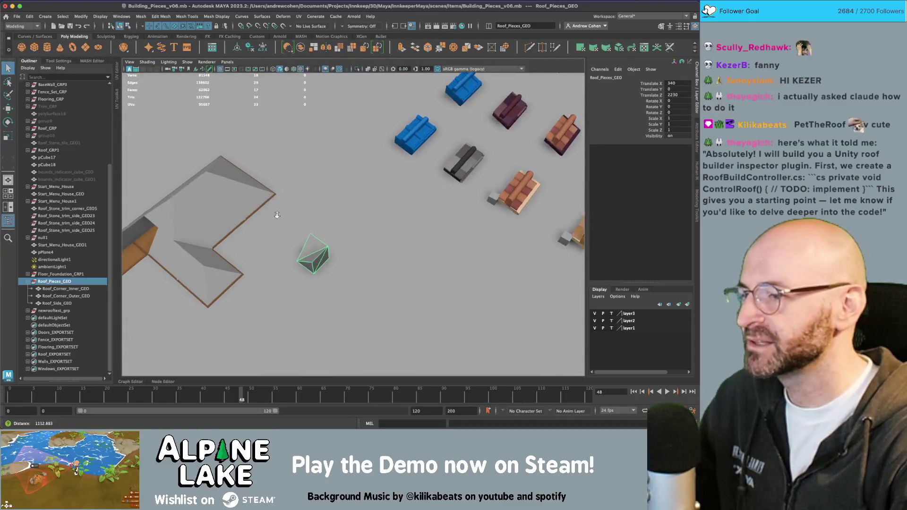
pyautogui.scroll(5, 315, 247)
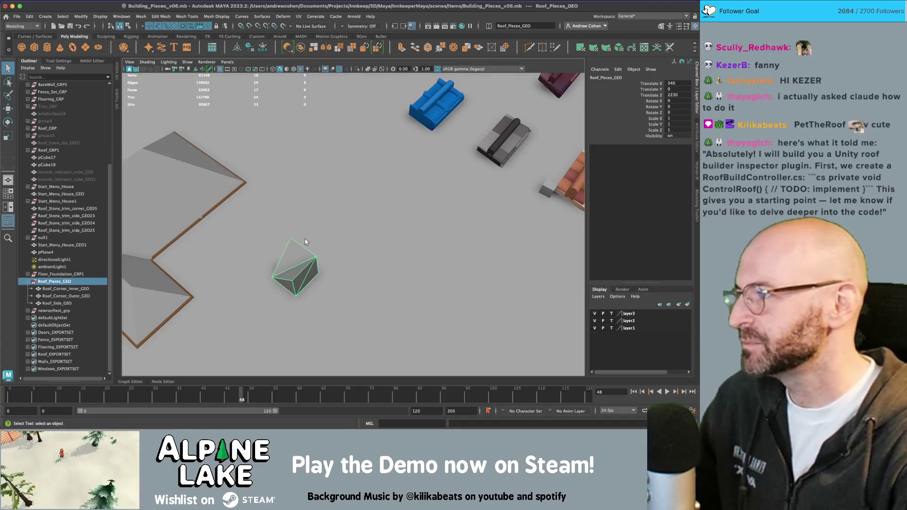
pyautogui.click(291, 251)
pyautogui.press('f')
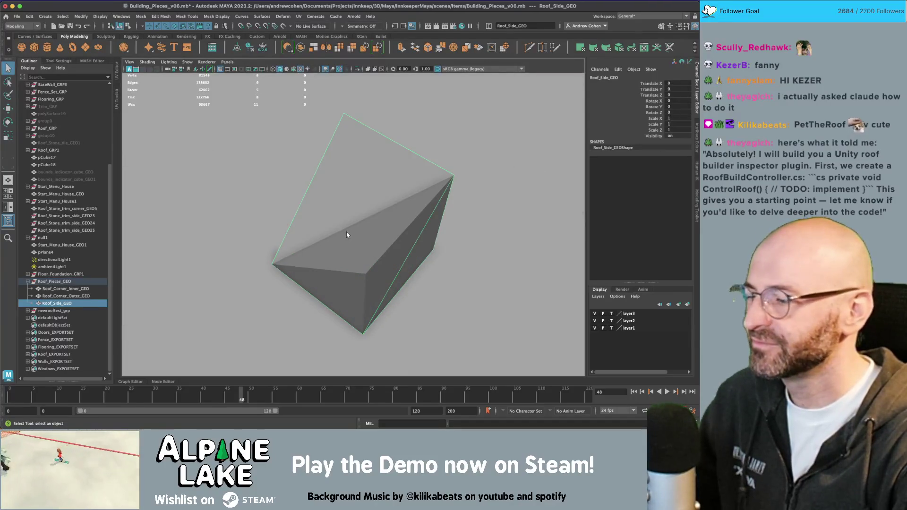
pyautogui.keyDown('alt'); pyautogui.moveTo(390, 232); pyautogui.dragTo(274, 230, button='right'); pyautogui.keyUp('alt')
pyautogui.moveTo(274, 230)
pyautogui.keyDown('alt'); pyautogui.mouseDown()
pyautogui.moveTo(246, 222)
pyautogui.moveTo(216, 237)
pyautogui.mouseUp(); pyautogui.keyUp('alt')
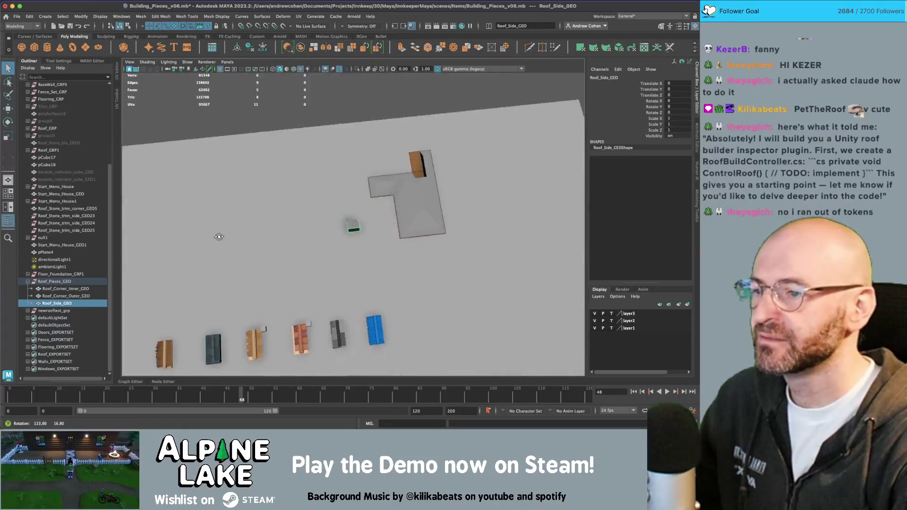
pyautogui.keyDown('alt'); pyautogui.moveTo(216, 237); pyautogui.dragTo(373, 234, button='right'); pyautogui.keyUp('alt')
pyautogui.keyDown('alt'); pyautogui.moveTo(374, 234); pyautogui.dragTo(454, 227); pyautogui.keyUp('alt')
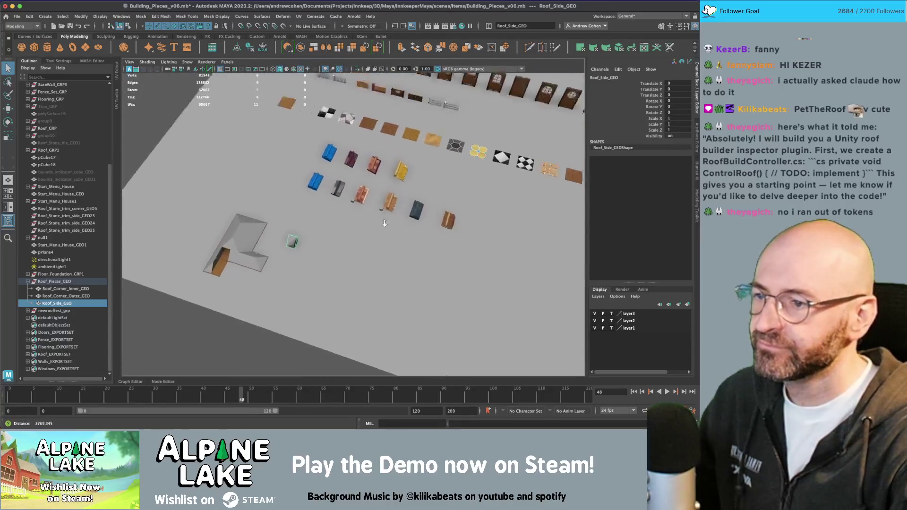
pyautogui.keyDown('alt'); pyautogui.moveTo(454, 227); pyautogui.dragTo(490, 226, button='right'); pyautogui.keyUp('alt')
pyautogui.keyDown('alt'); pyautogui.moveTo(490, 225); pyautogui.dragTo(250, 253); pyautogui.keyUp('alt')
pyautogui.click(246, 254)
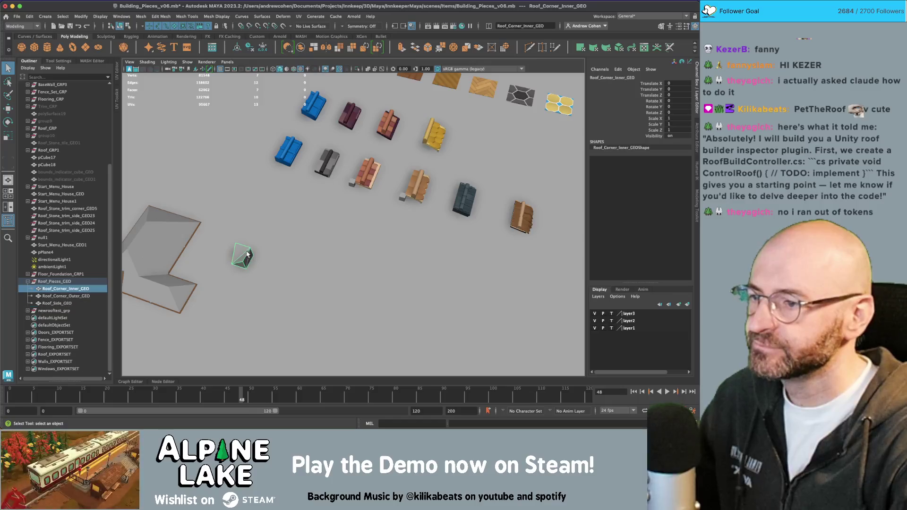
pyautogui.click(67, 282)
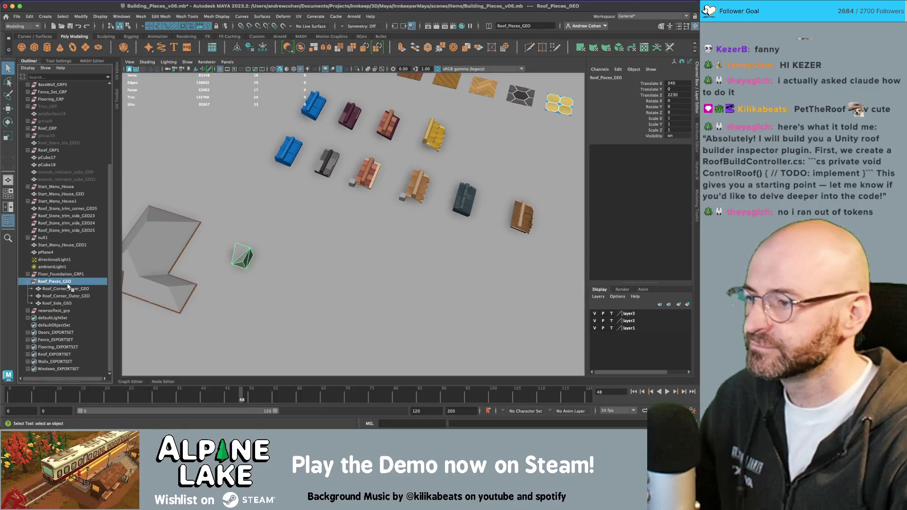
# - Duplicate Roof_Pieces_GEO and slide the copy along X beside the original
pyautogui.press('w')
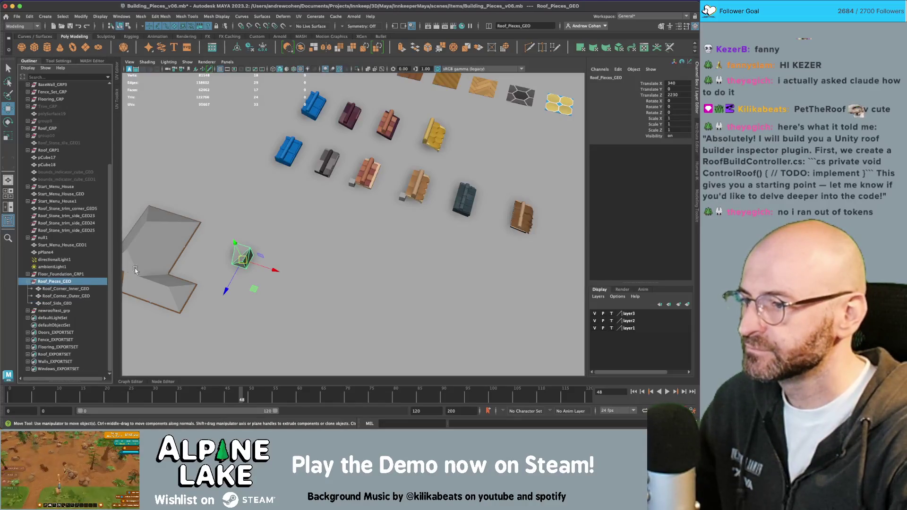
pyautogui.hotkey('ctrl', 'd')
pyautogui.moveTo(244, 263); pyautogui.dragTo(267, 268)
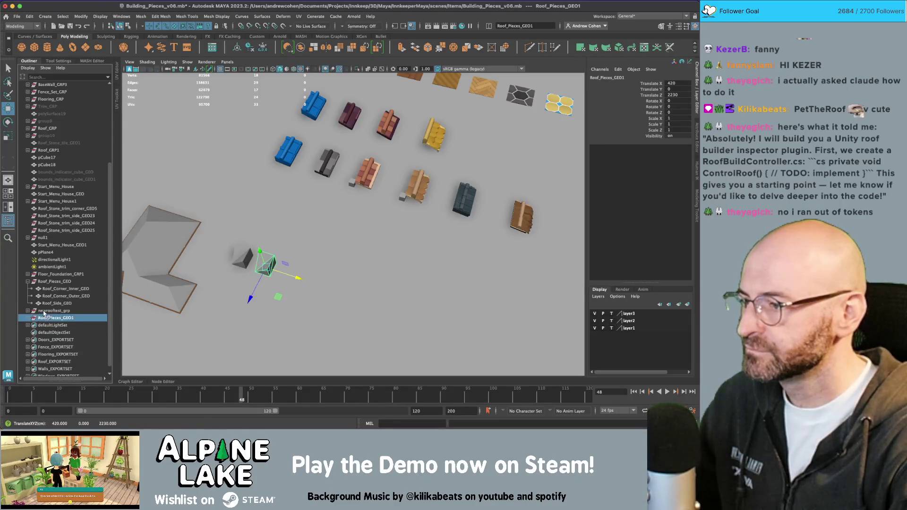
# - Delete the newrooftest_grp test roof and the Floor_Foundation_GRP1 floor
pyautogui.click(43, 311)
pyautogui.press('Delete')
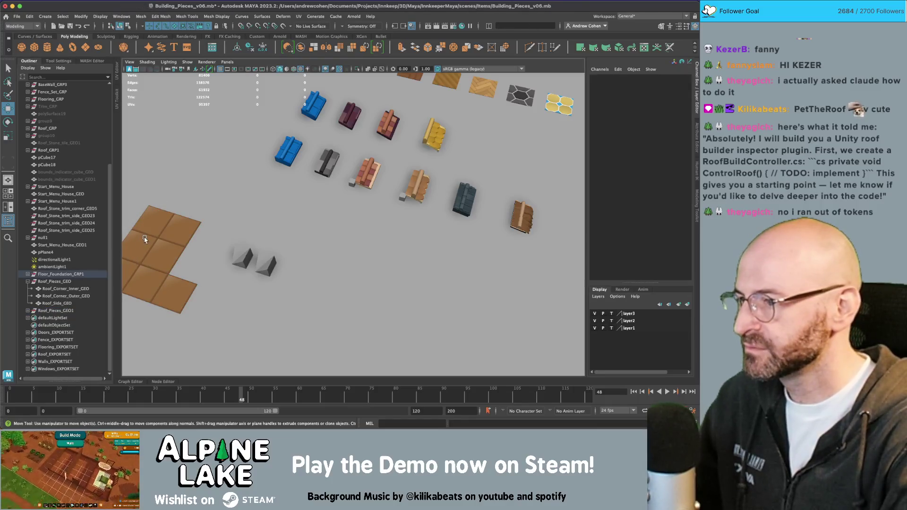
pyautogui.click(144, 239)
pyautogui.click(61, 274)
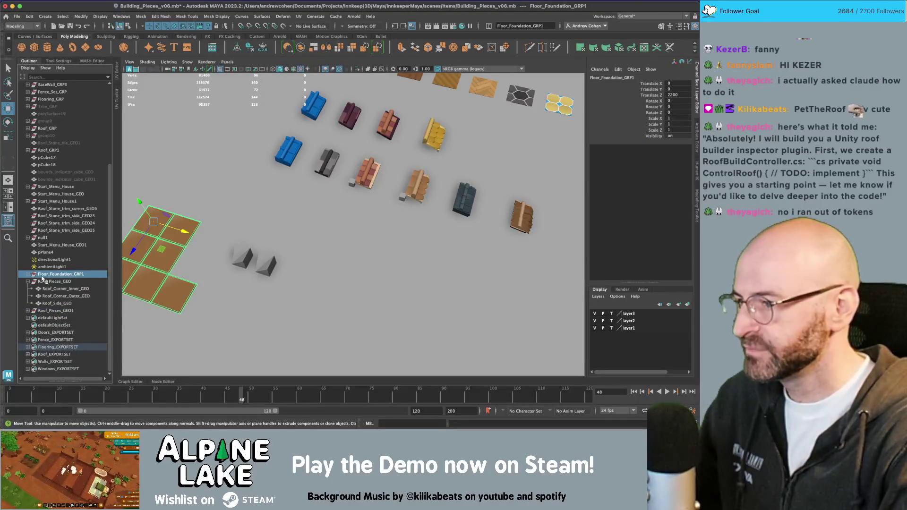
pyautogui.press('Delete')
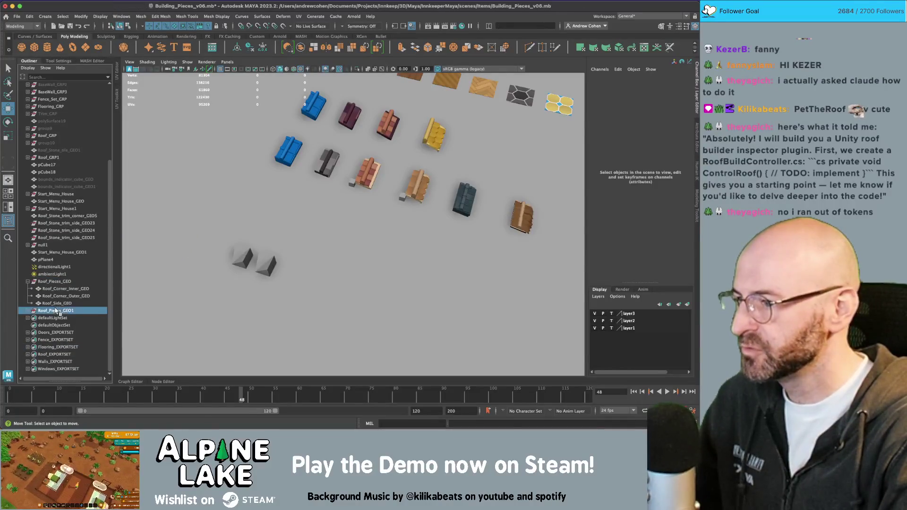
# - Make a second copy, Roof_Pieces_GEO2, and space both copies further apart along X
pyautogui.hotkey('ctrl', 'd')
pyautogui.moveTo(280, 276); pyautogui.dragTo(293, 278)
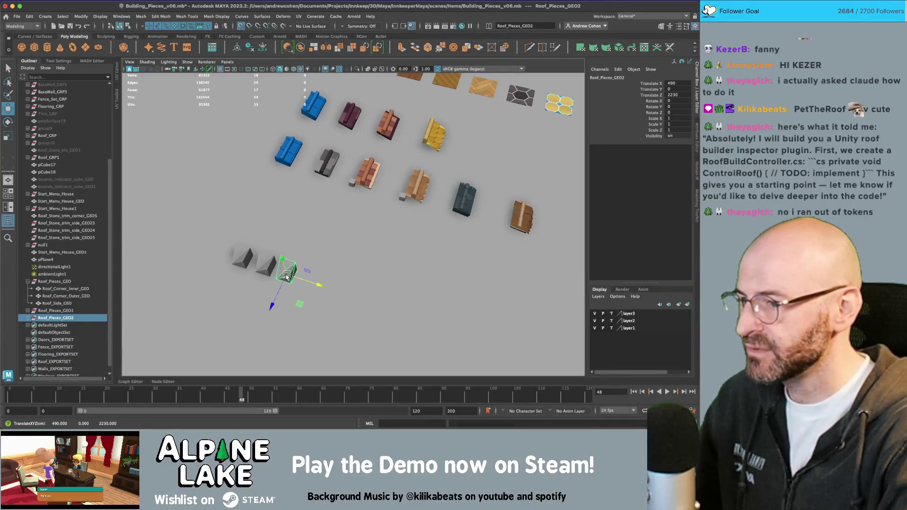
pyautogui.press('f')
pyautogui.keyDown('alt'); pyautogui.moveTo(280, 233); pyautogui.dragTo(433, 242); pyautogui.keyUp('alt')
pyautogui.click(67, 310)
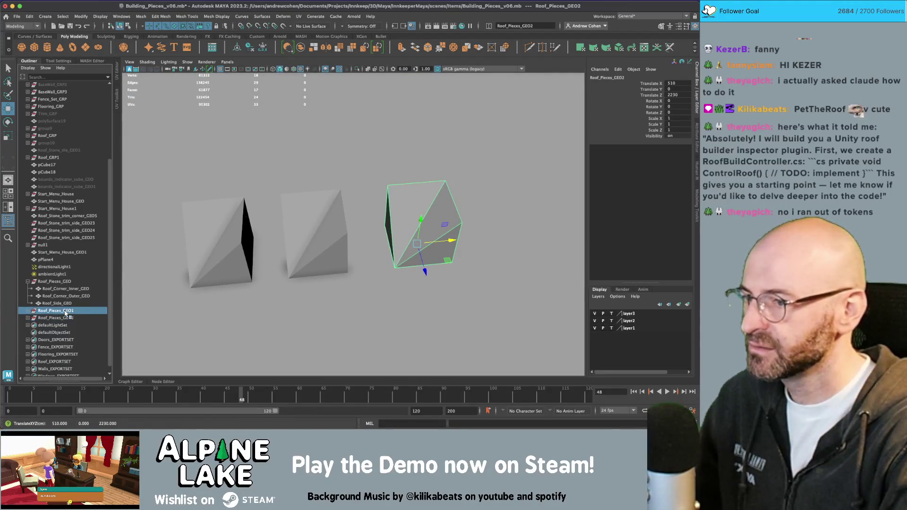
pyautogui.moveTo(314, 249)
pyautogui.mouseDown()
pyautogui.moveTo(345, 250)
pyautogui.moveTo(325, 252)
pyautogui.mouseUp()
pyautogui.click(72, 317)
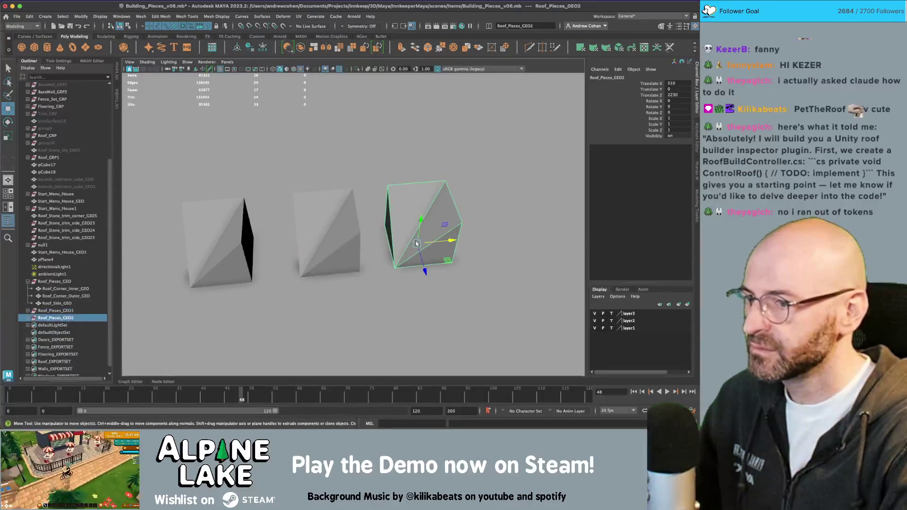
pyautogui.moveTo(416, 242); pyautogui.dragTo(440, 242)
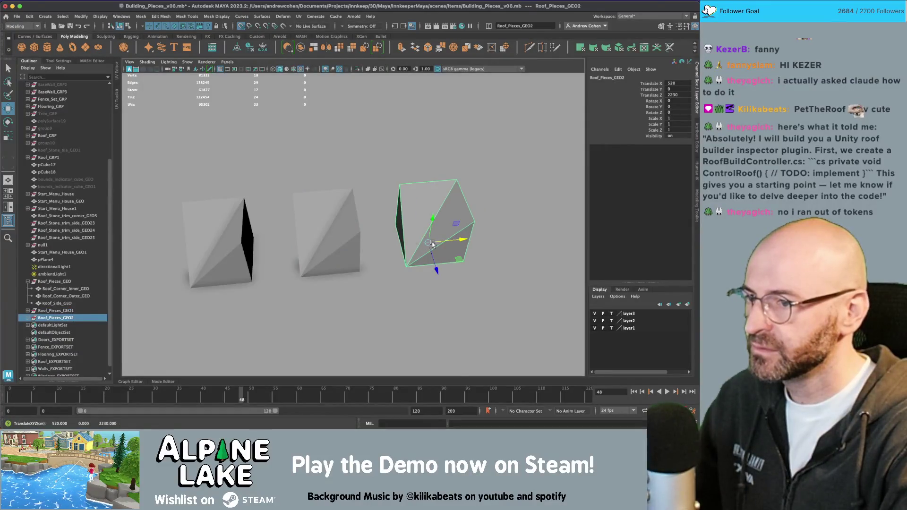
# - Delete the inner corner part from the left roof piece group
pyautogui.scroll(-3, 435, 243)
pyautogui.press('q')
pyautogui.click(222, 220)
pyautogui.click(358, 230)
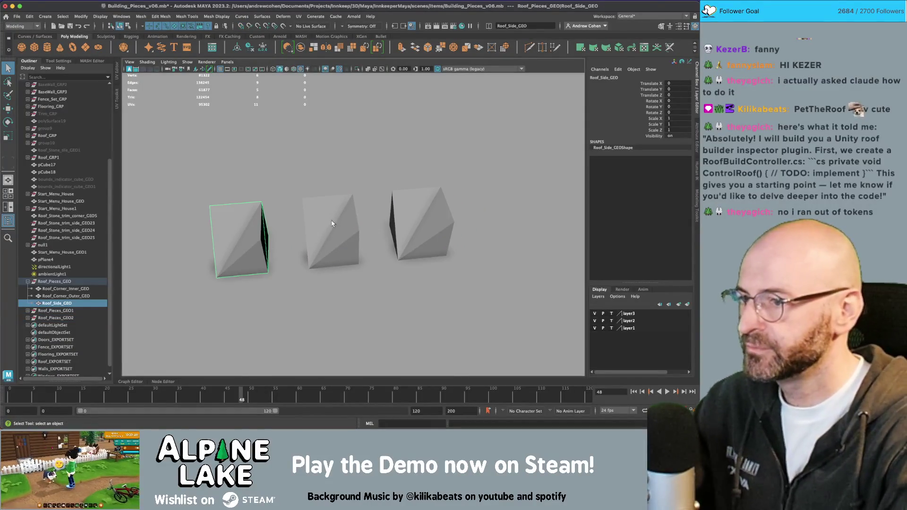
pyautogui.click(234, 220)
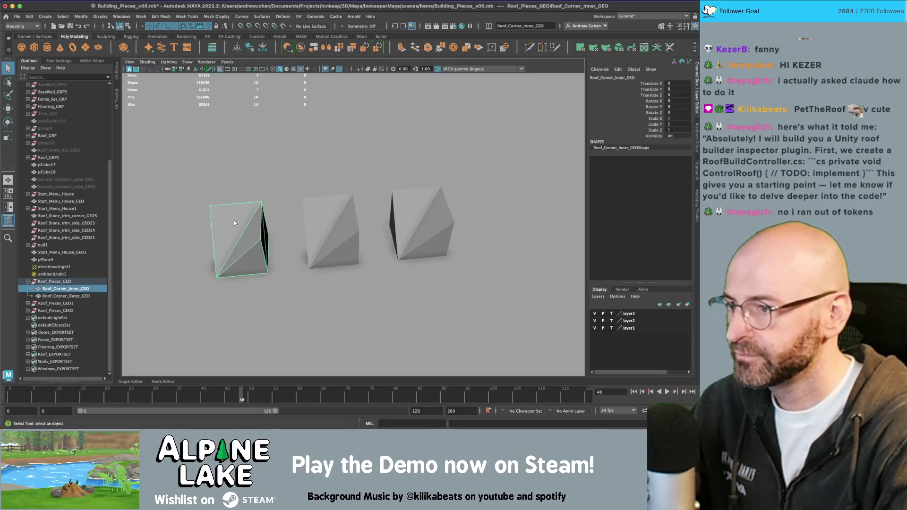
pyautogui.press('Delete')
# - Delete the extra wedges from the middle and right groups, undoing the last deletion
pyautogui.click(344, 230)
pyautogui.press('Delete')
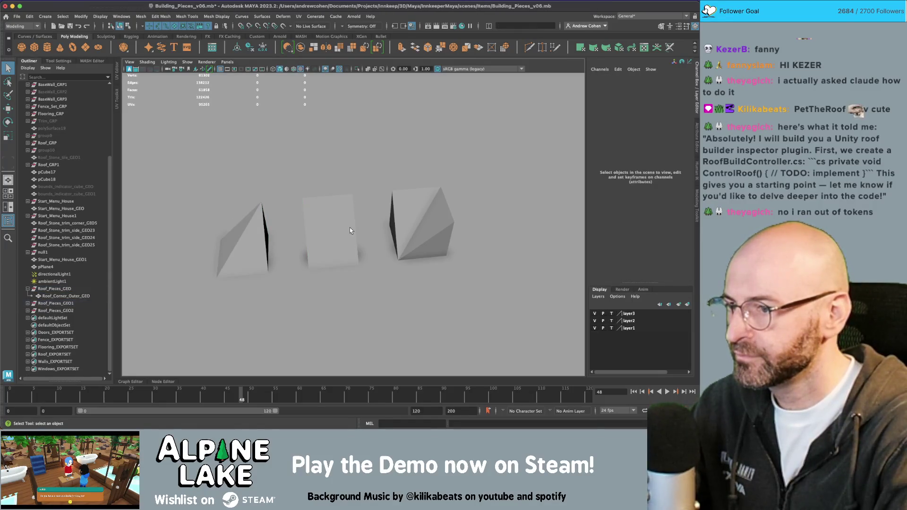
pyautogui.click(349, 230)
pyautogui.press('Delete')
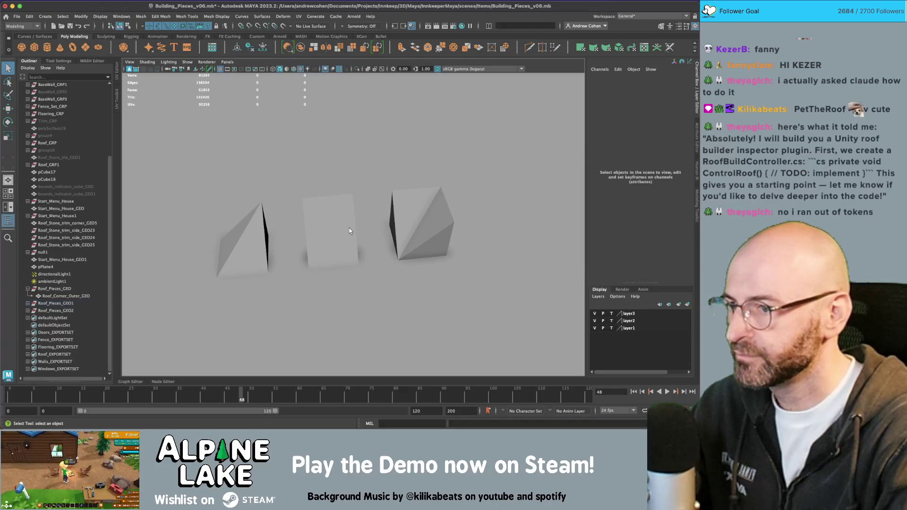
pyautogui.click(403, 211)
pyautogui.press('Delete')
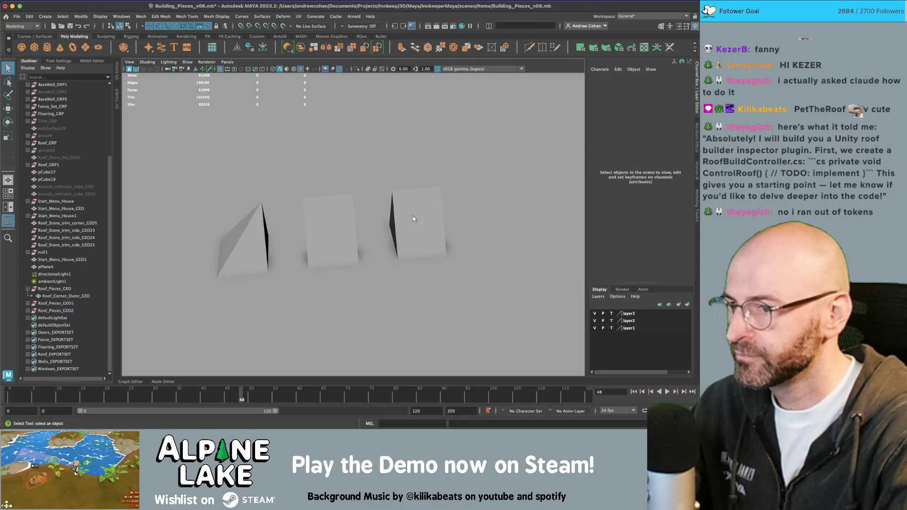
pyautogui.click(397, 206)
pyautogui.press('Delete')
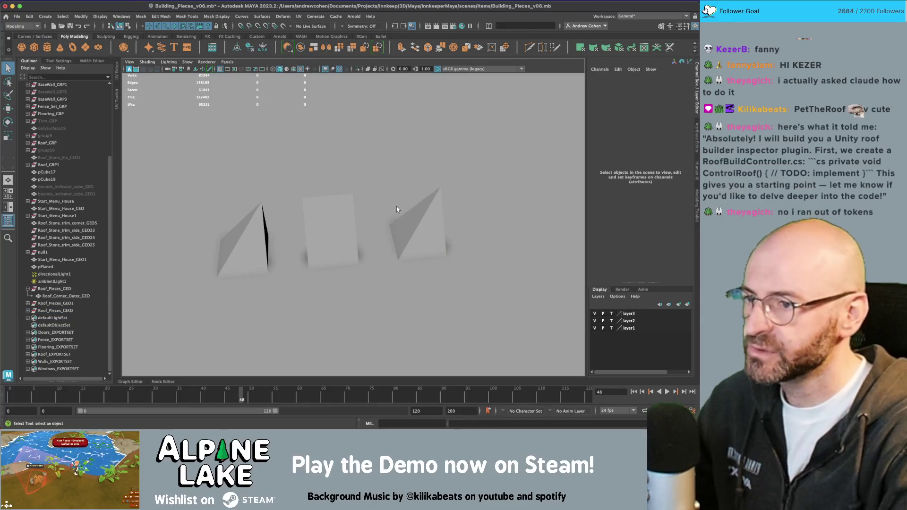
pyautogui.hotkey('ctrl', 'z')
pyautogui.hotkey('ctrl', 'z')
pyautogui.hotkey('ctrl', 'z')
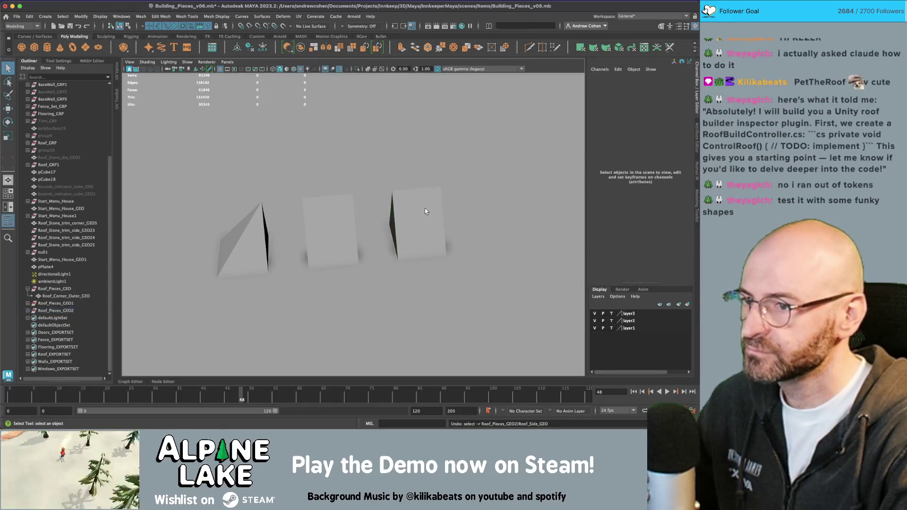
# - Level the view to face the three single-wedge roof groups and the tiles
pyautogui.keyDown('alt'); pyautogui.moveTo(424, 208); pyautogui.dragTo(457, 199); pyautogui.keyUp('alt')
pyautogui.press('[')
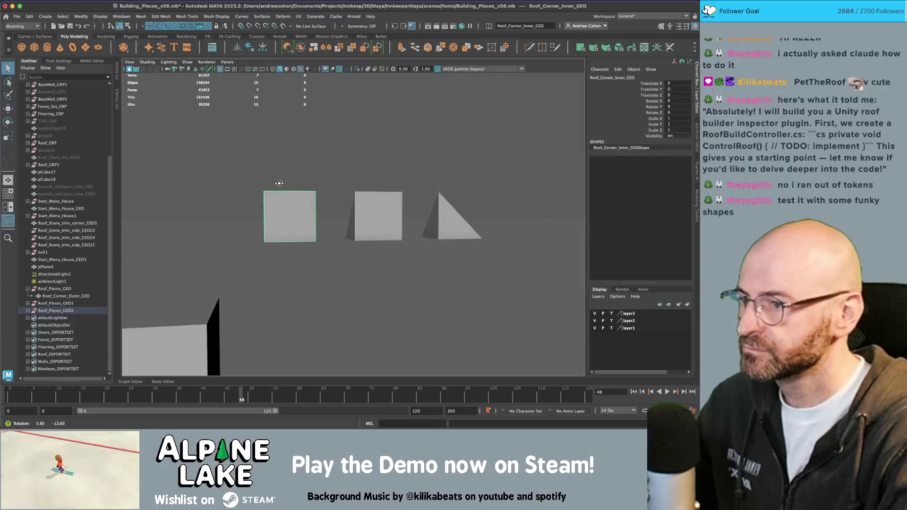
pyautogui.moveTo(274, 179)
pyautogui.mouseDown()
pyautogui.moveTo(249, 196)
pyautogui.moveTo(286, 202)
pyautogui.mouseUp()
pyautogui.keyDown('ctrl'); pyautogui.click(287, 203); pyautogui.keyUp('ctrl')
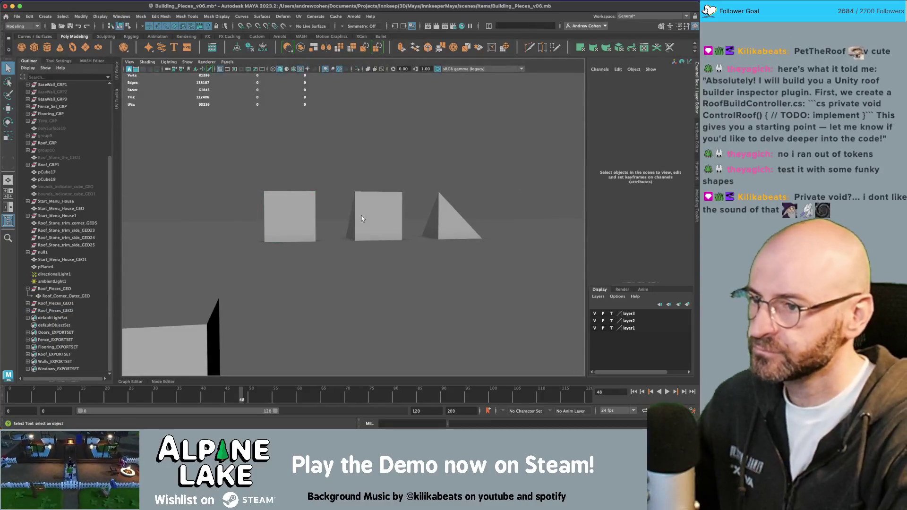
pyautogui.moveTo(361, 215)
pyautogui.keyDown('alt'); pyautogui.mouseDown()
pyautogui.moveTo(262, 230)
pyautogui.moveTo(290, 202)
pyautogui.moveTo(323, 204)
pyautogui.mouseUp(); pyautogui.keyUp('alt')
# - Select the three roof wedges, then the blue metal roof tile and cap pieces
pyautogui.keyDown('alt'); pyautogui.moveTo(299, 234); pyautogui.dragTo(302, 236); pyautogui.keyUp('alt')
pyautogui.click(295, 241)
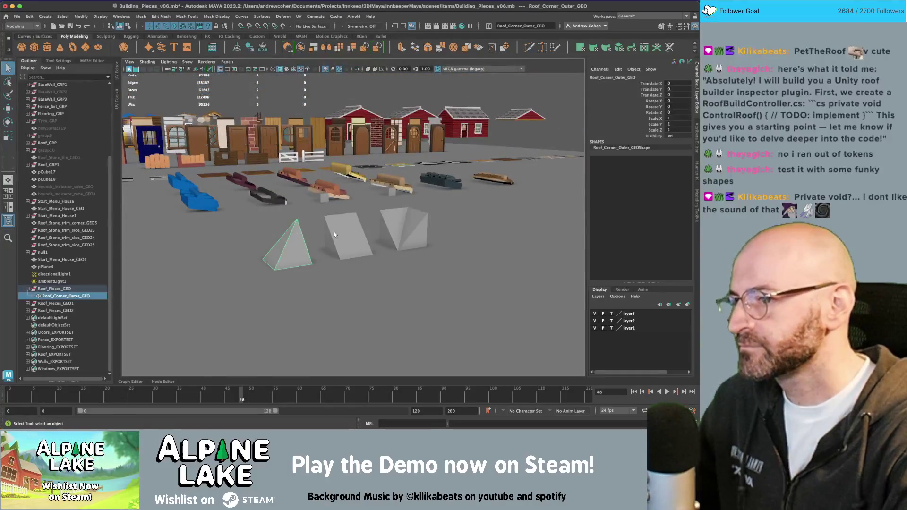
pyautogui.keyDown('shift'); pyautogui.click(333, 232); pyautogui.keyUp('shift')
pyautogui.keyDown('shift'); pyautogui.click(401, 226); pyautogui.keyUp('shift')
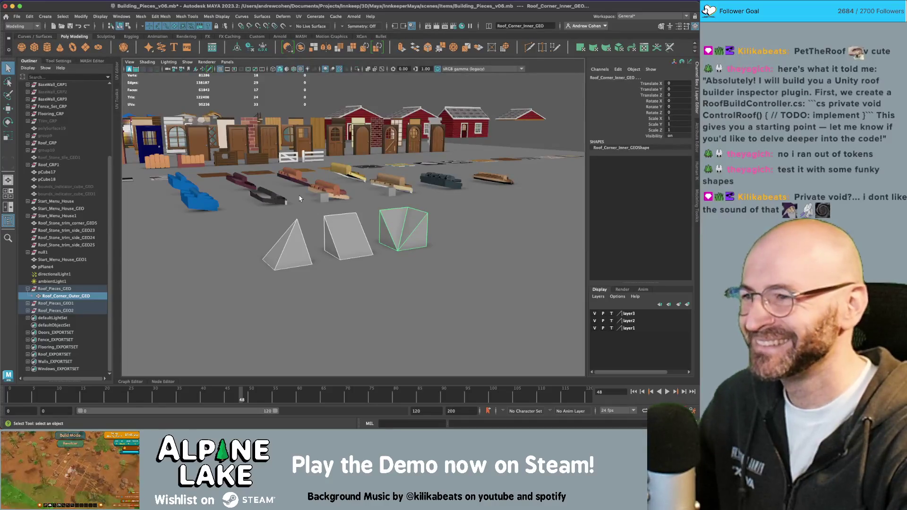
pyautogui.moveTo(396, 153)
pyautogui.keyDown('alt'); pyautogui.mouseDown()
pyautogui.moveTo(404, 187)
pyautogui.moveTo(435, 180)
pyautogui.mouseUp(); pyautogui.keyUp('alt')
pyautogui.click(468, 170)
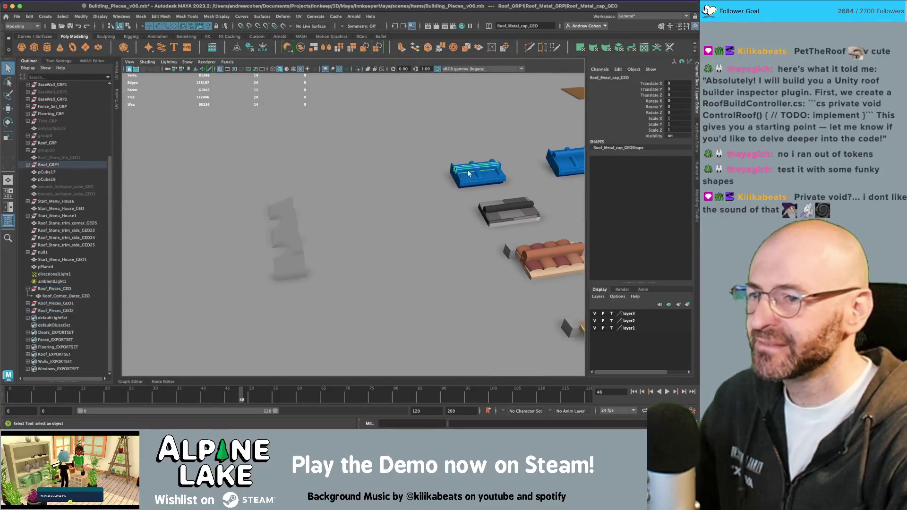
pyautogui.click(465, 178)
pyautogui.scroll(-5, 374, 194)
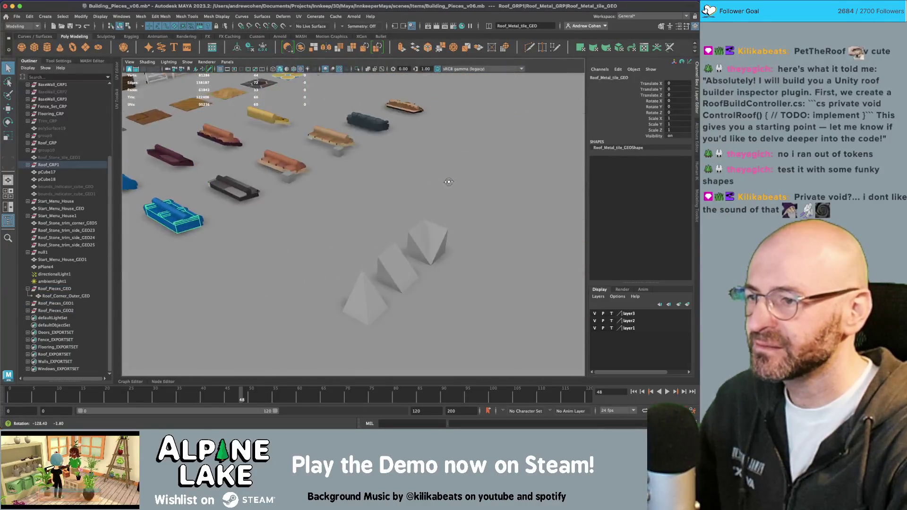
pyautogui.click(184, 208)
# - Select Roof_Pieces_GEO, GEO1 and GEO2 and move the inner-corner wedge's Translate Z from 2230 to 1970
pyautogui.keyDown('alt'); pyautogui.moveTo(331, 209); pyautogui.dragTo(396, 228); pyautogui.keyUp('alt')
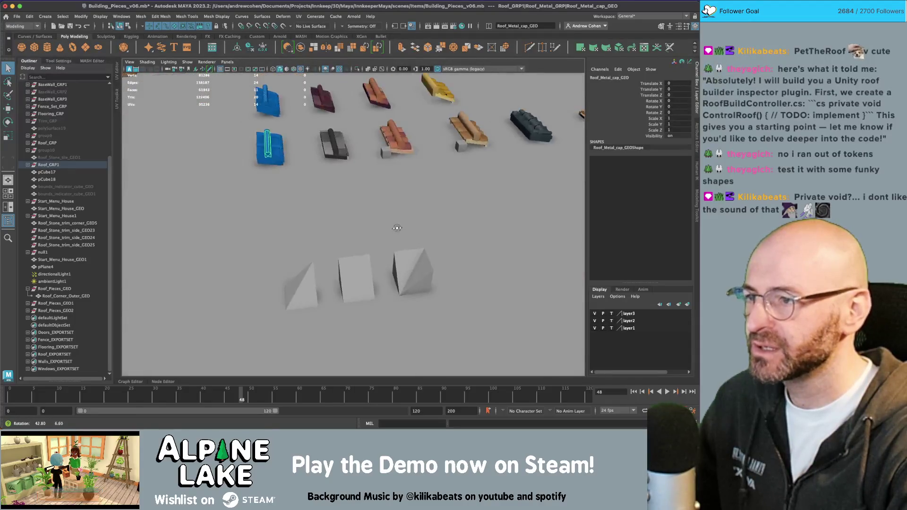
pyautogui.keyDown('alt'); pyautogui.moveTo(285, 159); pyautogui.dragTo(294, 235); pyautogui.keyUp('alt')
pyautogui.click(277, 233)
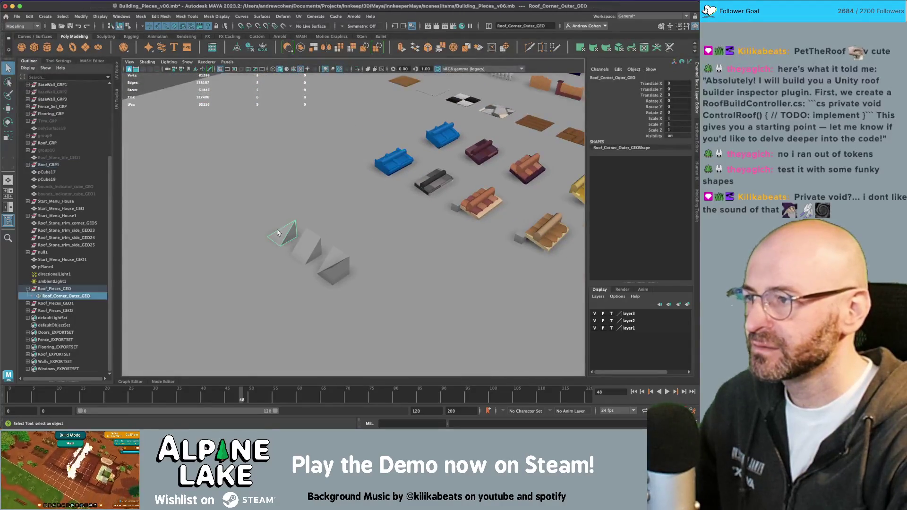
pyautogui.click(56, 289)
pyautogui.keyDown('ctrl'); pyautogui.click(56, 303); pyautogui.keyUp('ctrl')
pyautogui.keyDown('ctrl'); pyautogui.click(55, 310); pyautogui.keyUp('ctrl')
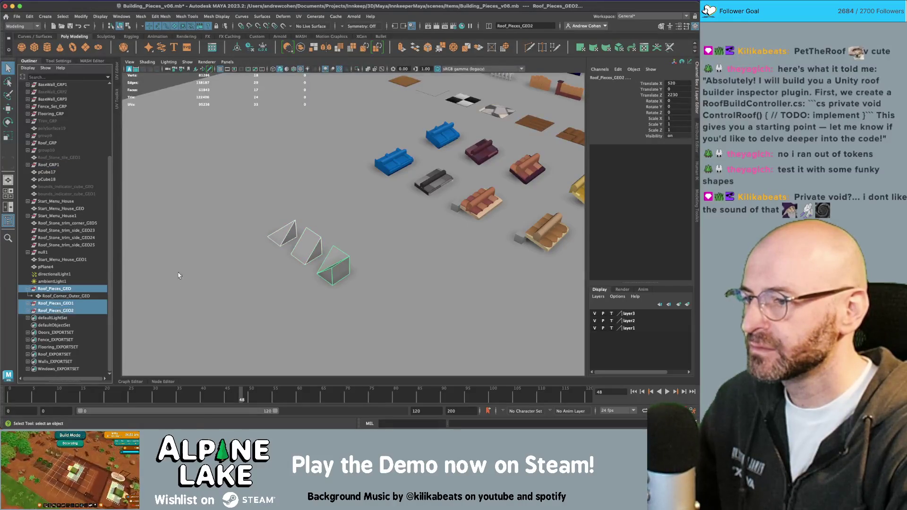
pyautogui.press('w')
pyautogui.moveTo(316, 266); pyautogui.dragTo(407, 316)
pyautogui.scroll(4, 385, 187)
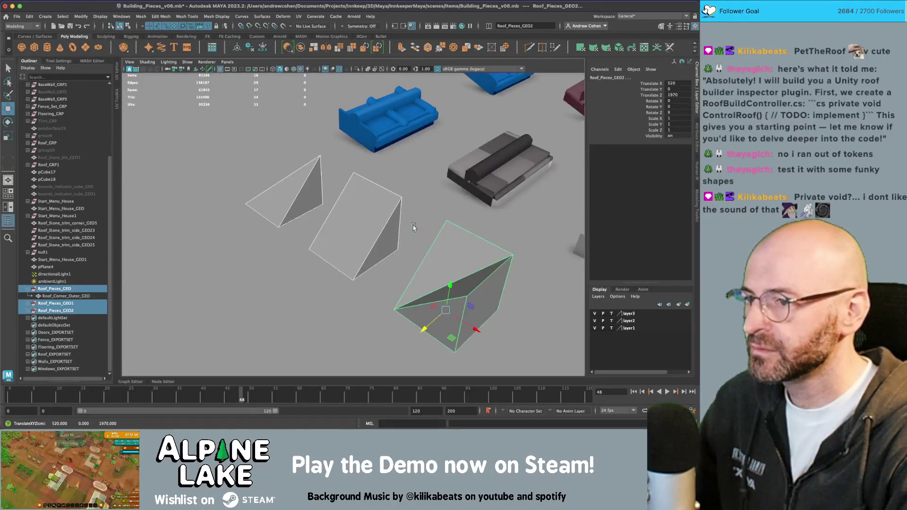
# - Select the blue metal roof tile and the middle roof side wedge for a closer look
pyautogui.press('q')
pyautogui.click(377, 148)
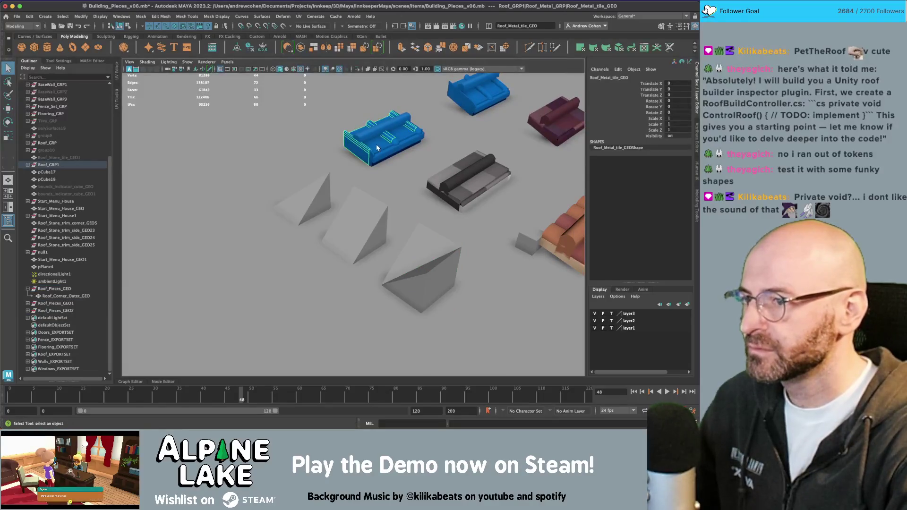
pyautogui.click(365, 218)
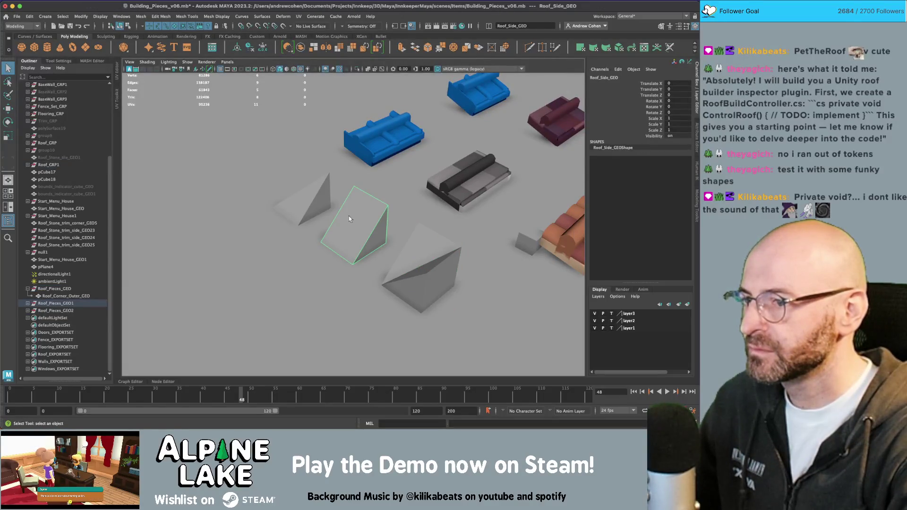
pyautogui.moveTo(348, 216)
pyautogui.keyDown('alt'); pyautogui.mouseDown()
pyautogui.moveTo(343, 209)
pyautogui.moveTo(386, 209)
pyautogui.moveTo(330, 213)
pyautogui.moveTo(346, 216)
pyautogui.mouseUp(); pyautogui.keyUp('alt')
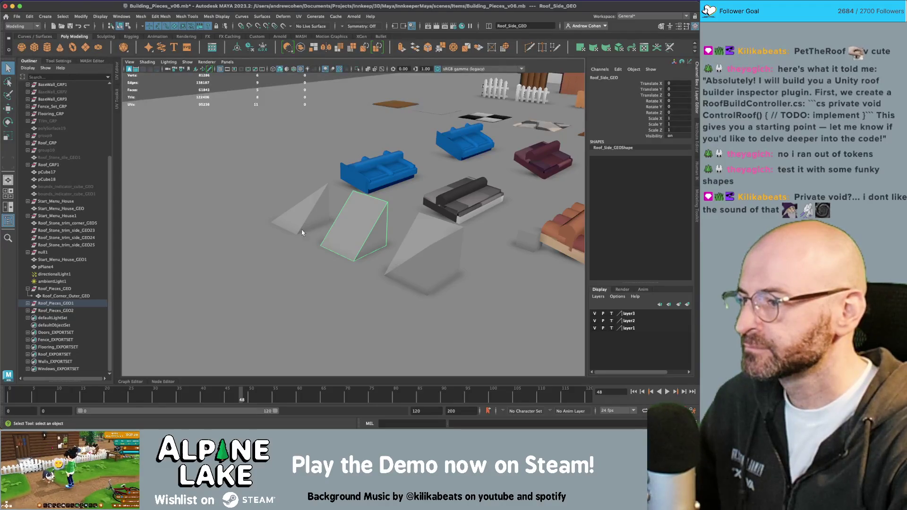
# - Duplicate the three roof piece groups and move the copies far to the left
pyautogui.click(59, 289)
pyautogui.press('f')
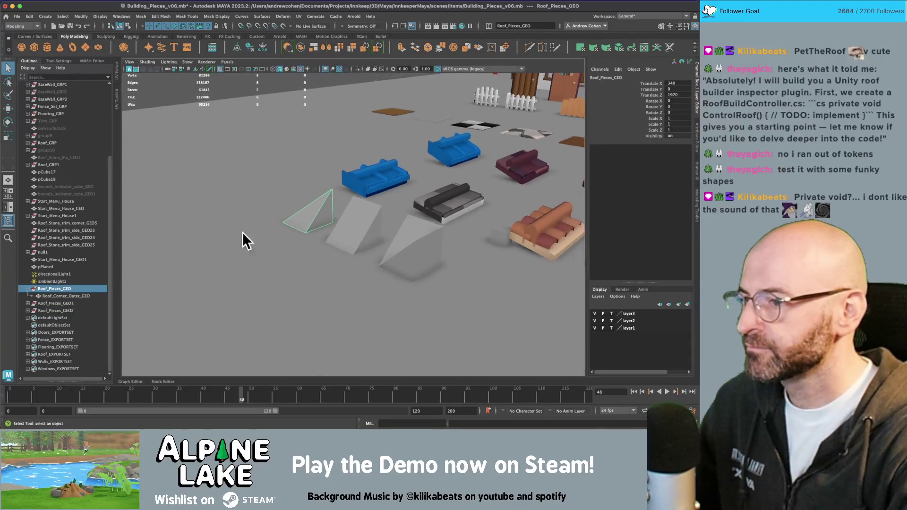
pyautogui.keyDown('shift'); pyautogui.click(71, 310); pyautogui.keyUp('shift')
pyautogui.hotkey('ctrl', 'd')
pyautogui.press('w')
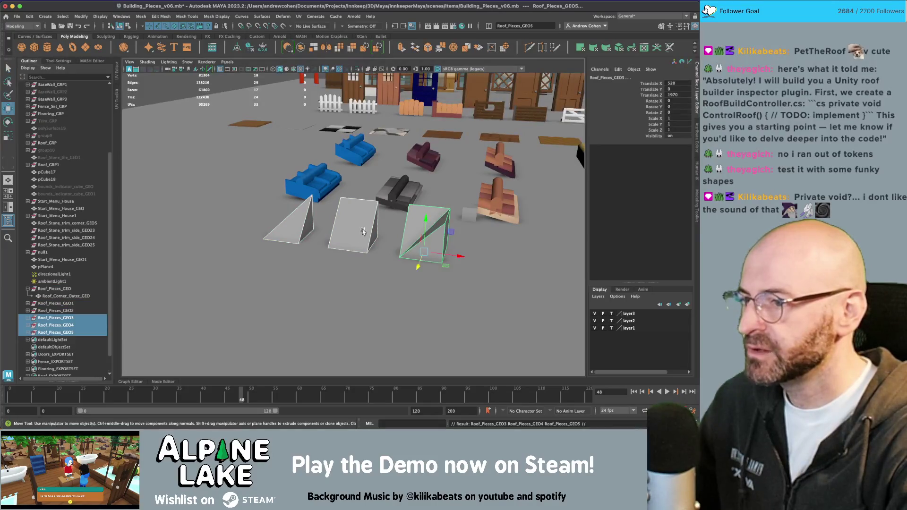
pyautogui.moveTo(442, 254)
pyautogui.mouseDown()
pyautogui.moveTo(179, 222)
pyautogui.moveTo(142, 231)
pyautogui.mouseUp()
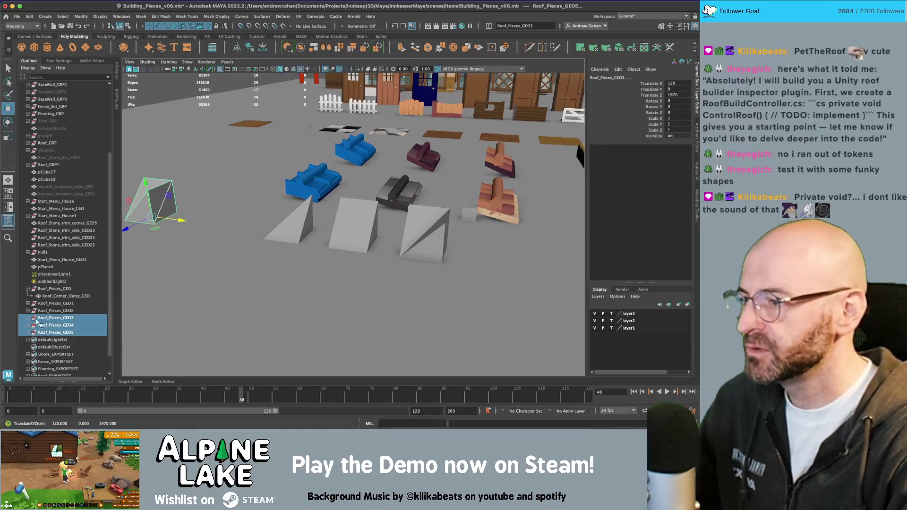
# - Parent the three copied wedges under Roof_Pieces_GEO3 in the Outliner
pyautogui.click(27, 332)
pyautogui.click(28, 325)
pyautogui.click(27, 318)
pyautogui.click(64, 325)
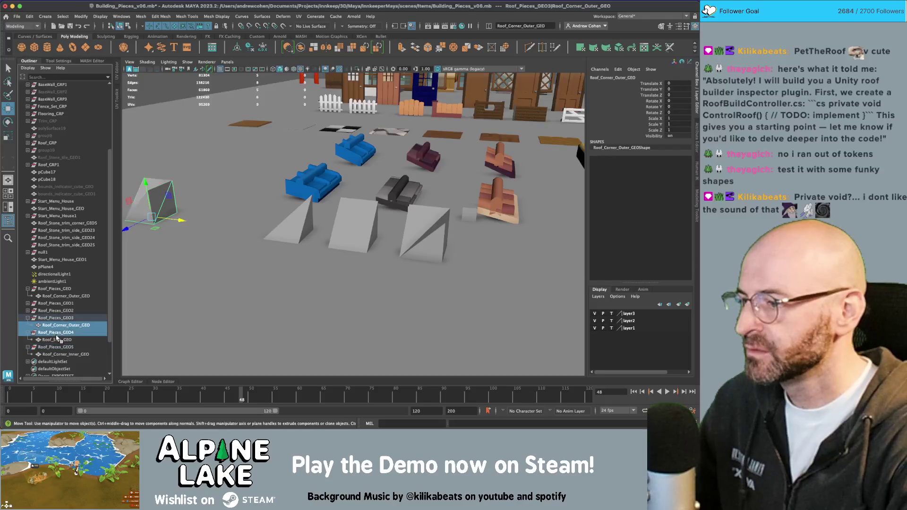
pyautogui.keyDown('ctrl'); pyautogui.click(56, 332); pyautogui.keyUp('ctrl')
pyautogui.keyDown('ctrl'); pyautogui.click(57, 340); pyautogui.keyUp('ctrl')
pyautogui.keyDown('ctrl'); pyautogui.click(59, 354); pyautogui.keyUp('ctrl')
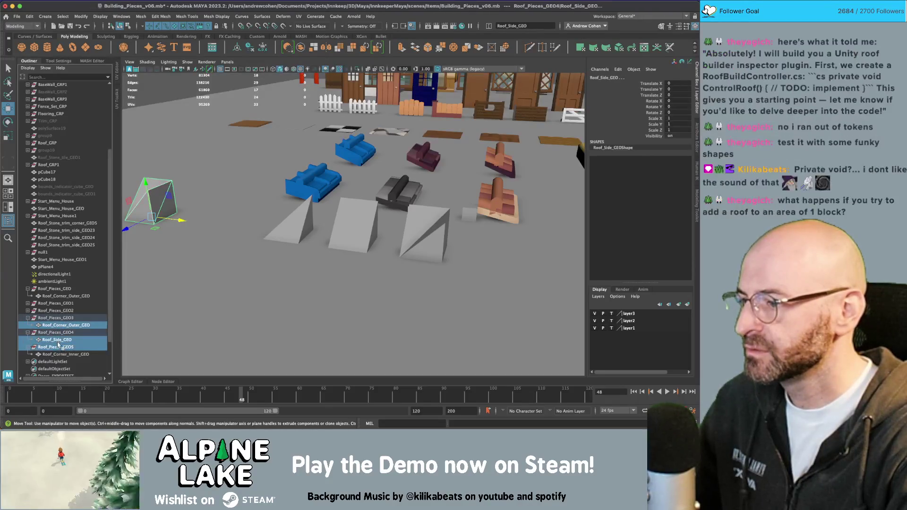
pyautogui.moveTo(59, 354); pyautogui.dragTo(59, 318)
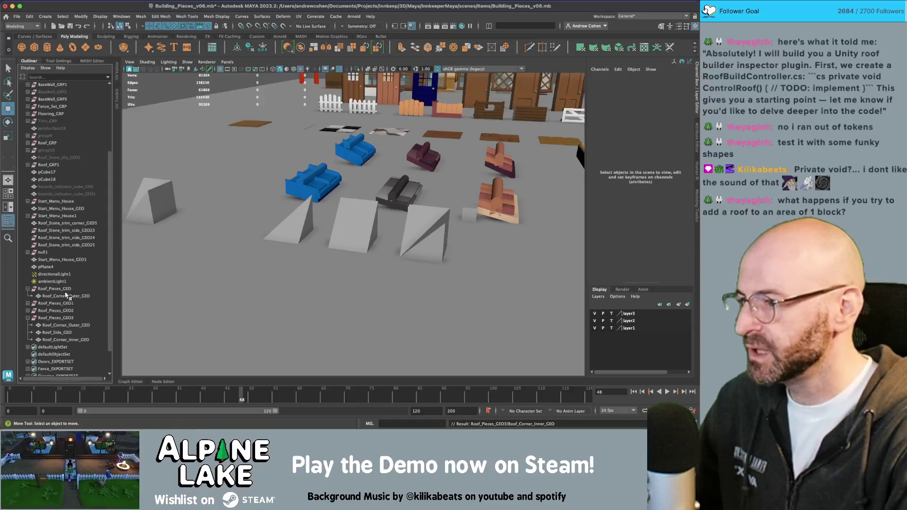
# - Group Roof_Pieces_GEO, GEO1 and GEO2 and name the group Metal_Roof_Set_GRP
pyautogui.moveTo(56, 312); pyautogui.dragTo(55, 293)
pyautogui.hotkey('ctrl', 'g')
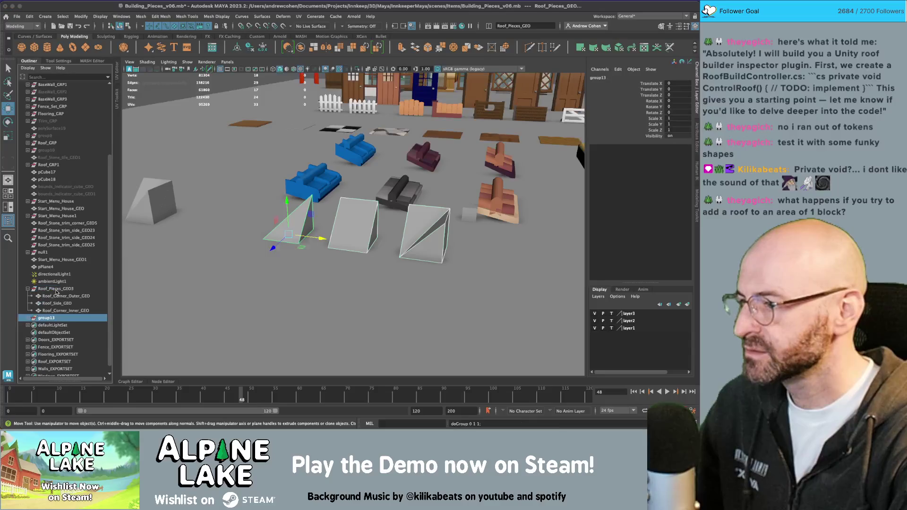
pyautogui.click(29, 319)
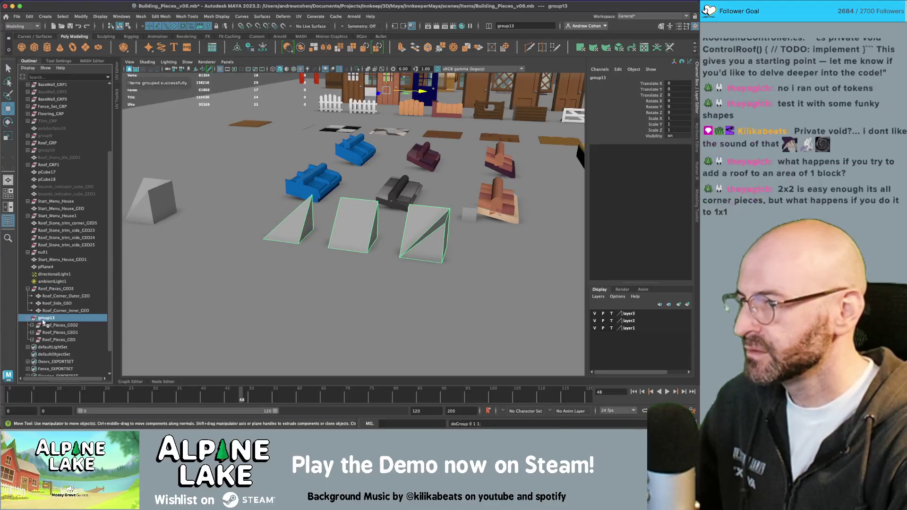
pyautogui.click(32, 340)
pyautogui.click(32, 333)
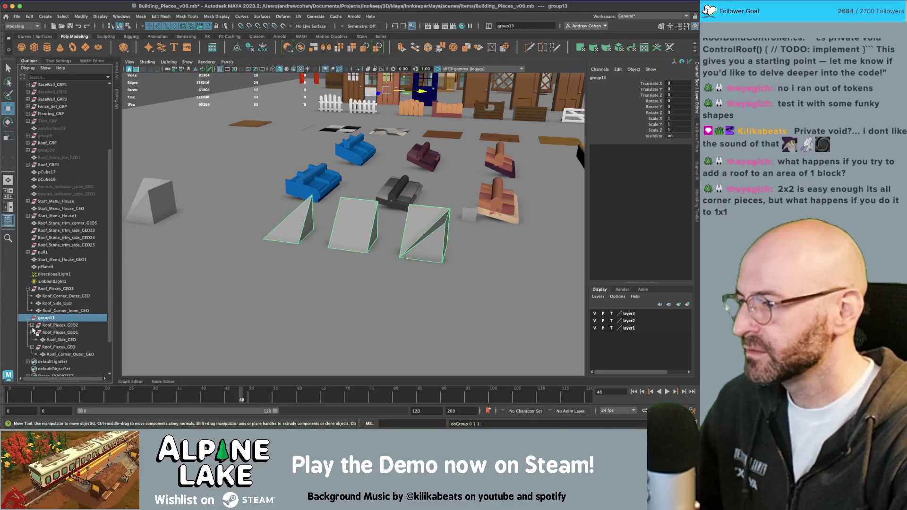
pyautogui.click(32, 325)
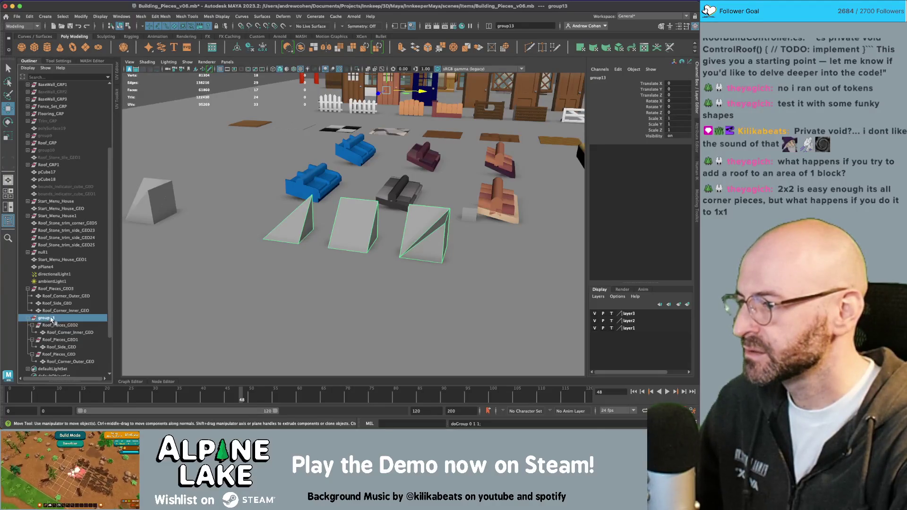
pyautogui.doubleClick(51, 320)
pyautogui.write('Metal_Roof_Set_GRP')
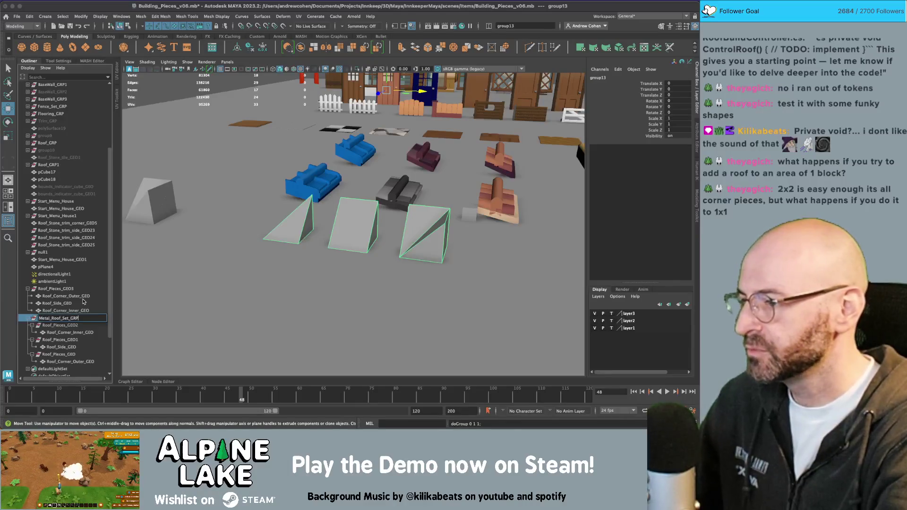
pyautogui.press('Return')
# - Select Roof_Corner_Inner_GEO, Roof_Side_GEO and Roof_Corner_Outer_GEO together
pyautogui.click(71, 332)
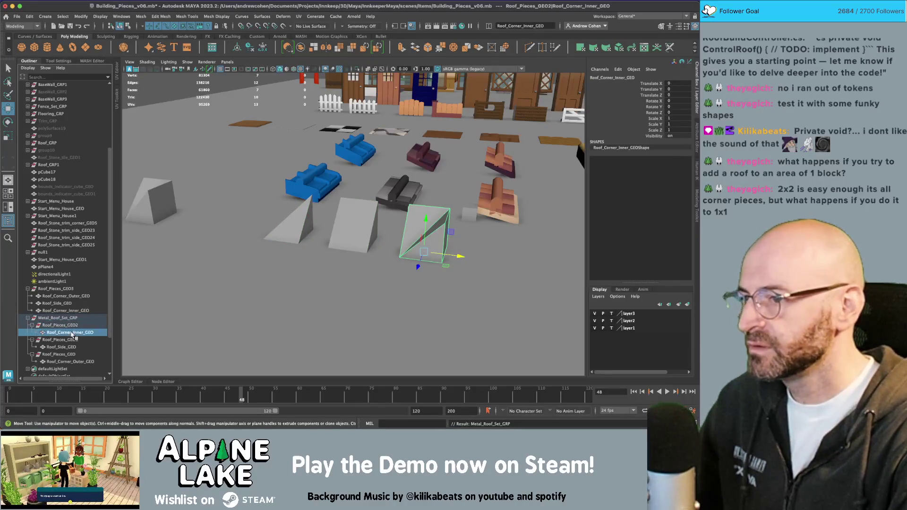
pyautogui.keyDown('ctrl'); pyautogui.click(64, 347); pyautogui.keyUp('ctrl')
pyautogui.keyDown('ctrl'); pyautogui.click(70, 362); pyautogui.keyUp('ctrl')
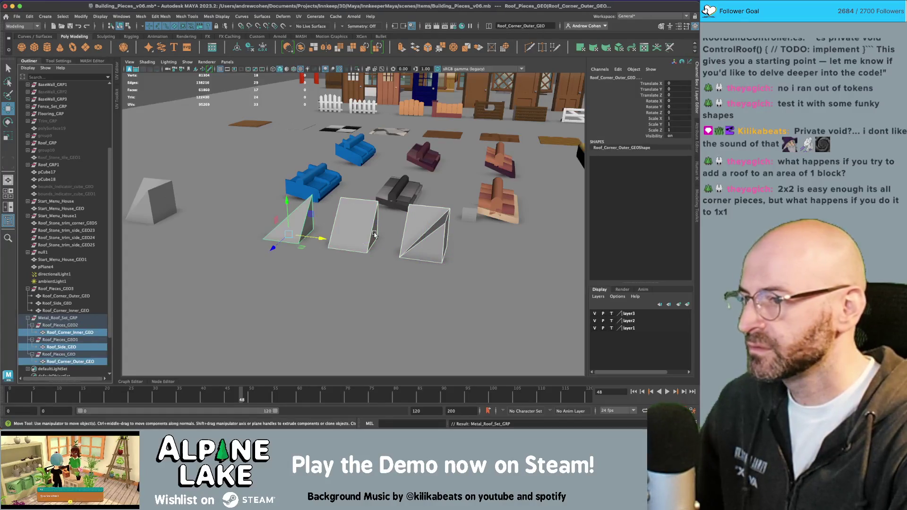
pyautogui.moveTo(366, 210)
pyautogui.keyDown('alt'); pyautogui.mouseDown()
pyautogui.moveTo(317, 209)
pyautogui.moveTo(391, 211)
pyautogui.mouseUp(); pyautogui.keyUp('alt')
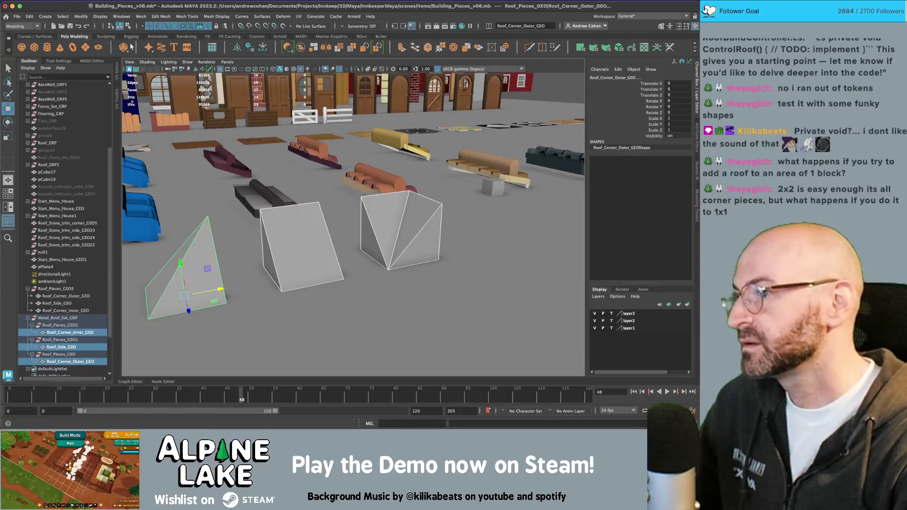
# - Select three roof faces from beneath the ground and extrude them
pyautogui.click(128, 26)
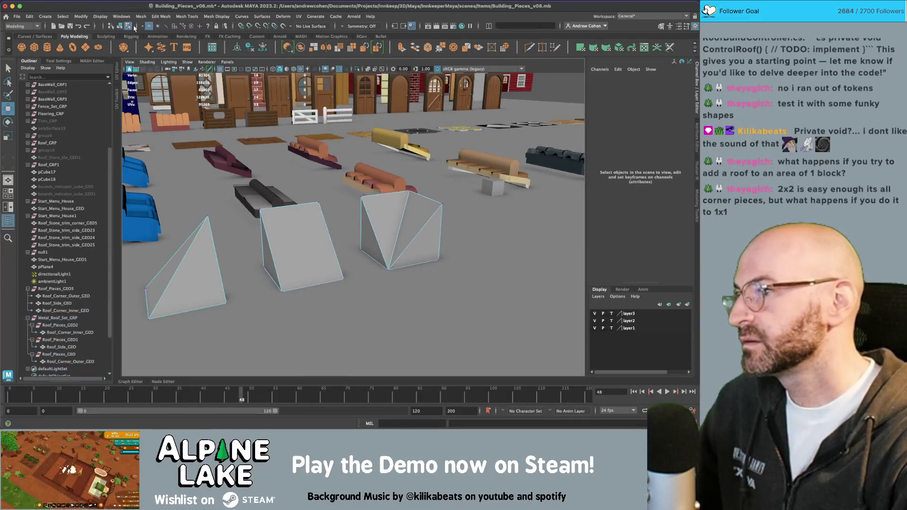
pyautogui.click(174, 26)
pyautogui.keyDown('alt'); pyautogui.moveTo(264, 142); pyautogui.dragTo(285, 170); pyautogui.keyUp('alt')
pyautogui.click(203, 242)
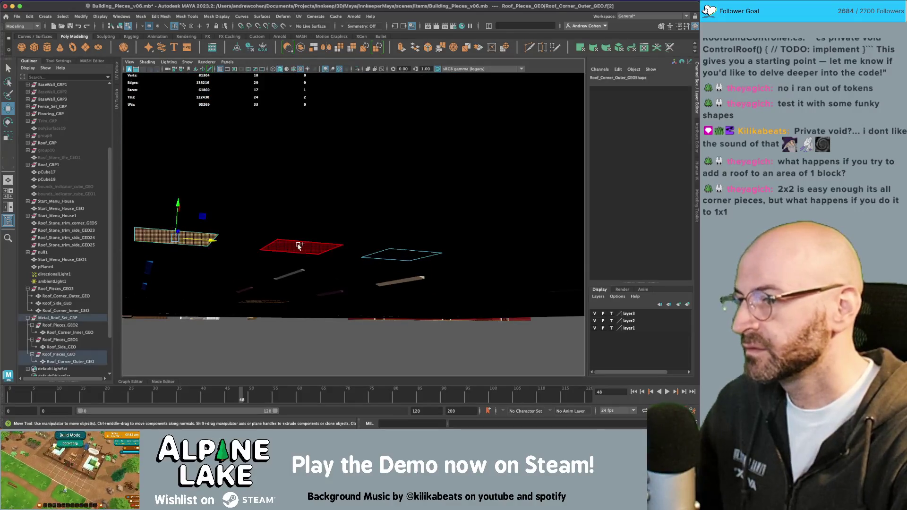
pyautogui.keyDown('shift'); pyautogui.click(300, 247); pyautogui.keyUp('shift')
pyautogui.keyDown('shift'); pyautogui.click(401, 255); pyautogui.keyUp('shift')
pyautogui.keyDown('alt'); pyautogui.moveTo(332, 244); pyautogui.dragTo(298, 219); pyautogui.keyUp('alt')
pyautogui.hotkey('ctrl', 'e')
pyautogui.press('q')
# - Hide the ground plane pPlane4
pyautogui.click(316, 293)
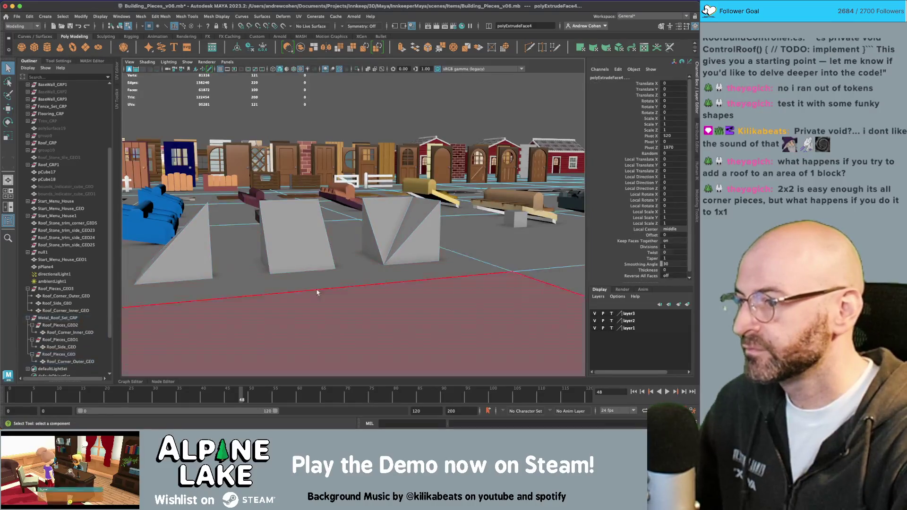
pyautogui.click(120, 26)
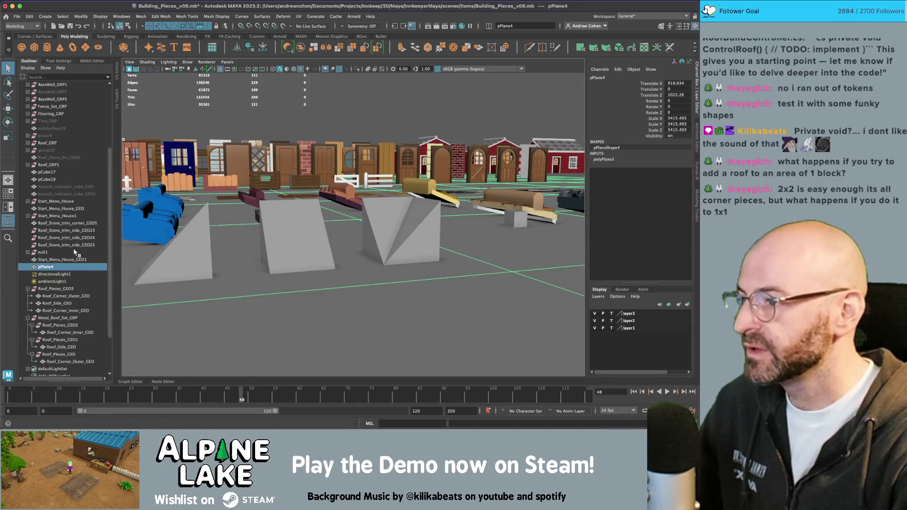
pyautogui.hotkey('ctrl', 'h')
pyautogui.moveTo(312, 231)
pyautogui.keyDown('alt'); pyautogui.mouseDown()
pyautogui.moveTo(360, 229)
pyautogui.moveTo(278, 236)
pyautogui.moveTo(357, 226)
pyautogui.moveTo(329, 244)
pyautogui.mouseUp(); pyautogui.keyUp('alt')
# - Inspect the pyramid corner piece, blue metal tile and outer corner wedge from below
pyautogui.click(357, 227)
pyautogui.keyDown('alt'); pyautogui.moveTo(386, 237); pyautogui.dragTo(359, 235); pyautogui.keyUp('alt')
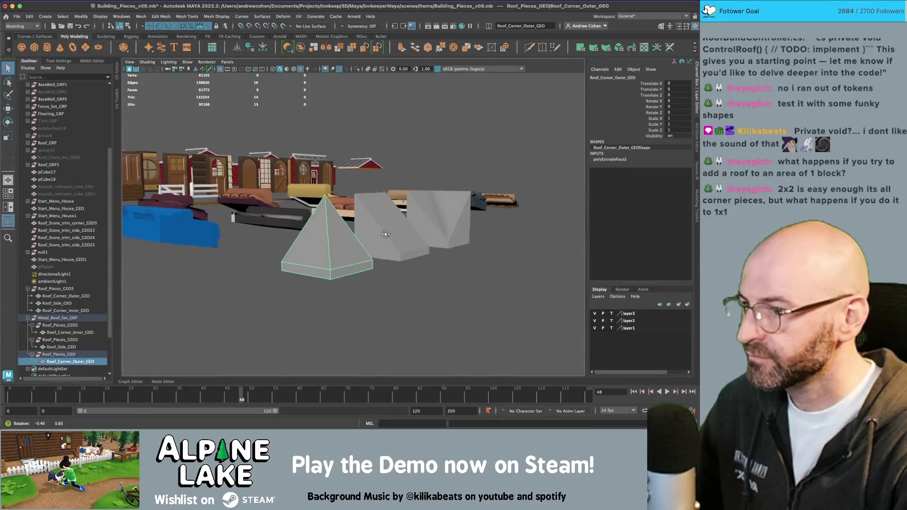
pyautogui.click(189, 231)
pyautogui.press('w')
pyautogui.keyDown('alt'); pyautogui.moveTo(259, 201); pyautogui.dragTo(195, 210); pyautogui.keyUp('alt')
pyautogui.keyDown('alt'); pyautogui.moveTo(220, 206); pyautogui.dragTo(273, 231); pyautogui.keyUp('alt')
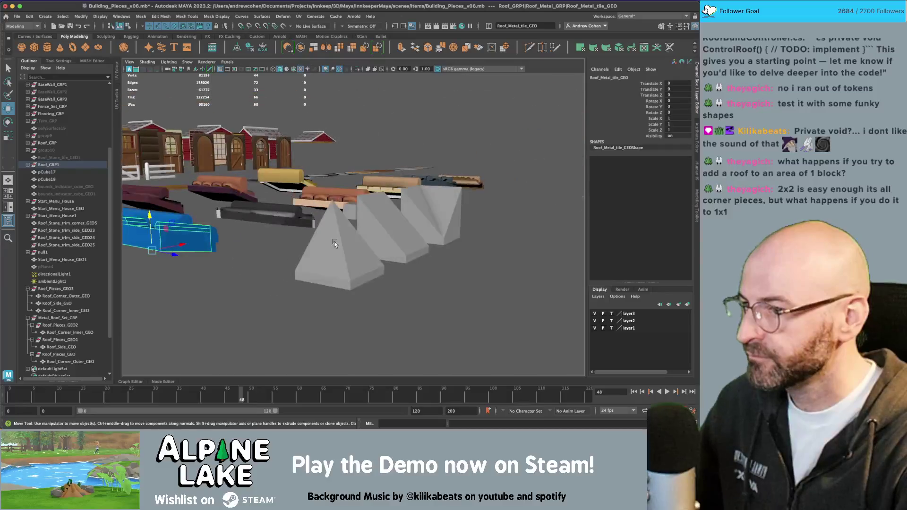
pyautogui.click(326, 251)
pyautogui.moveTo(326, 251)
pyautogui.keyDown('alt'); pyautogui.mouseDown()
pyautogui.moveTo(288, 244)
pyautogui.moveTo(413, 231)
pyautogui.moveTo(354, 217)
pyautogui.mouseUp(); pyautogui.keyUp('alt')
pyautogui.keyDown('alt'); pyautogui.moveTo(354, 217); pyautogui.dragTo(332, 212, button='right'); pyautogui.keyUp('alt')
pyautogui.moveTo(332, 211)
pyautogui.keyDown('alt'); pyautogui.mouseDown()
pyautogui.moveTo(278, 216)
pyautogui.moveTo(246, 182)
pyautogui.moveTo(246, 161)
pyautogui.mouseUp(); pyautogui.keyUp('alt')
# - Test-raise the outer corner wedge to height 50, undo it, and switch to Unity
pyautogui.press('w')
pyautogui.moveTo(337, 166); pyautogui.dragTo(334, 164, button='middle')
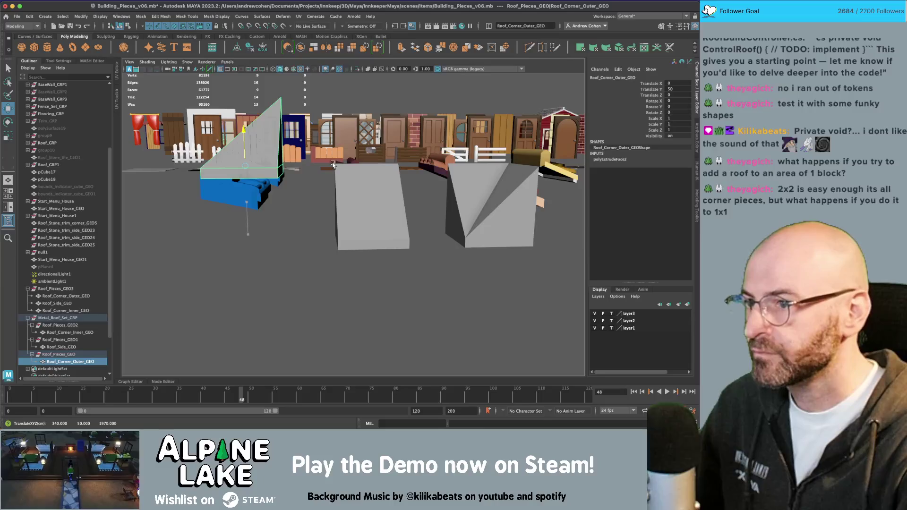
pyautogui.hotkey('ctrl', 'z')
pyautogui.keyDown('alt'); pyautogui.moveTo(320, 174); pyautogui.dragTo(321, 186); pyautogui.keyUp('alt')
pyautogui.press('q')
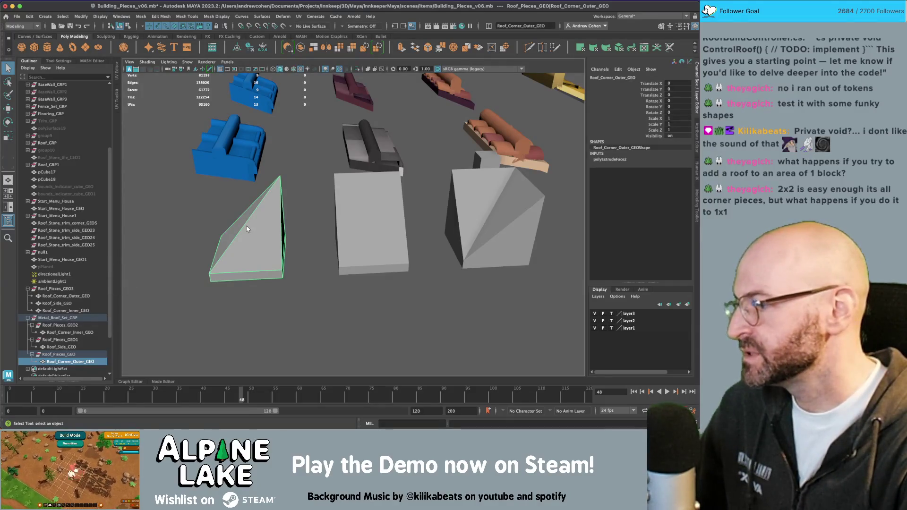
pyautogui.press('super+Tab')
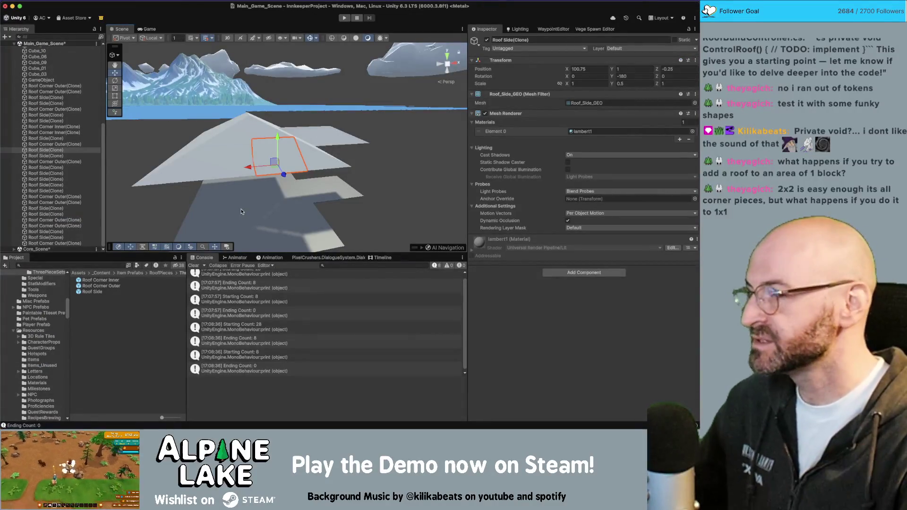
# - Inspect an outer corner piece, the Cube_10 plane and an inner corner piece on the placed roof
pyautogui.moveTo(288, 197)
pyautogui.keyDown('alt'); pyautogui.mouseDown()
pyautogui.moveTo(269, 193)
pyautogui.moveTo(324, 177)
pyautogui.moveTo(297, 197)
pyautogui.moveTo(286, 194)
pyautogui.moveTo(303, 189)
pyautogui.moveTo(281, 182)
pyautogui.mouseUp(); pyautogui.keyUp('alt')
pyautogui.click(294, 142)
pyautogui.click(295, 189)
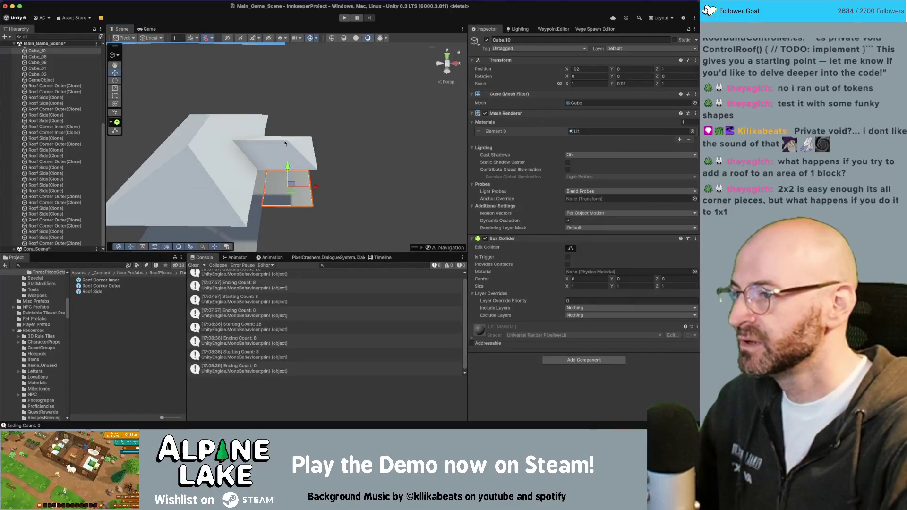
pyautogui.click(243, 150)
pyautogui.keyDown('alt'); pyautogui.moveTo(243, 150); pyautogui.dragTo(378, 166); pyautogui.keyUp('alt')
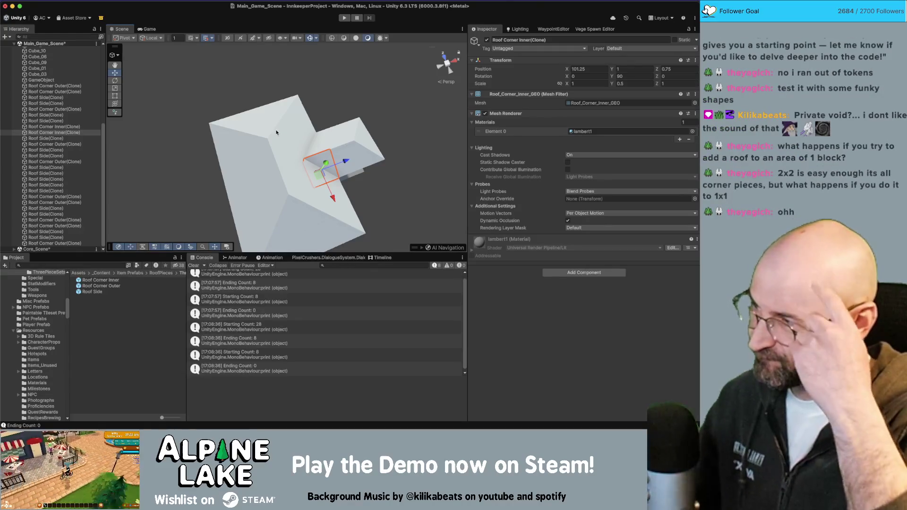
pyautogui.click(415, 124)
# - Zoom in on the roof, frame an outer corner piece and select three more roof pieces
pyautogui.keyDown('alt'); pyautogui.moveTo(412, 191); pyautogui.dragTo(227, 119, button='right'); pyautogui.keyUp('alt')
pyautogui.moveTo(255, 124)
pyautogui.keyDown('alt'); pyautogui.mouseDown()
pyautogui.moveTo(271, 124)
pyautogui.moveTo(283, 144)
pyautogui.moveTo(359, 160)
pyautogui.moveTo(272, 150)
pyautogui.mouseUp(); pyautogui.keyUp('alt')
pyautogui.keyDown('alt'); pyautogui.moveTo(213, 161); pyautogui.dragTo(246, 167, button='right'); pyautogui.keyUp('alt')
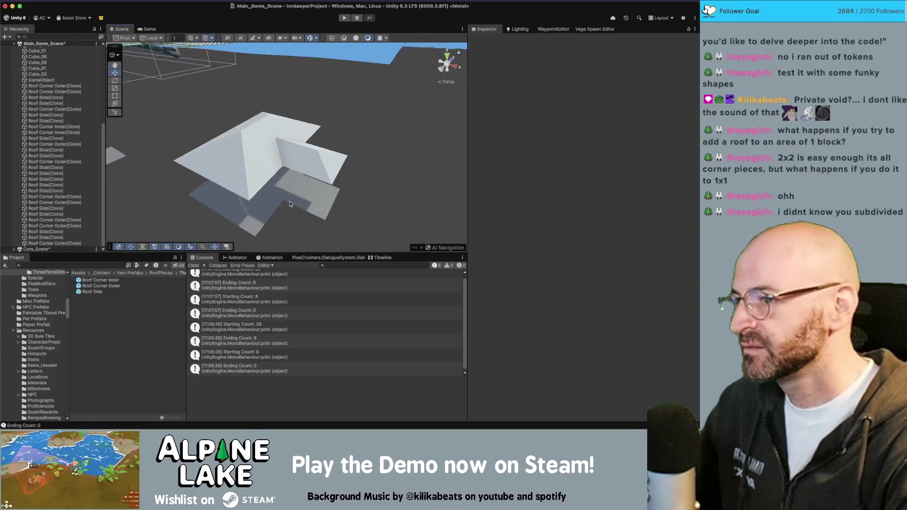
pyautogui.click(291, 202)
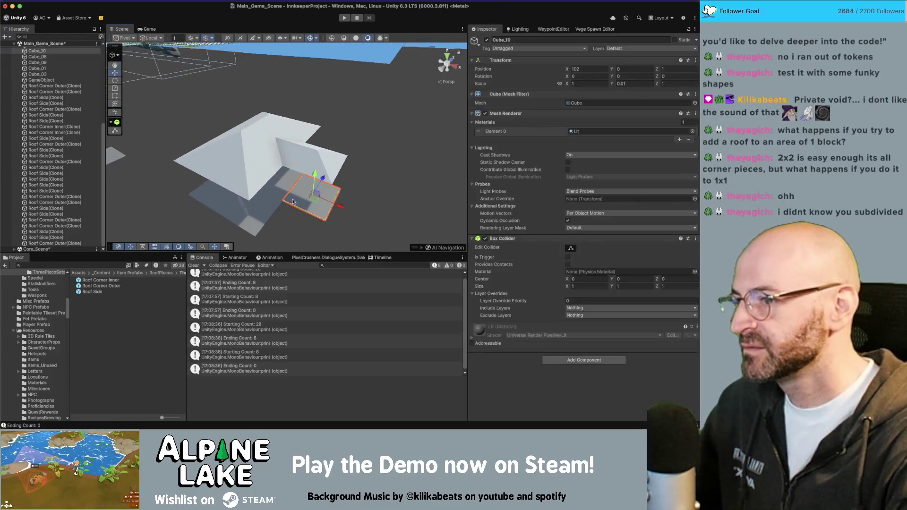
pyautogui.click(331, 156)
pyautogui.press('f')
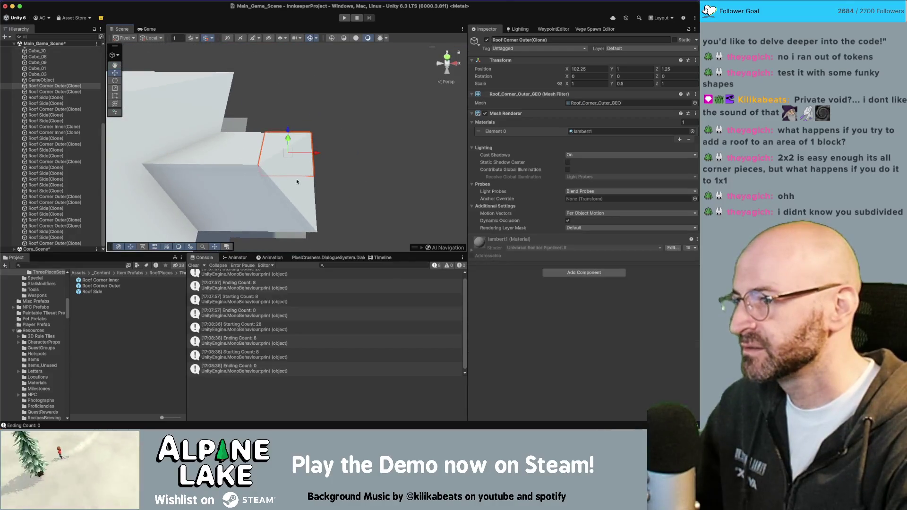
pyautogui.keyDown('shift'); pyautogui.click(297, 198); pyautogui.keyUp('shift')
pyautogui.keyDown('shift'); pyautogui.click(232, 199); pyautogui.keyUp('shift')
pyautogui.keyDown('shift'); pyautogui.click(236, 146); pyautogui.keyUp('shift')
pyautogui.moveTo(188, 151)
pyautogui.keyDown('alt'); pyautogui.mouseDown(button='right')
pyautogui.moveTo(178, 151)
pyautogui.moveTo(286, 99)
pyautogui.mouseUp(button='right'); pyautogui.keyUp('alt')
# - Compare Cube_10 with two outer corner pieces from a steeper view, then return to Maya
pyautogui.click(282, 139)
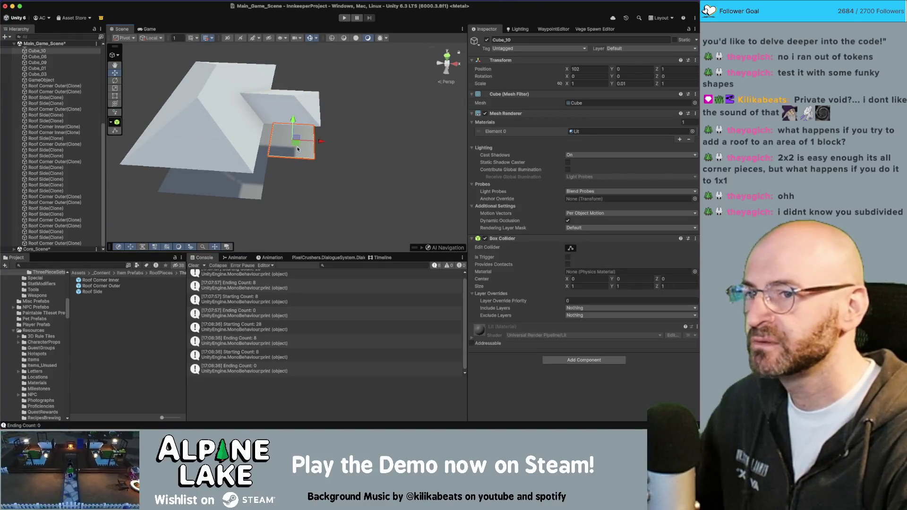
pyautogui.click(306, 117)
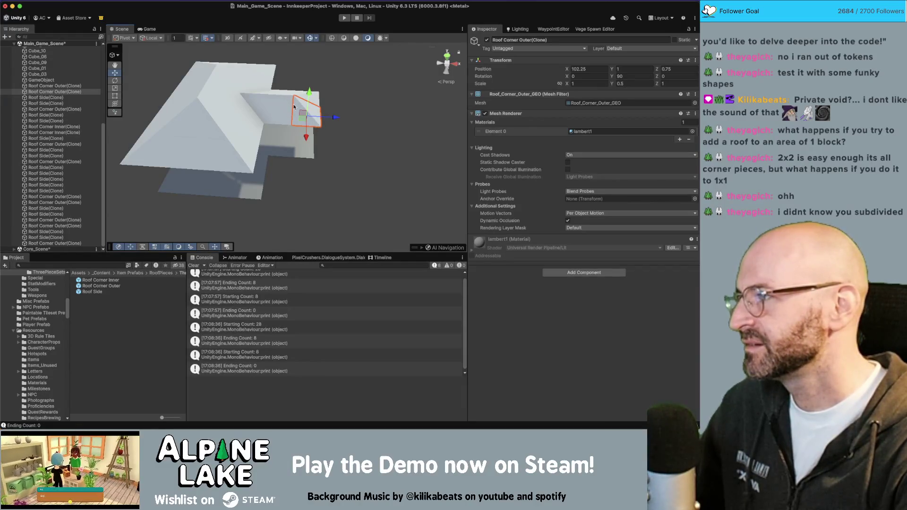
pyautogui.moveTo(268, 171)
pyautogui.keyDown('alt'); pyautogui.mouseDown()
pyautogui.moveTo(293, 120)
pyautogui.moveTo(255, 87)
pyautogui.mouseUp(); pyautogui.keyUp('alt')
pyautogui.click(234, 95)
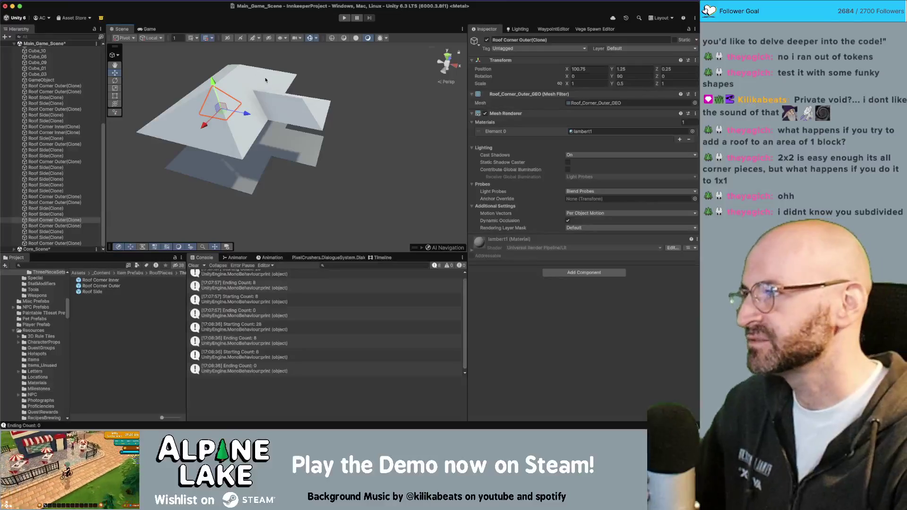
pyautogui.click(267, 83)
pyautogui.moveTo(267, 83)
pyautogui.mouseDown(button='right')
pyautogui.moveTo(242, 107)
pyautogui.moveTo(258, 107)
pyautogui.mouseUp(button='right')
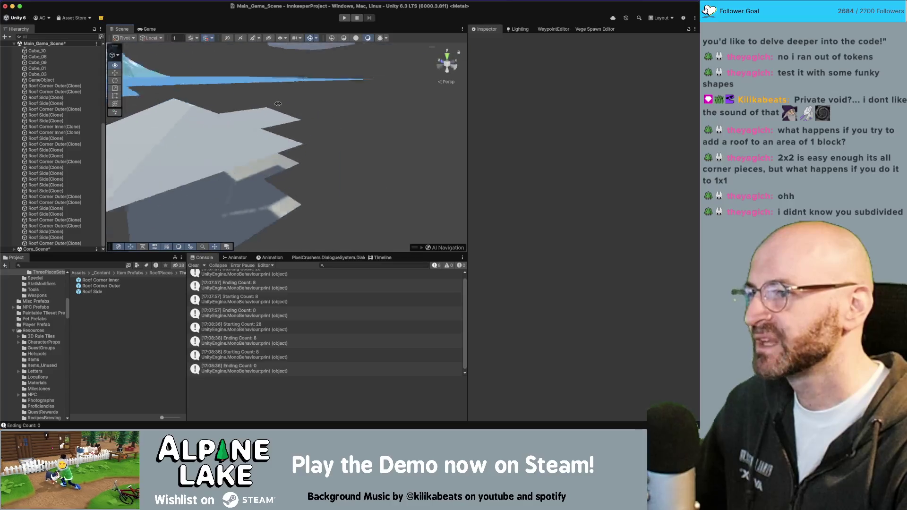
pyautogui.press('super+Tab')
pyautogui.click(322, 284)
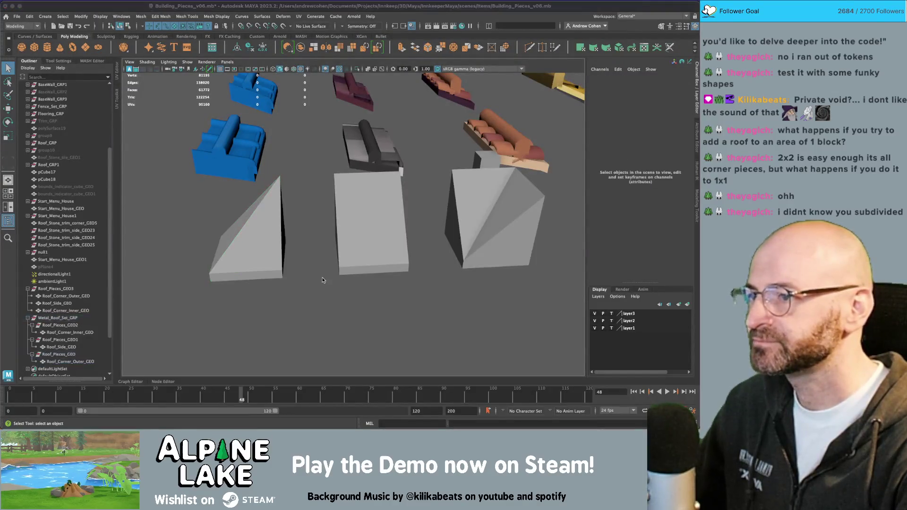
pyautogui.press('super+Tab')
pyautogui.press('super+Tab')
pyautogui.moveTo(314, 250)
pyautogui.keyDown('alt'); pyautogui.mouseDown()
pyautogui.moveTo(344, 249)
pyautogui.moveTo(373, 222)
pyautogui.mouseUp(); pyautogui.keyUp('alt')
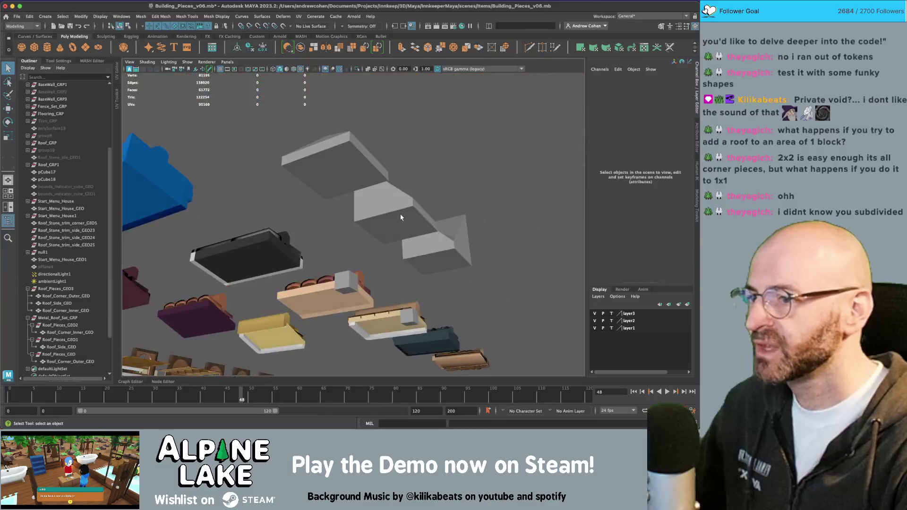
pyautogui.click(382, 207)
pyautogui.keyDown('shift'); pyautogui.click(336, 163); pyautogui.keyUp('shift')
pyautogui.keyDown('shift'); pyautogui.click(437, 250); pyautogui.keyUp('shift')
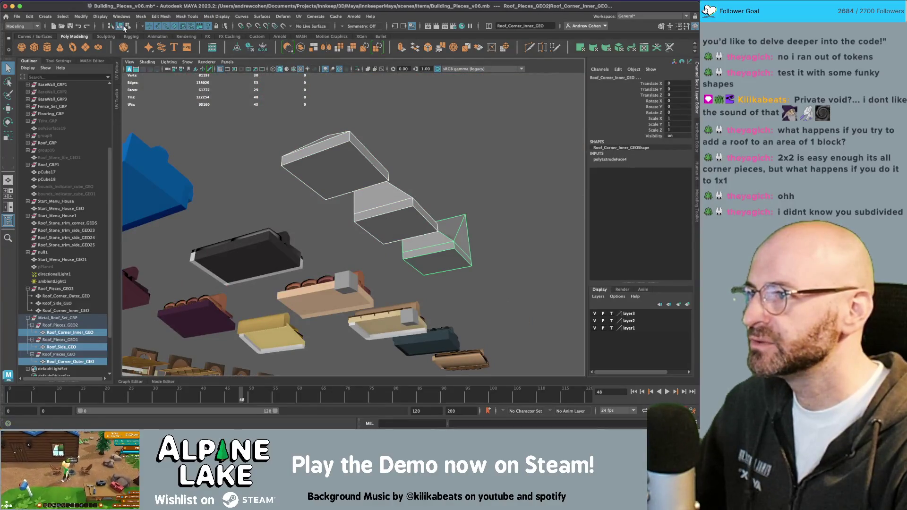
pyautogui.click(125, 27)
pyautogui.moveTo(359, 180); pyautogui.dragTo(264, 103)
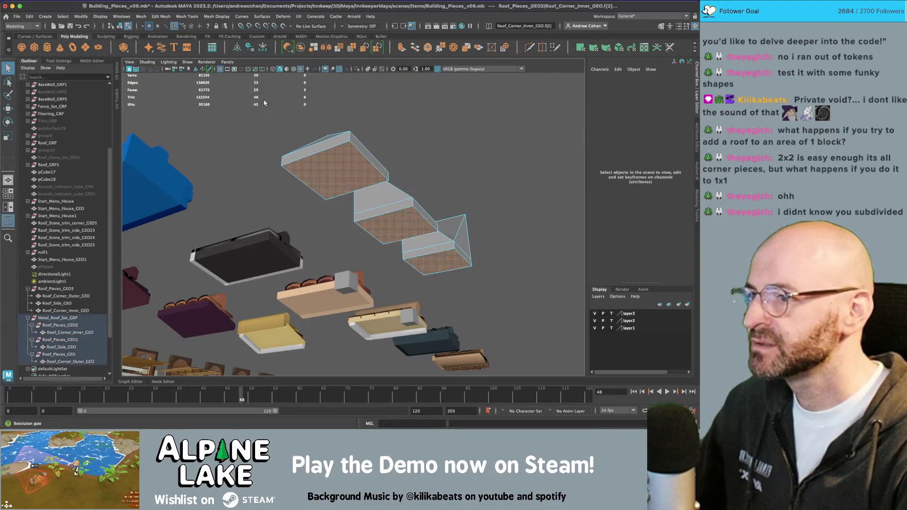
pyautogui.press('w')
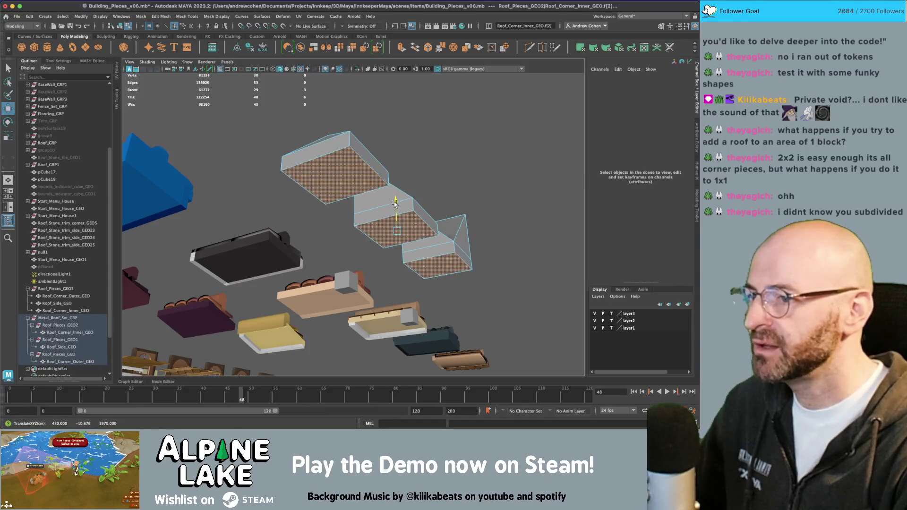
pyautogui.keyDown('alt'); pyautogui.moveTo(396, 203); pyautogui.dragTo(428, 224); pyautogui.keyUp('alt')
pyautogui.scroll(3, 428, 225)
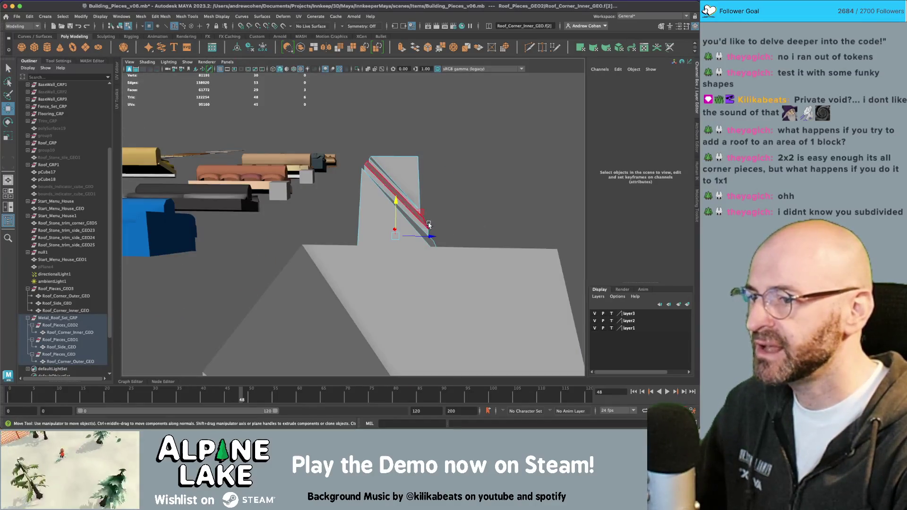
pyautogui.moveTo(442, 228)
pyautogui.keyDown('alt'); pyautogui.mouseDown()
pyautogui.moveTo(348, 230)
pyautogui.moveTo(220, 171)
pyautogui.mouseUp(); pyautogui.keyUp('alt')
pyautogui.keyDown('alt'); pyautogui.moveTo(232, 176); pyautogui.dragTo(273, 178, button='middle'); pyautogui.keyUp('alt')
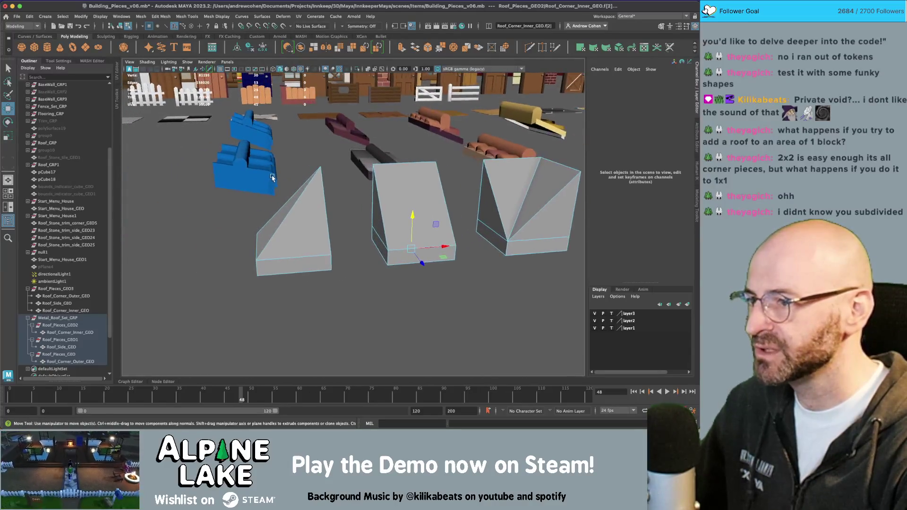
pyautogui.press('q')
pyautogui.click(274, 178)
pyautogui.click(270, 168)
pyautogui.scroll(3, 255, 155)
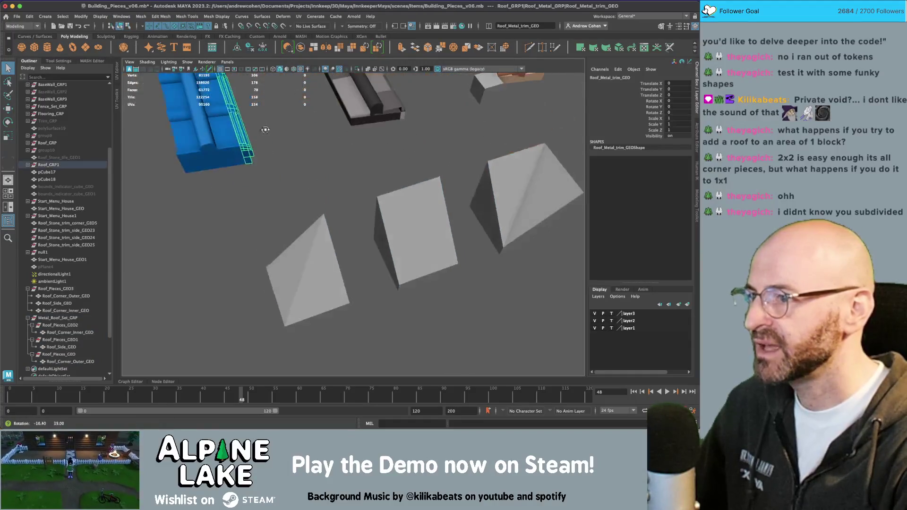
pyautogui.moveTo(234, 108)
pyautogui.keyDown('alt'); pyautogui.mouseDown()
pyautogui.moveTo(336, 202)
pyautogui.moveTo(208, 176)
pyautogui.moveTo(288, 197)
pyautogui.mouseUp(); pyautogui.keyUp('alt')
pyautogui.keyDown('alt'); pyautogui.moveTo(287, 197); pyautogui.dragTo(298, 186, button='middle'); pyautogui.keyUp('alt')
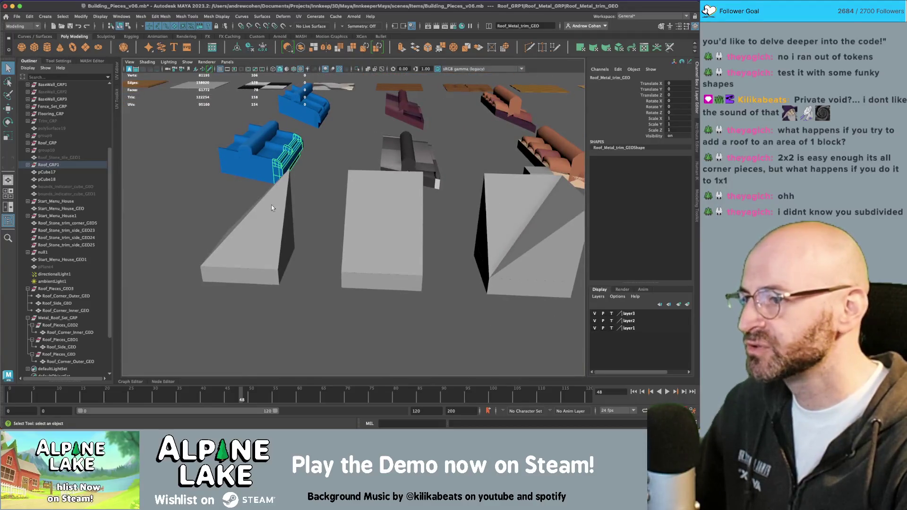
pyautogui.moveTo(272, 208)
pyautogui.keyDown('alt'); pyautogui.mouseDown()
pyautogui.moveTo(302, 198)
pyautogui.moveTo(324, 172)
pyautogui.moveTo(379, 204)
pyautogui.moveTo(353, 209)
pyautogui.moveTo(323, 133)
pyautogui.mouseUp(); pyautogui.keyUp('alt')
pyautogui.click(358, 198)
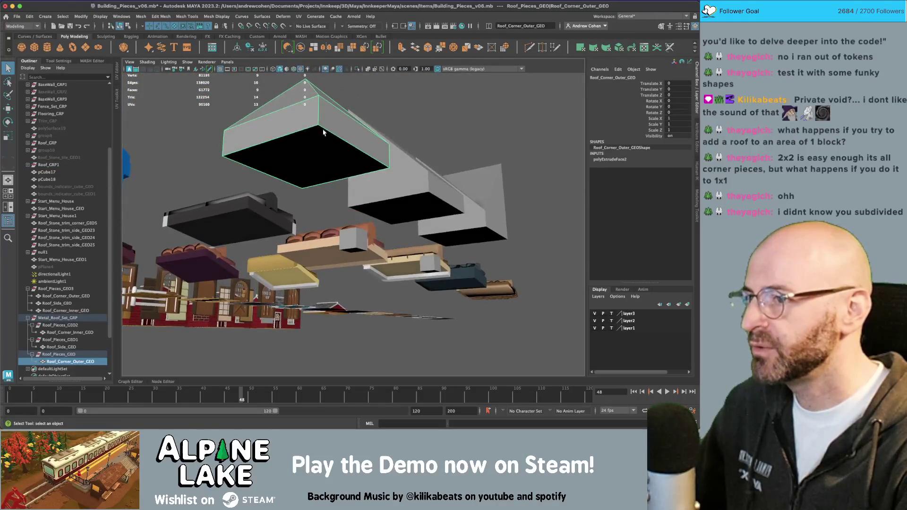
pyautogui.moveTo(323, 133); pyautogui.dragTo(326, 155, button='right')
pyautogui.click(326, 156)
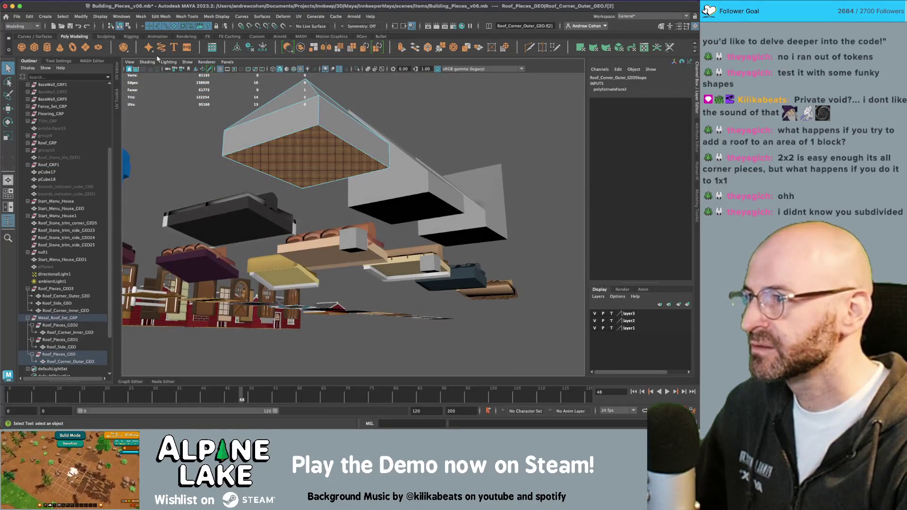
pyautogui.click(120, 26)
pyautogui.keyDown('alt'); pyautogui.moveTo(425, 95); pyautogui.dragTo(469, 147); pyautogui.keyUp('alt')
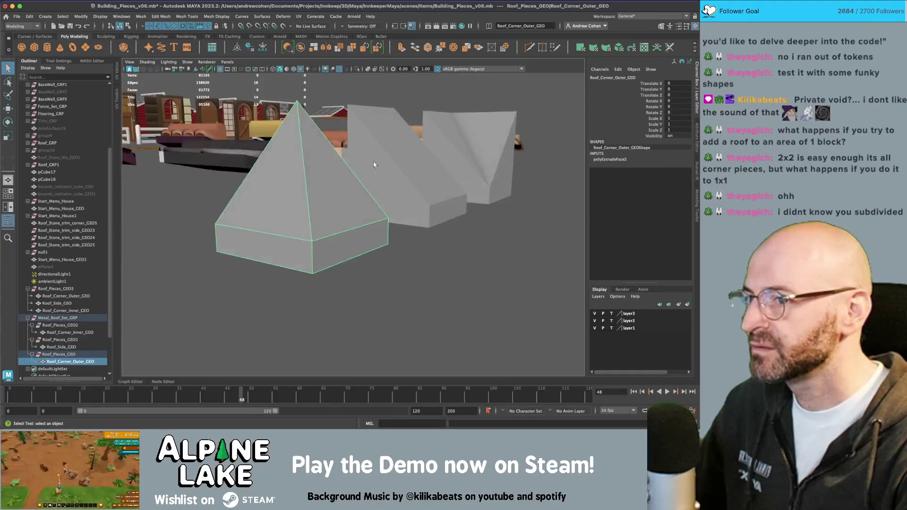
pyautogui.click(470, 147)
pyautogui.keyDown('shift'); pyautogui.click(407, 163); pyautogui.keyUp('shift')
pyautogui.keyDown('shift'); pyautogui.click(332, 177); pyautogui.keyUp('shift')
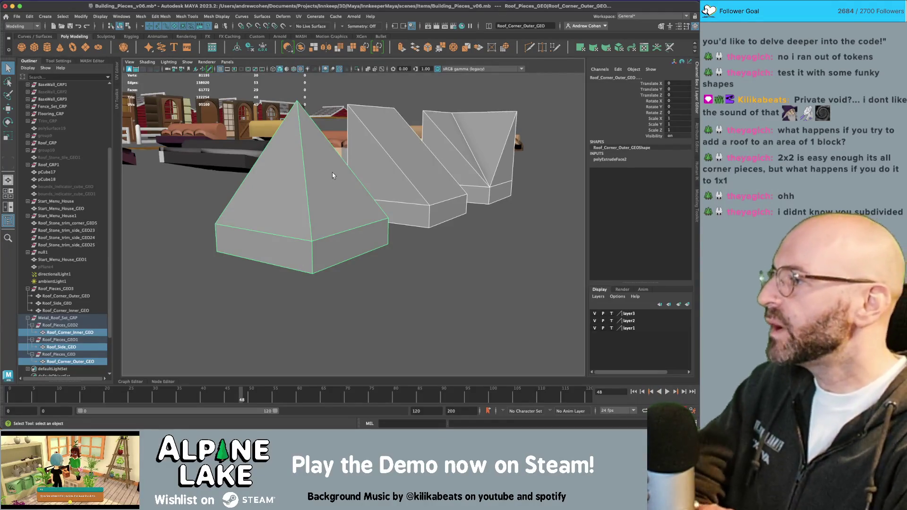
pyautogui.press('super+Tab')
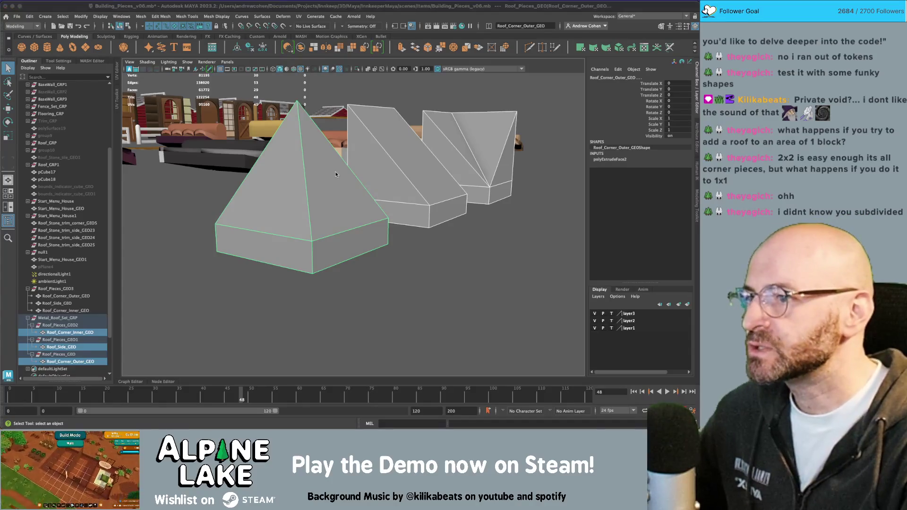
pyautogui.keyDown('alt'); pyautogui.moveTo(329, 143); pyautogui.dragTo(255, 154); pyautogui.keyUp('alt')
pyautogui.press('super+Tab')
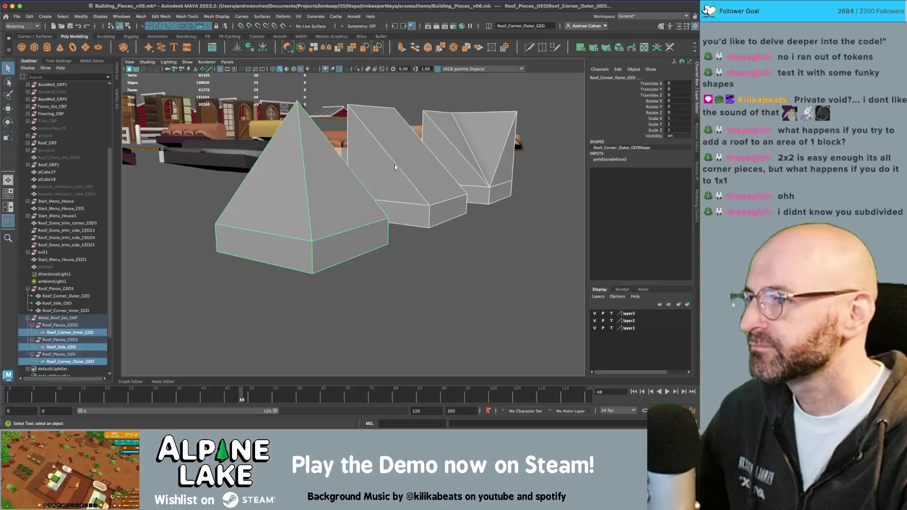
pyautogui.scroll(-5, 284, 163)
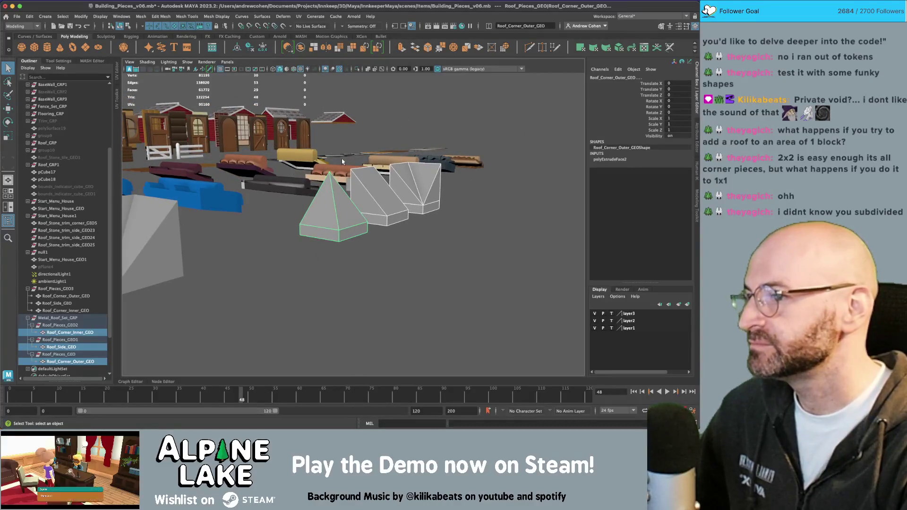
pyautogui.keyDown('alt'); pyautogui.moveTo(342, 146); pyautogui.dragTo(203, 143); pyautogui.keyUp('alt')
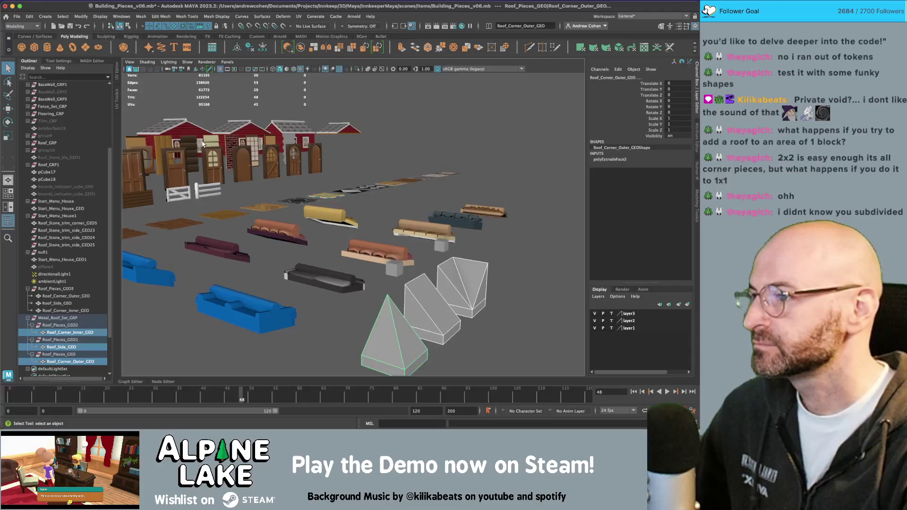
pyautogui.moveTo(335, 194)
pyautogui.keyDown('alt'); pyautogui.mouseDown(button='right')
pyautogui.moveTo(299, 136)
pyautogui.moveTo(251, 126)
pyautogui.mouseUp(button='right'); pyautogui.keyUp('alt')
# - Duplicate and unparent the slat wall group, making three copies lined up side by side
pyautogui.click(250, 126)
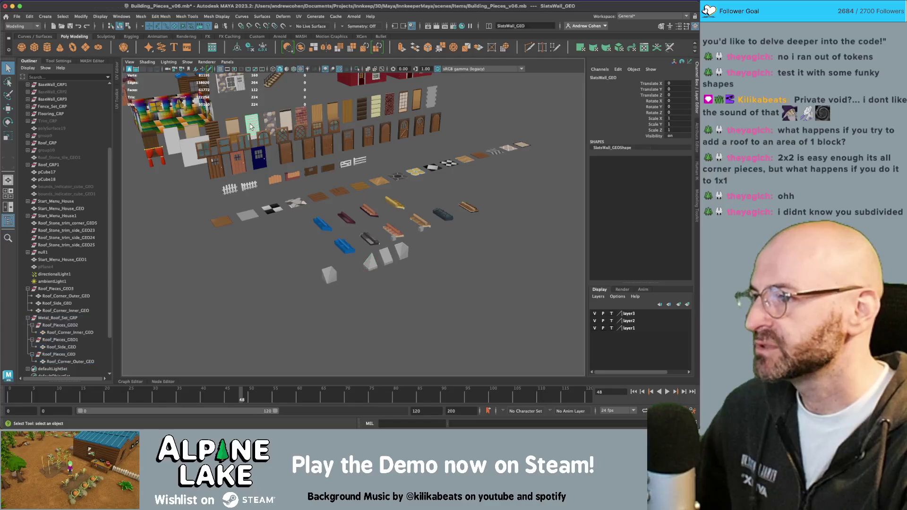
pyautogui.press('f')
pyautogui.click(65, 99)
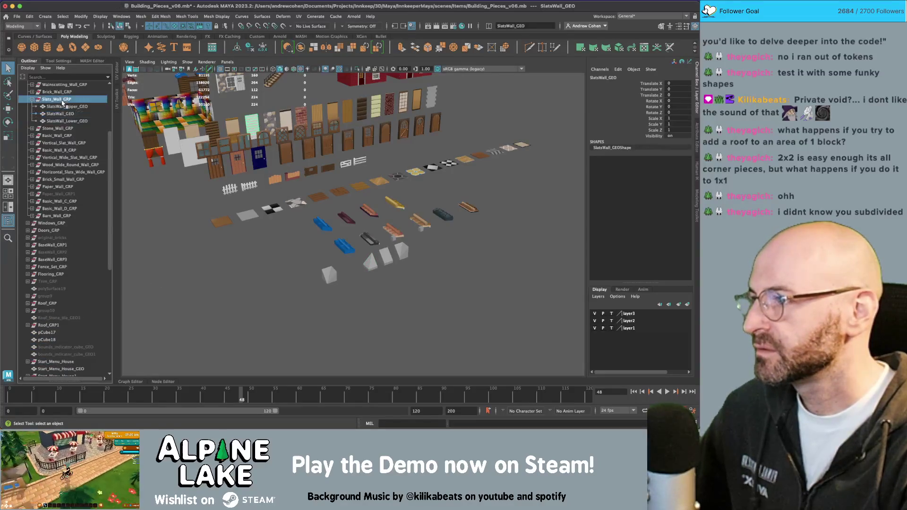
pyautogui.hotkey('ctrl', 'd')
pyautogui.hotkey('shift', 'p')
pyautogui.press('w')
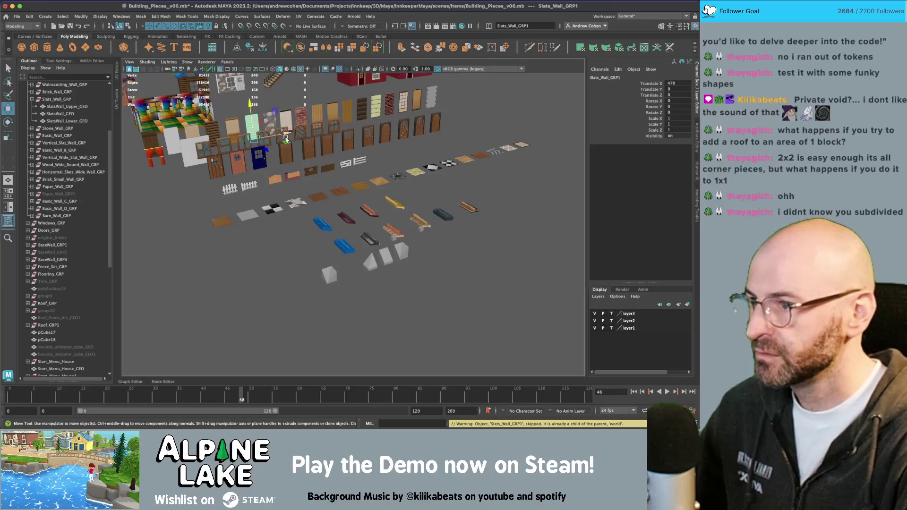
pyautogui.moveTo(274, 153); pyautogui.dragTo(414, 303)
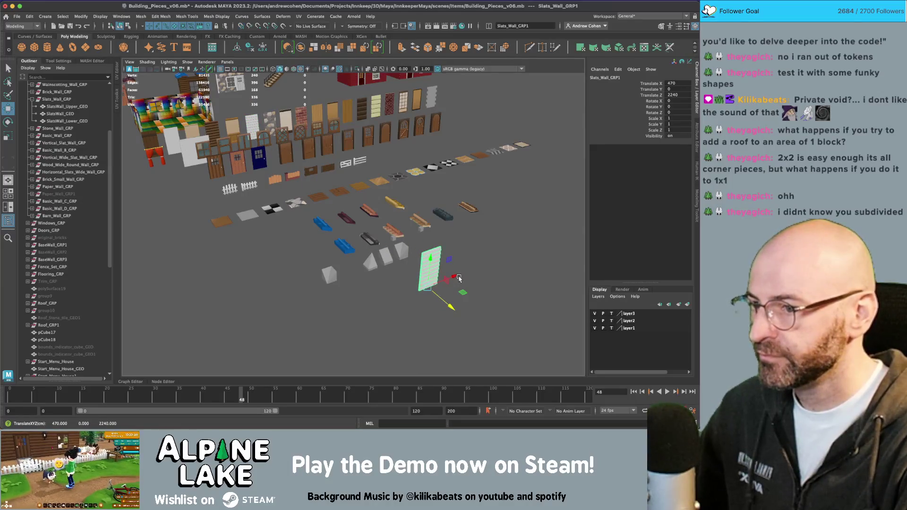
pyautogui.press('f')
pyautogui.hotkey('ctrl', 'd')
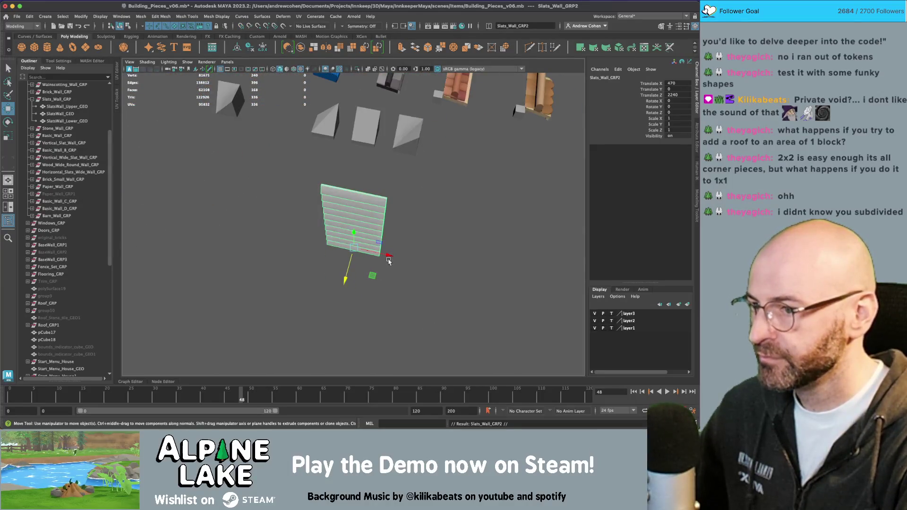
pyautogui.moveTo(388, 255)
pyautogui.mouseDown()
pyautogui.moveTo(450, 265)
pyautogui.moveTo(410, 262)
pyautogui.mouseUp()
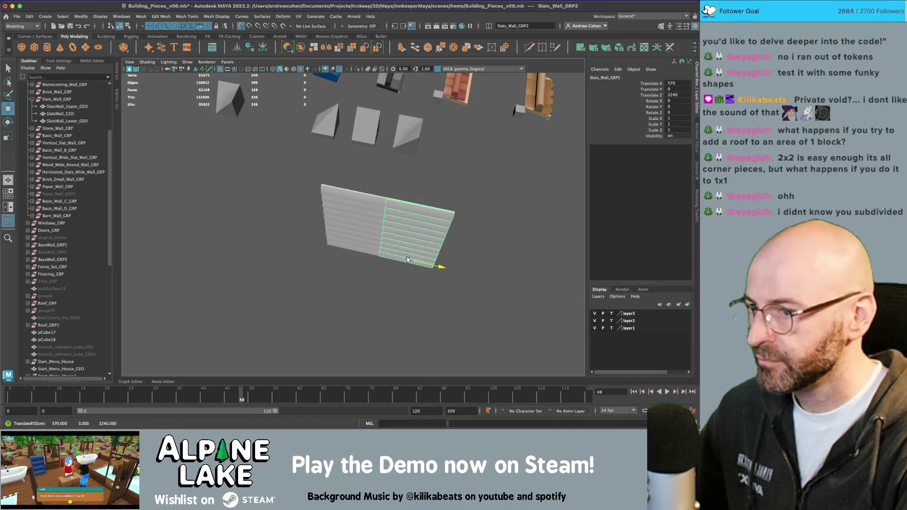
pyautogui.hotkey('ctrl', 'd')
pyautogui.scroll(-2, 350, 171)
pyautogui.press('q')
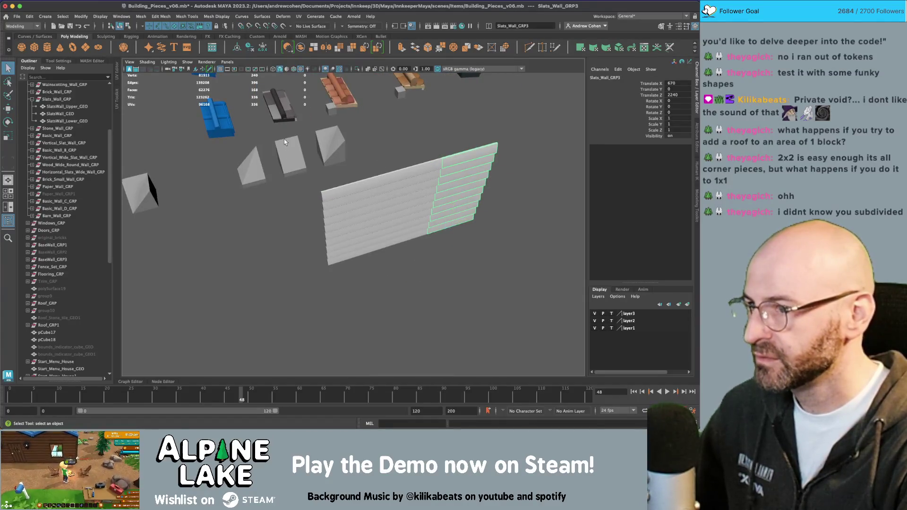
# - Duplicate the roof side piece and move it onto the wall top with grid snapping
pyautogui.click(286, 144)
pyautogui.keyDown('alt'); pyautogui.moveTo(285, 144); pyautogui.dragTo(304, 169); pyautogui.keyUp('alt')
pyautogui.hotkey('ctrl', 'd')
pyautogui.press('w')
pyautogui.moveTo(248, 215)
pyautogui.mouseDown(button='middle')
pyautogui.moveTo(324, 152)
pyautogui.moveTo(335, 173)
pyautogui.moveTo(351, 169)
pyautogui.mouseUp(button='middle')
pyautogui.moveTo(258, 171)
pyautogui.mouseDown()
pyautogui.moveTo(373, 173)
pyautogui.moveTo(296, 172)
pyautogui.moveTo(368, 172)
pyautogui.moveTo(347, 189)
pyautogui.mouseUp()
pyautogui.keyDown('alt'); pyautogui.moveTo(347, 189); pyautogui.dragTo(343, 193, button='right'); pyautogui.keyUp('alt')
pyautogui.moveTo(343, 194)
pyautogui.keyDown('alt'); pyautogui.mouseDown()
pyautogui.moveTo(317, 216)
pyautogui.moveTo(358, 195)
pyautogui.moveTo(360, 162)
pyautogui.moveTo(324, 152)
pyautogui.moveTo(340, 169)
pyautogui.moveTo(311, 171)
pyautogui.mouseUp(); pyautogui.keyUp('alt')
pyautogui.press('x')
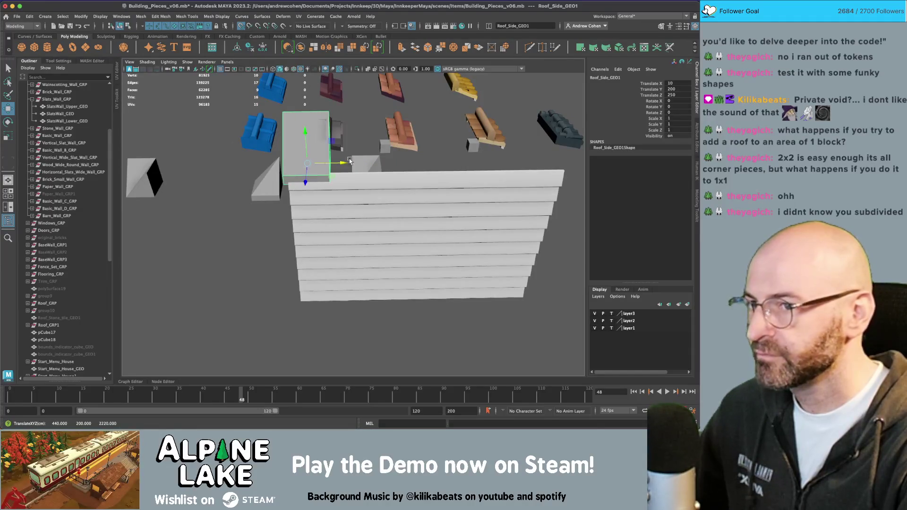
# - Set the roof piece's Translate X to 0 and select the wall's upper slat
pyautogui.keyDown('alt'); pyautogui.moveTo(448, 212); pyautogui.dragTo(377, 200); pyautogui.keyUp('alt')
pyautogui.click(678, 83)
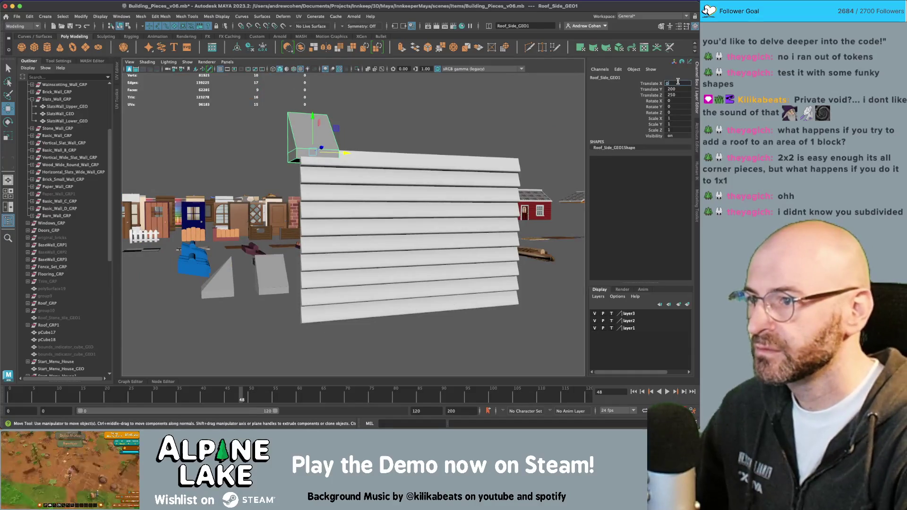
pyautogui.press('Return')
pyautogui.press('Return')
pyautogui.keyDown('alt'); pyautogui.moveTo(347, 133); pyautogui.dragTo(323, 143); pyautogui.keyUp('alt')
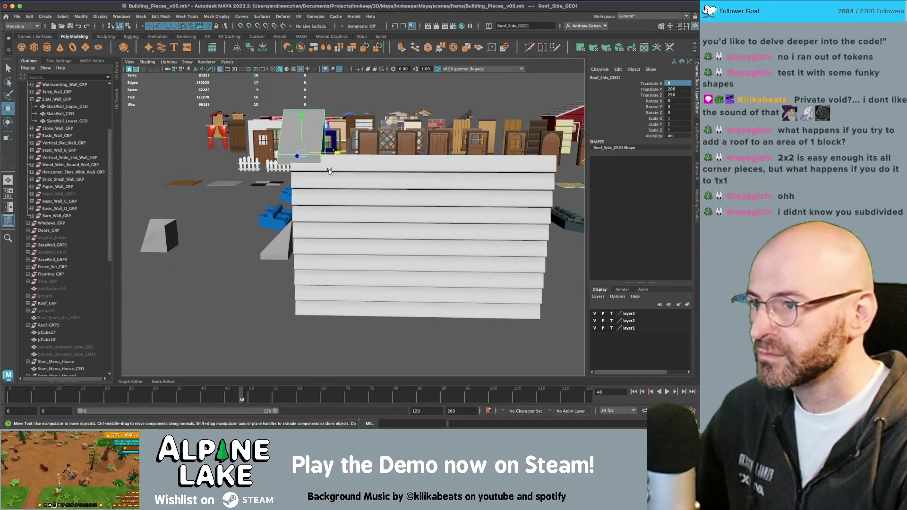
pyautogui.press('q')
pyautogui.click(340, 172)
pyautogui.scroll(5, 54, 191)
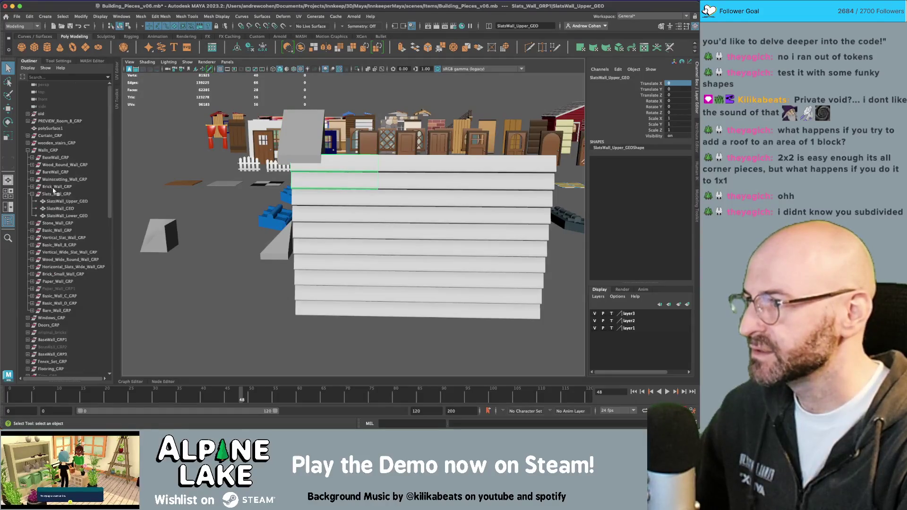
pyautogui.scroll(-10, 73, 218)
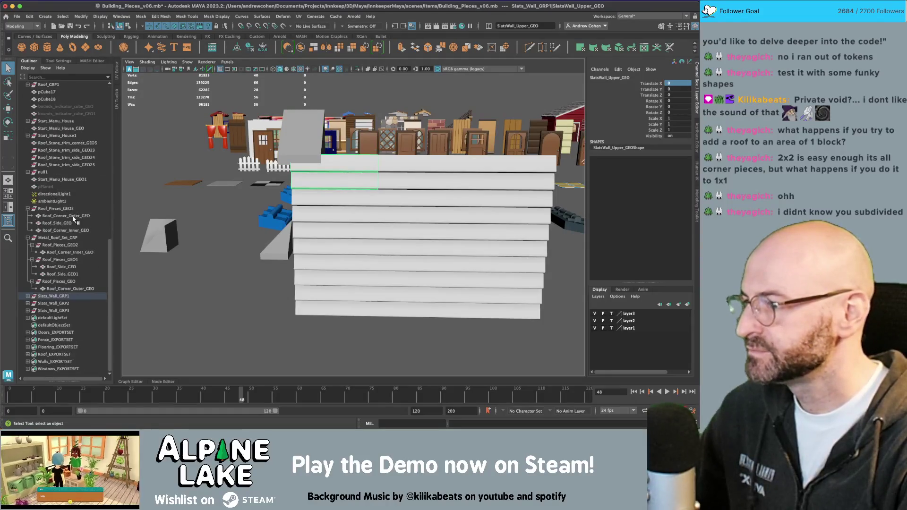
# - Delete the two extra slat wall copies
pyautogui.click(48, 296)
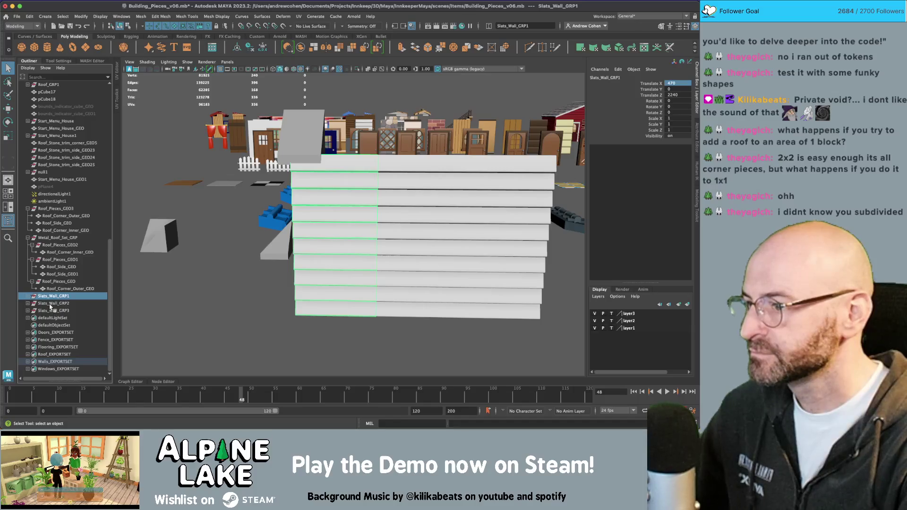
pyautogui.press('Right')
pyautogui.press('Right')
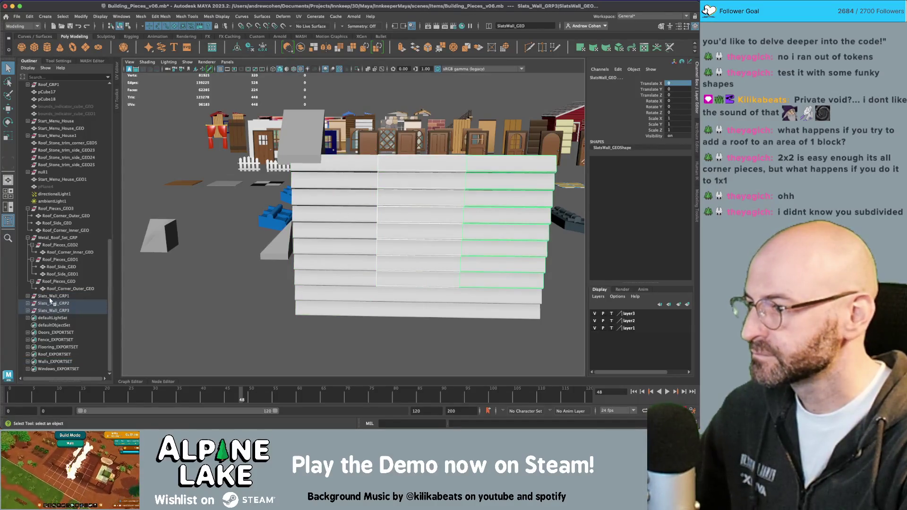
pyautogui.click(51, 303)
pyautogui.keyDown('shift'); pyautogui.click(52, 310); pyautogui.keyUp('shift')
pyautogui.press('Delete')
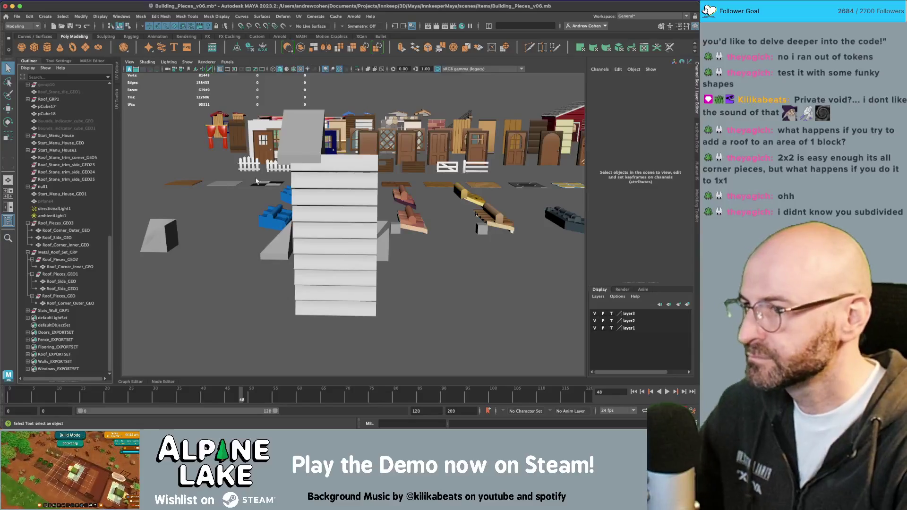
# - Move the roof side copy to X 15 and unparent it to the scene root
pyautogui.click(300, 142)
pyautogui.press('w')
pyautogui.moveTo(300, 156); pyautogui.dragTo(337, 158)
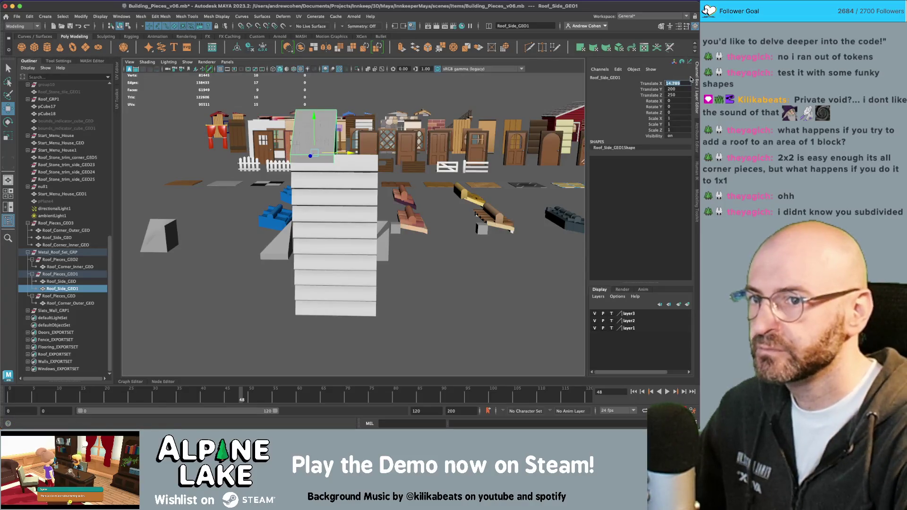
pyautogui.write('15')
pyautogui.press('Return')
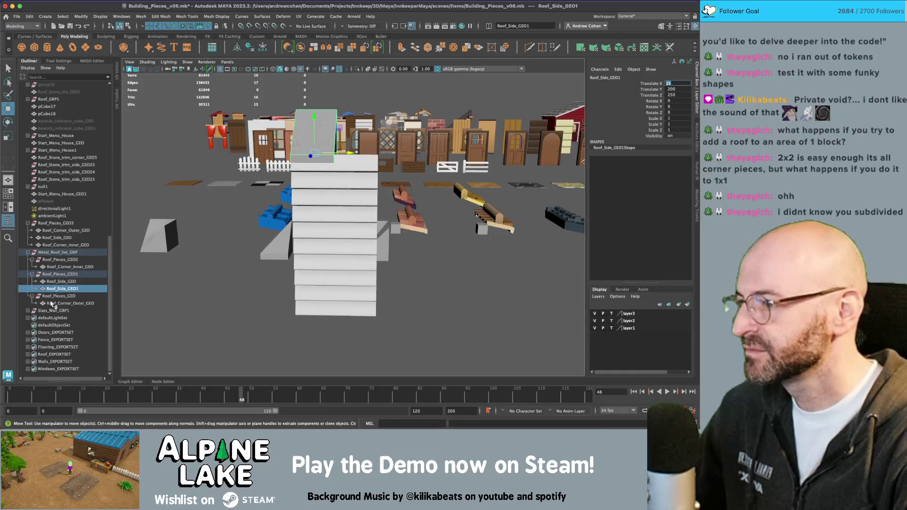
pyautogui.keyDown('alt'); pyautogui.moveTo(292, 198); pyautogui.dragTo(355, 193); pyautogui.keyUp('alt')
pyautogui.press('q')
pyautogui.click(367, 182)
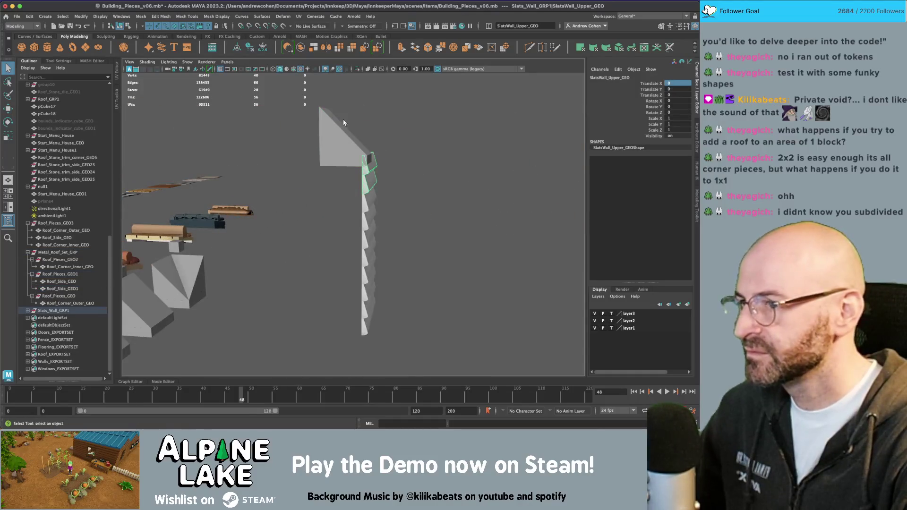
pyautogui.click(333, 134)
pyautogui.hotkey('shift', 'p')
pyautogui.hotkey('shift', 'p')
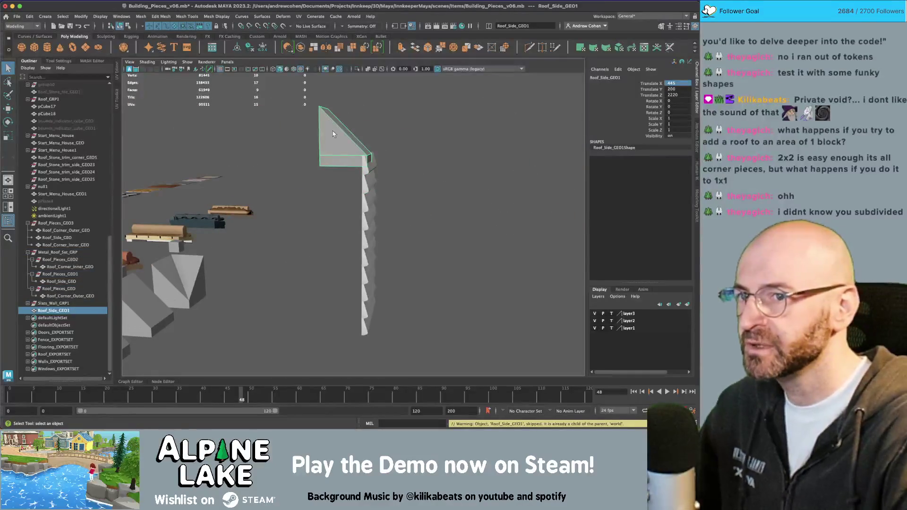
pyautogui.moveTo(332, 131)
pyautogui.keyDown('alt'); pyautogui.mouseDown()
pyautogui.moveTo(331, 170)
pyautogui.moveTo(354, 168)
pyautogui.mouseUp(); pyautogui.keyUp('alt')
pyautogui.press('f')
# - Duplicate the roof side piece and set the new copy's X to 500
pyautogui.press('w')
pyautogui.hotkey('ctrl', 'd')
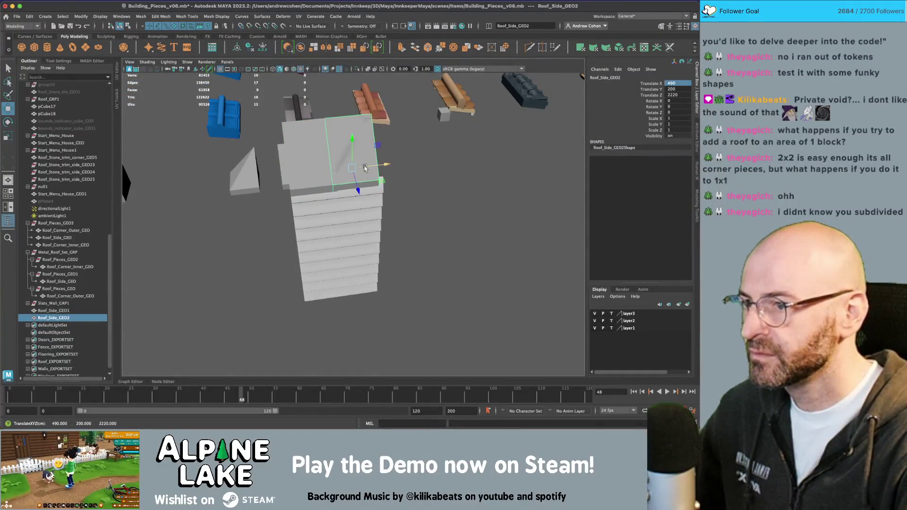
pyautogui.click(685, 83)
pyautogui.write('500')
pyautogui.press('Return')
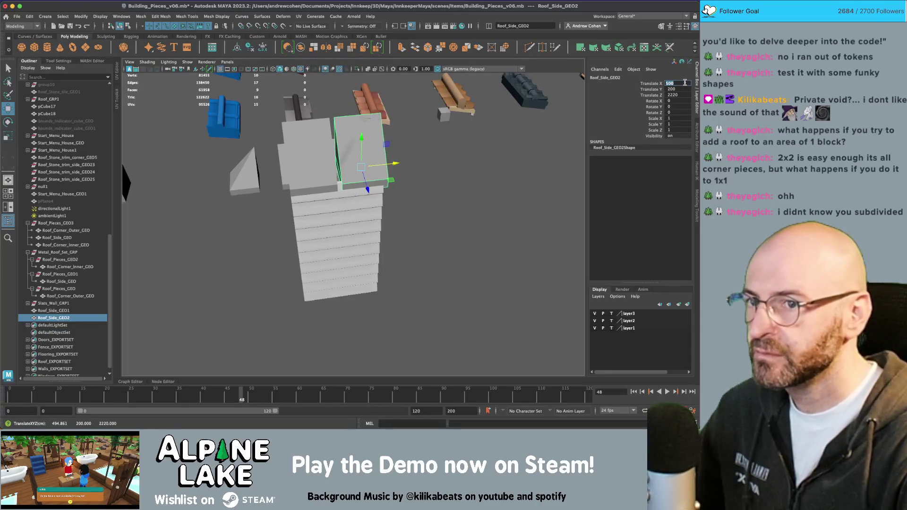
# - Keep the slat wall in its group and move the wall group to X 400
pyautogui.click(350, 218)
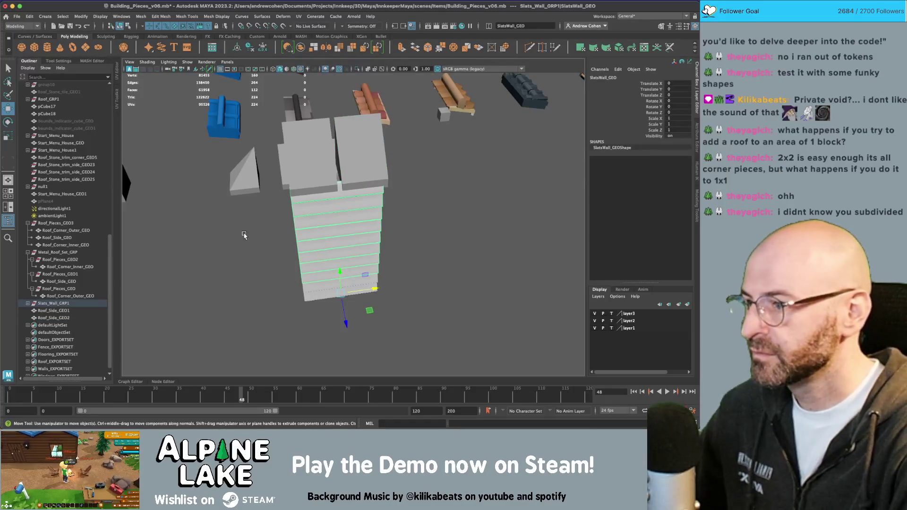
pyautogui.hotkey('shift', 'p')
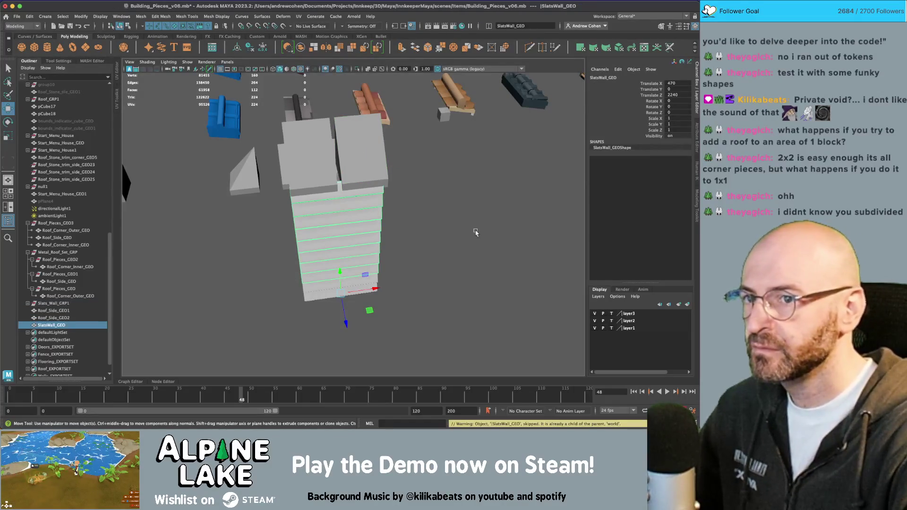
pyautogui.click(680, 83)
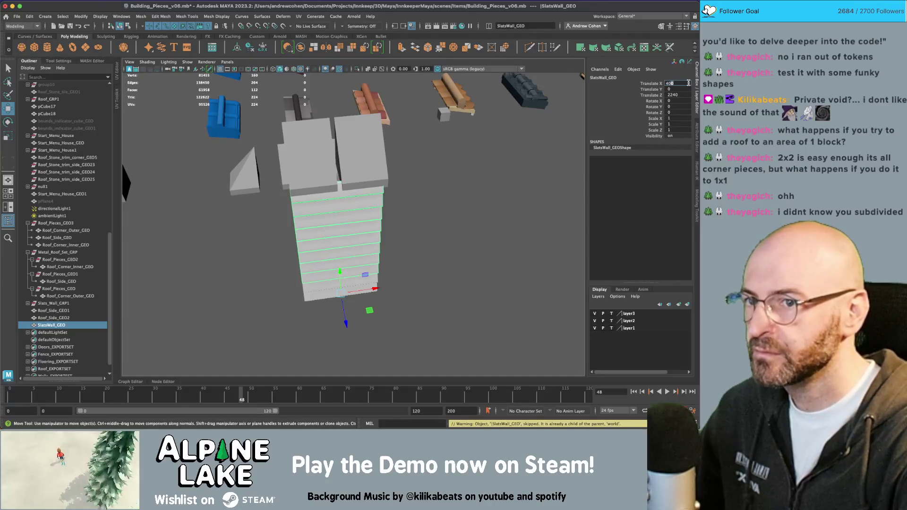
pyautogui.write('0')
pyautogui.press('Return')
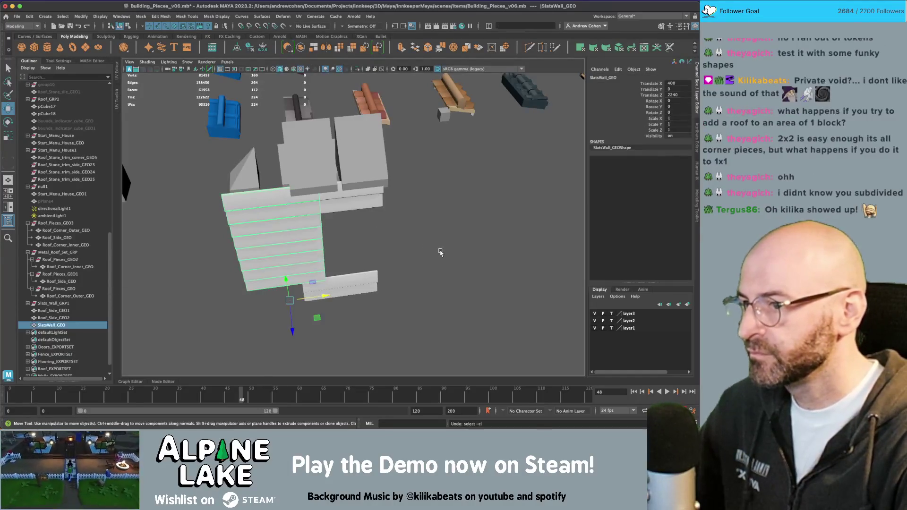
pyautogui.hotkey('ctrl', 'z')
pyautogui.press('q')
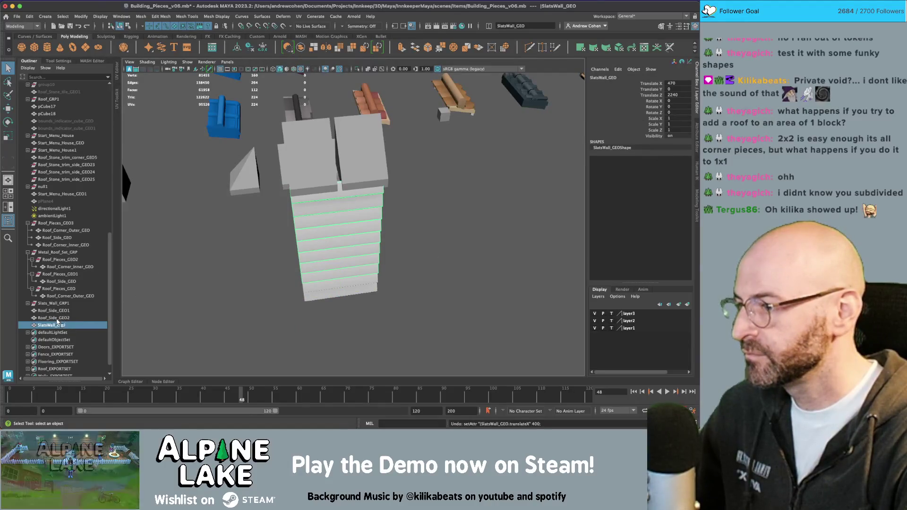
pyautogui.hotkey('ctrl', 'z')
pyautogui.click(684, 83)
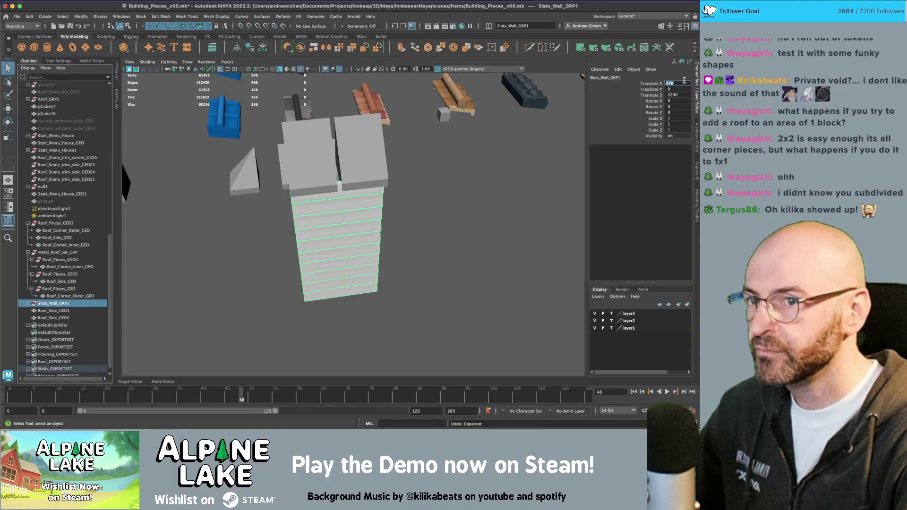
pyautogui.write('00')
pyautogui.press('Return')
# - Place the first roof side copy at X 375 and the second at X 425
pyautogui.click(342, 164)
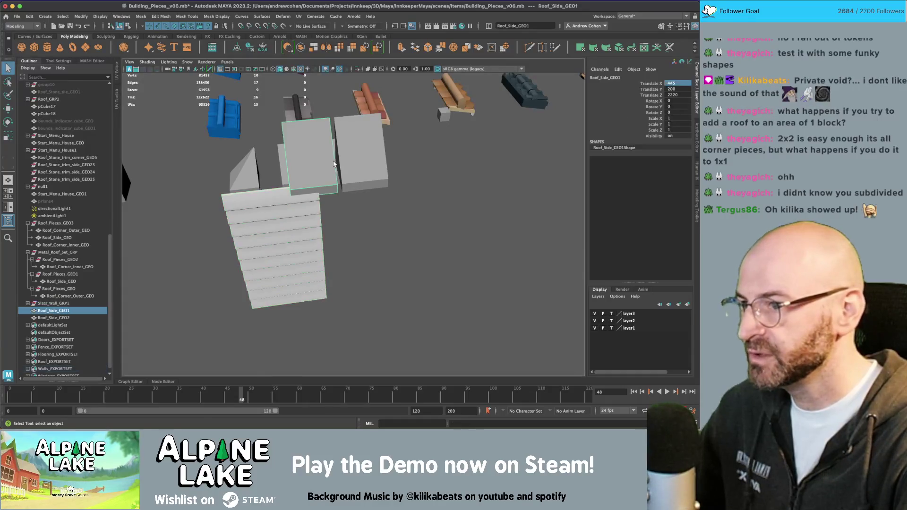
pyautogui.press('w')
pyautogui.moveTo(309, 155); pyautogui.dragTo(240, 180)
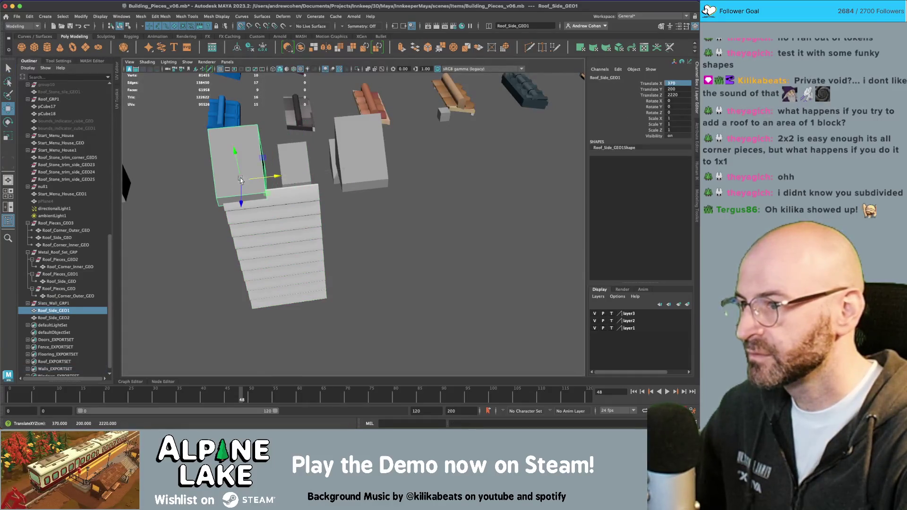
pyautogui.click(682, 83)
pyautogui.write('3')
pyautogui.press('Return')
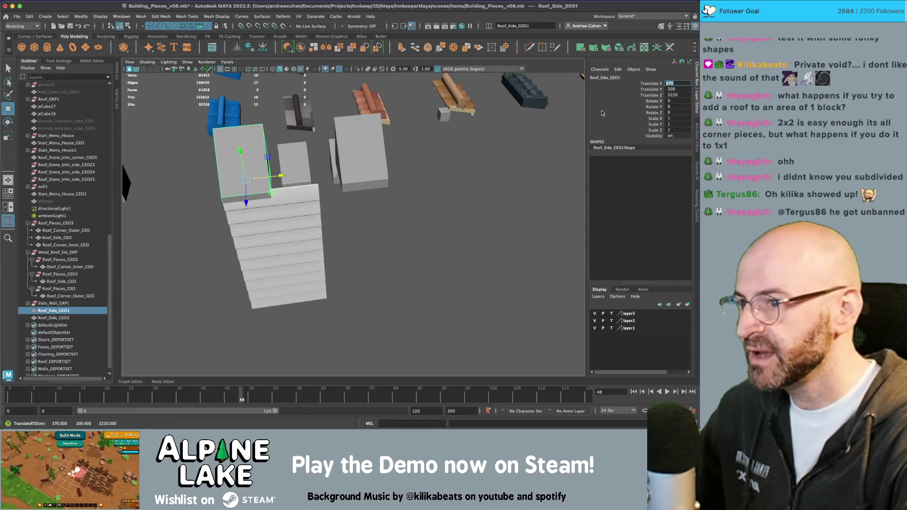
pyautogui.press('Right')
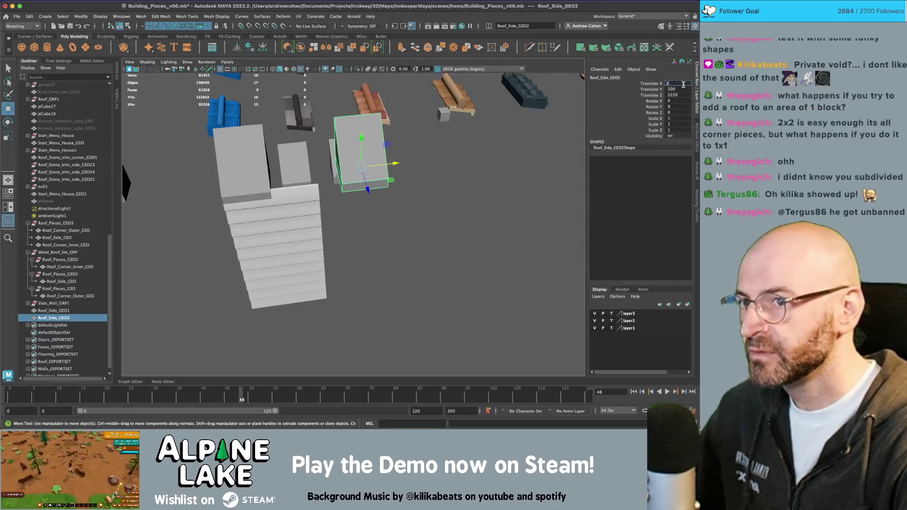
pyautogui.write('5')
pyautogui.press('Return')
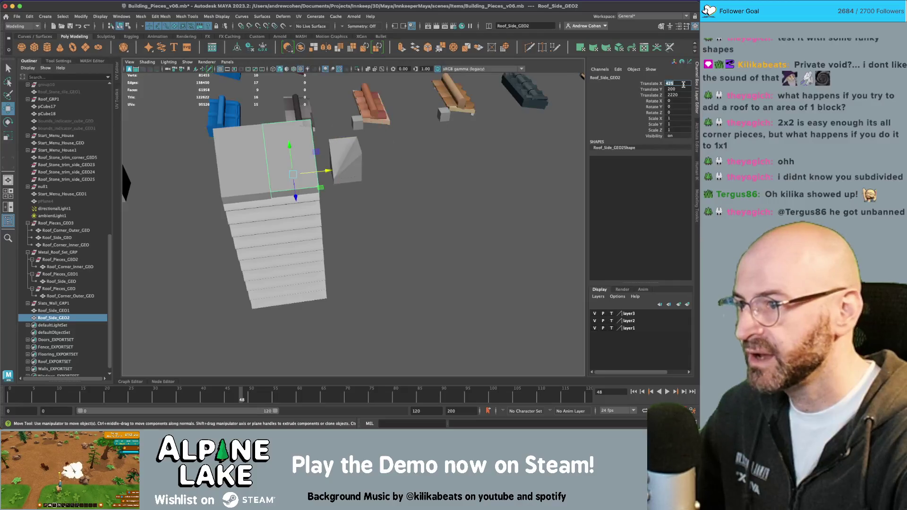
pyautogui.click(512, 211)
pyautogui.moveTo(512, 211)
pyautogui.keyDown('alt'); pyautogui.mouseDown()
pyautogui.moveTo(425, 197)
pyautogui.moveTo(482, 172)
pyautogui.moveTo(385, 192)
pyautogui.moveTo(340, 174)
pyautogui.moveTo(340, 164)
pyautogui.moveTo(331, 169)
pyautogui.mouseUp(); pyautogui.keyUp('alt')
# - Set Slats_Wall_GRP1's Translate Z to 2300, after undoing a trial roof-piece move
pyautogui.press('q')
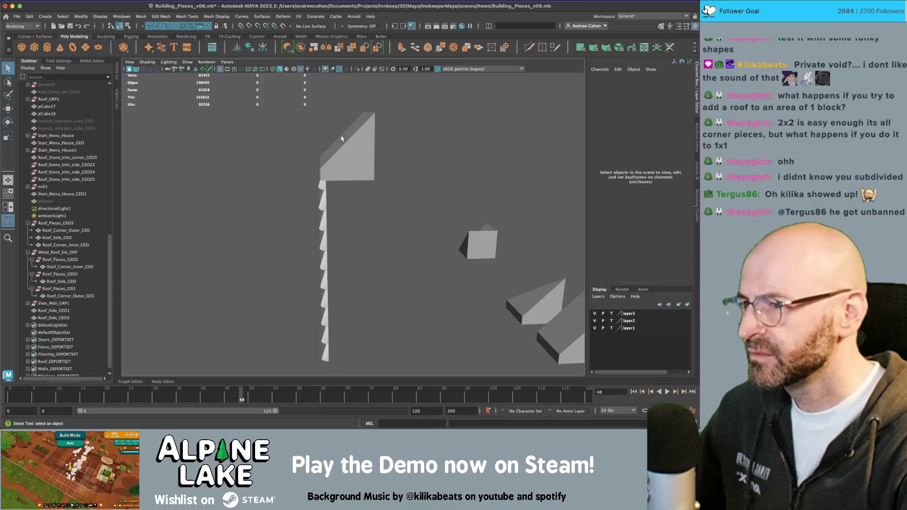
pyautogui.moveTo(343, 116); pyautogui.dragTo(348, 200)
pyautogui.press('w')
pyautogui.moveTo(313, 165)
pyautogui.mouseDown()
pyautogui.moveTo(336, 165)
pyautogui.moveTo(174, 272)
pyautogui.mouseUp()
pyautogui.press('z')
pyautogui.click(44, 303)
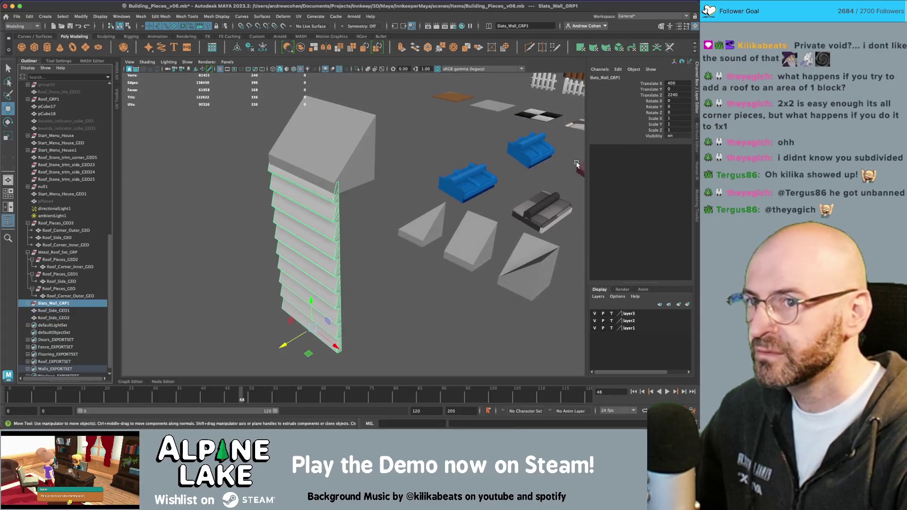
pyautogui.click(683, 94)
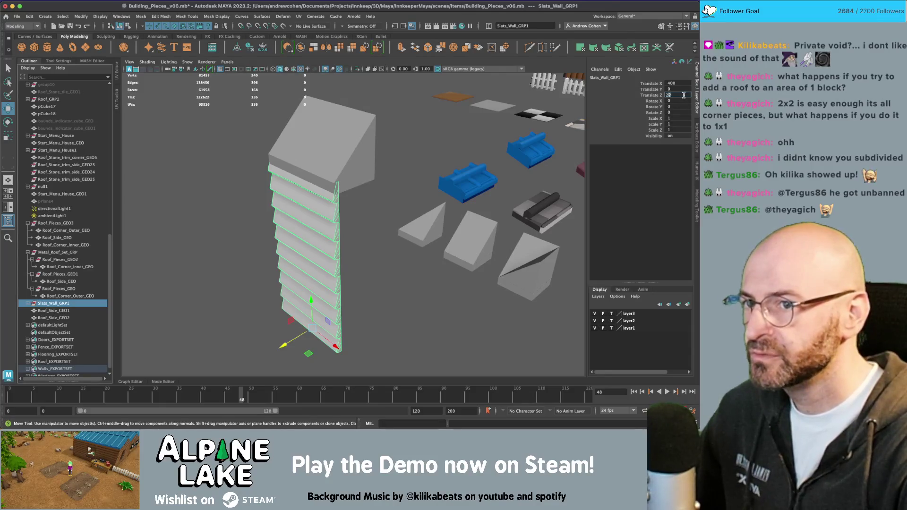
pyautogui.write('0')
pyautogui.press('Return')
# - Slide the roof side pieces onto the wall and set their Translate Z to 2275
pyautogui.keyDown('alt'); pyautogui.moveTo(323, 140); pyautogui.dragTo(303, 126); pyautogui.keyUp('alt')
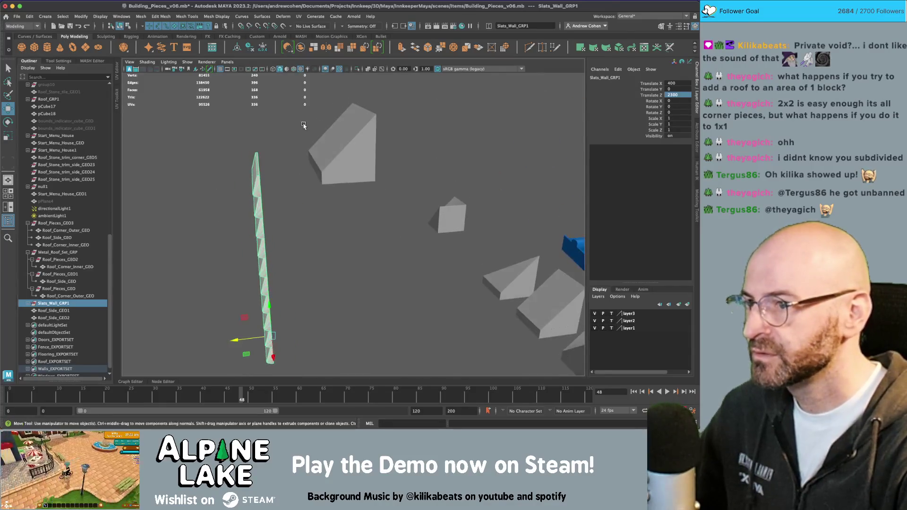
pyautogui.press('q')
pyautogui.click(331, 178)
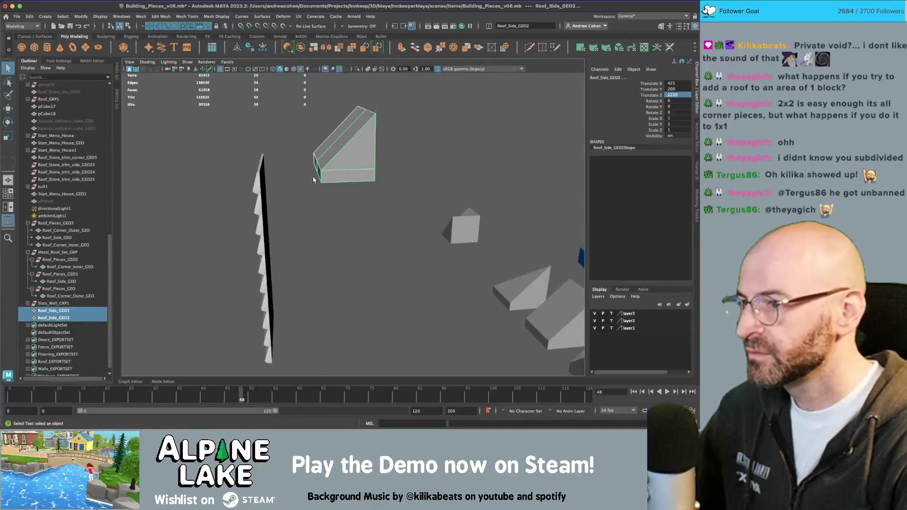
pyautogui.press('w')
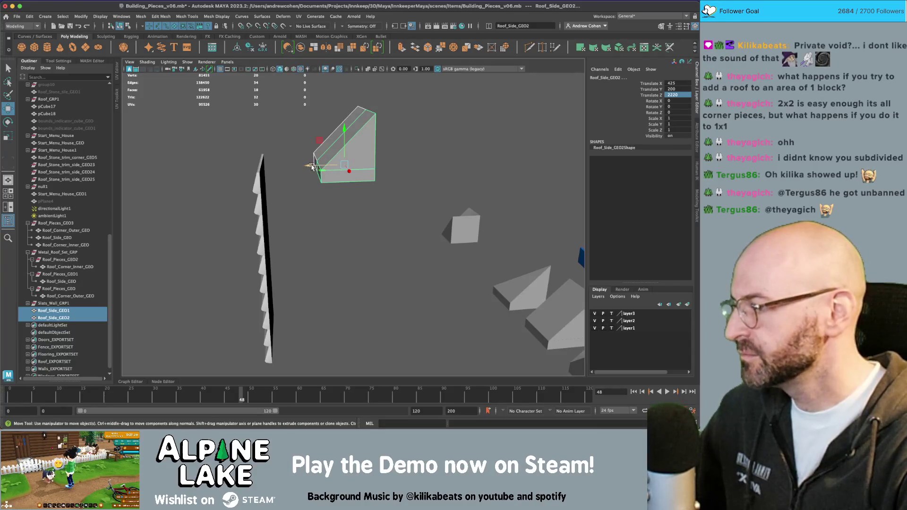
pyautogui.moveTo(311, 168); pyautogui.dragTo(248, 167)
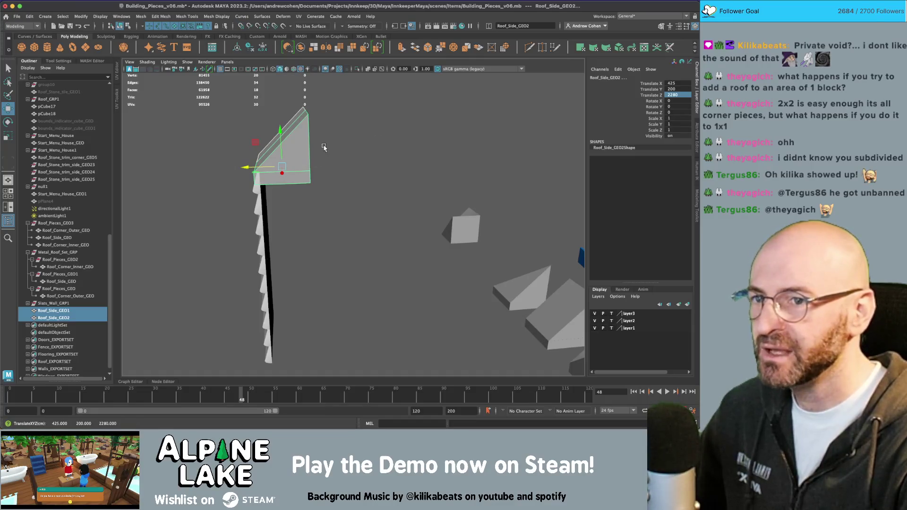
pyautogui.moveTo(323, 147)
pyautogui.keyDown('alt'); pyautogui.mouseDown()
pyautogui.moveTo(369, 141)
pyautogui.moveTo(344, 146)
pyautogui.mouseUp(); pyautogui.keyUp('alt')
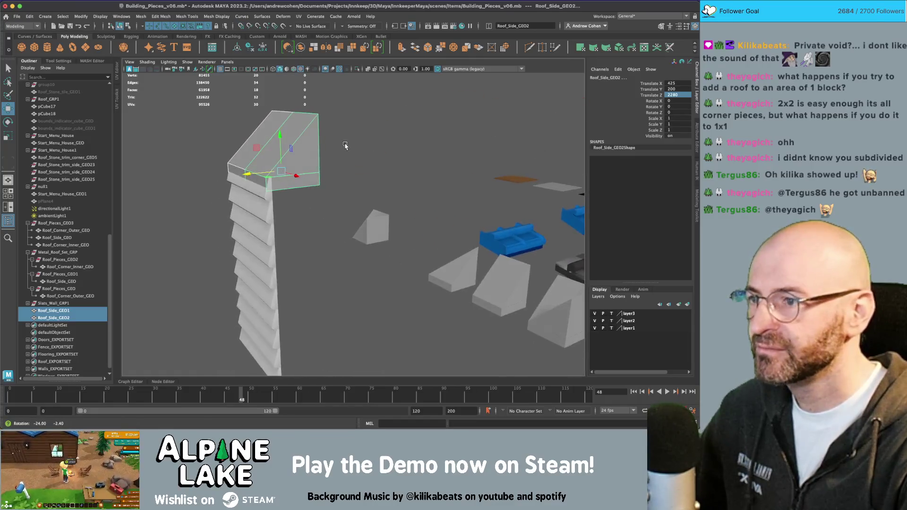
pyautogui.doubleClick(675, 94)
pyautogui.write('75')
pyautogui.press('Return')
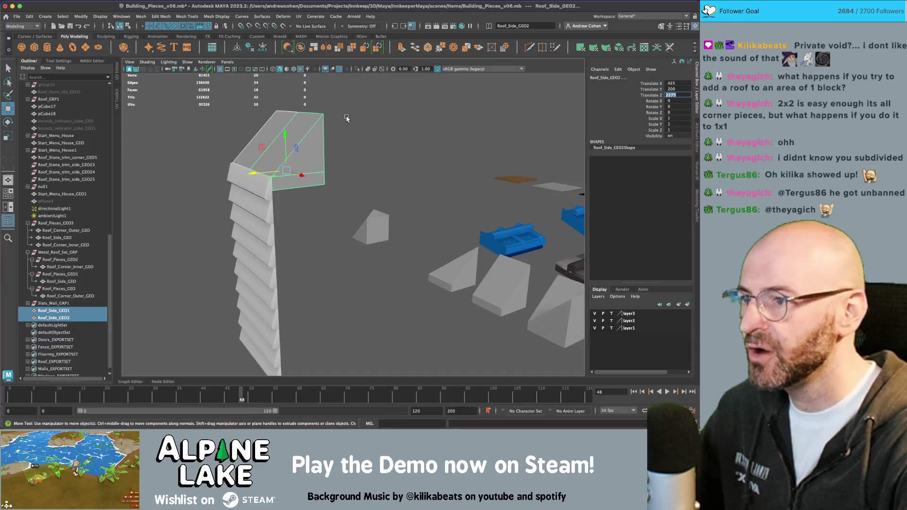
pyautogui.click(346, 118)
pyautogui.moveTo(346, 118)
pyautogui.keyDown('alt'); pyautogui.mouseDown()
pyautogui.moveTo(376, 168)
pyautogui.moveTo(316, 166)
pyautogui.moveTo(294, 187)
pyautogui.mouseUp(); pyautogui.keyUp('alt')
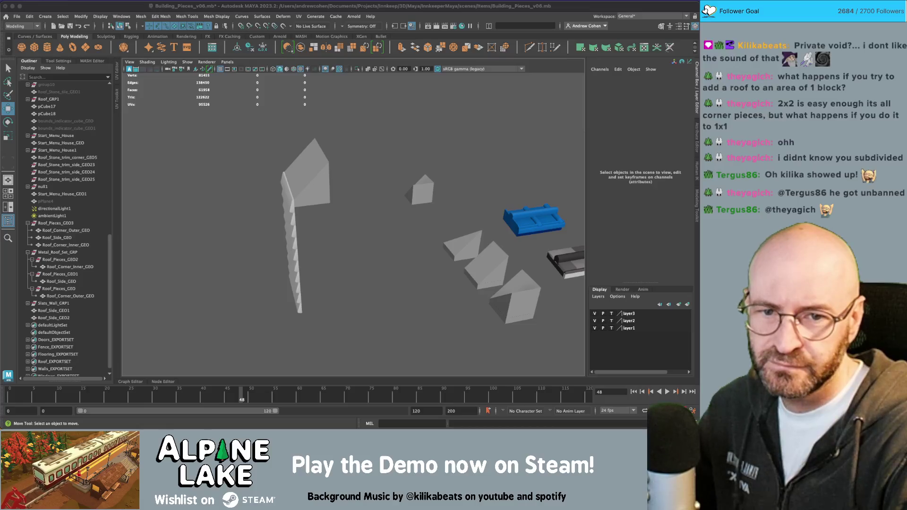
pyautogui.moveTo(312, 124)
pyautogui.mouseDown()
pyautogui.moveTo(330, 203)
pyautogui.moveTo(309, 197)
pyautogui.moveTo(315, 185)
pyautogui.moveTo(290, 213)
pyautogui.moveTo(249, 225)
pyautogui.moveTo(299, 183)
pyautogui.moveTo(427, 192)
pyautogui.moveTo(228, 202)
pyautogui.moveTo(416, 220)
pyautogui.moveTo(414, 203)
pyautogui.moveTo(415, 219)
pyautogui.moveTo(371, 211)
pyautogui.mouseUp()
pyautogui.press('z')
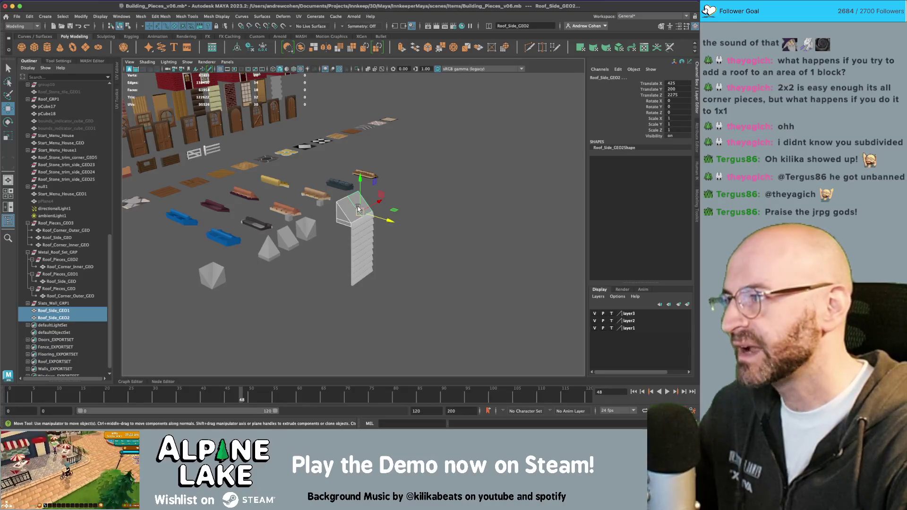
pyautogui.moveTo(358, 209)
pyautogui.keyDown('alt'); pyautogui.mouseDown()
pyautogui.moveTo(391, 209)
pyautogui.moveTo(357, 206)
pyautogui.mouseUp(); pyautogui.keyUp('alt')
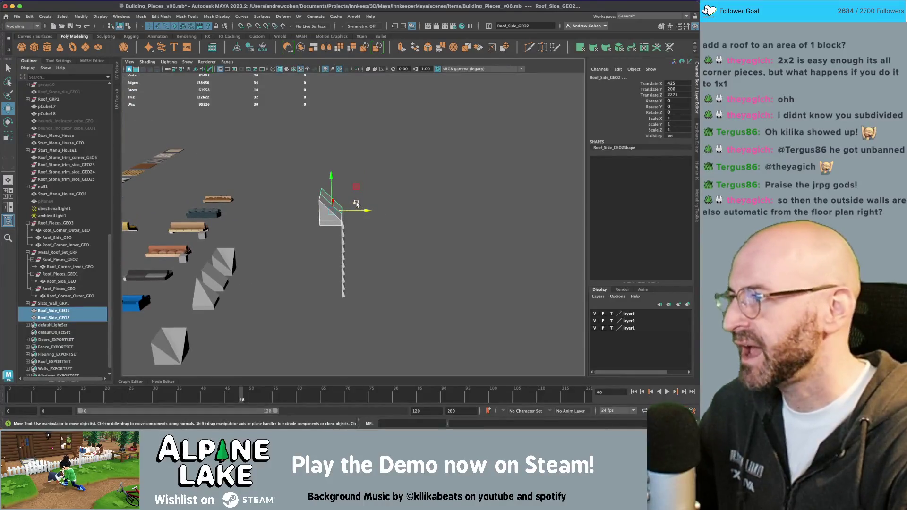
pyautogui.moveTo(356, 203); pyautogui.dragTo(350, 214, button='middle')
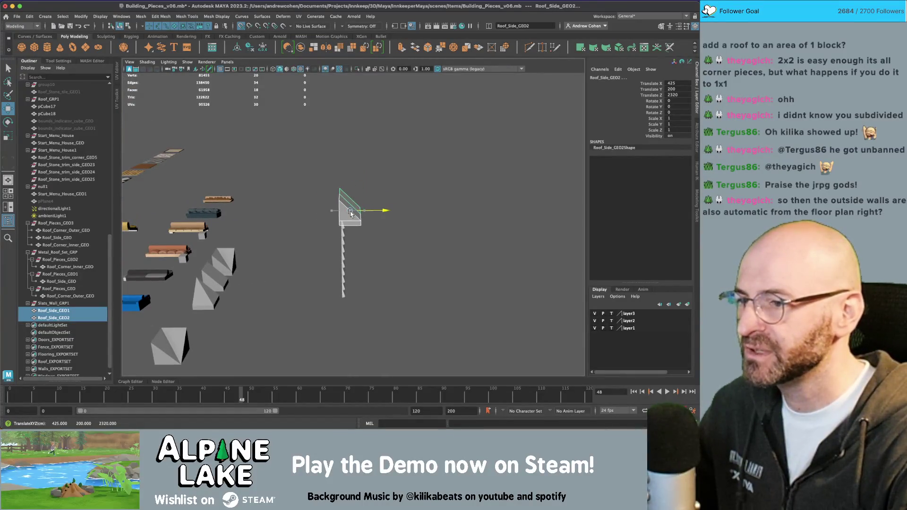
pyautogui.hotkey('ctrl', 'z')
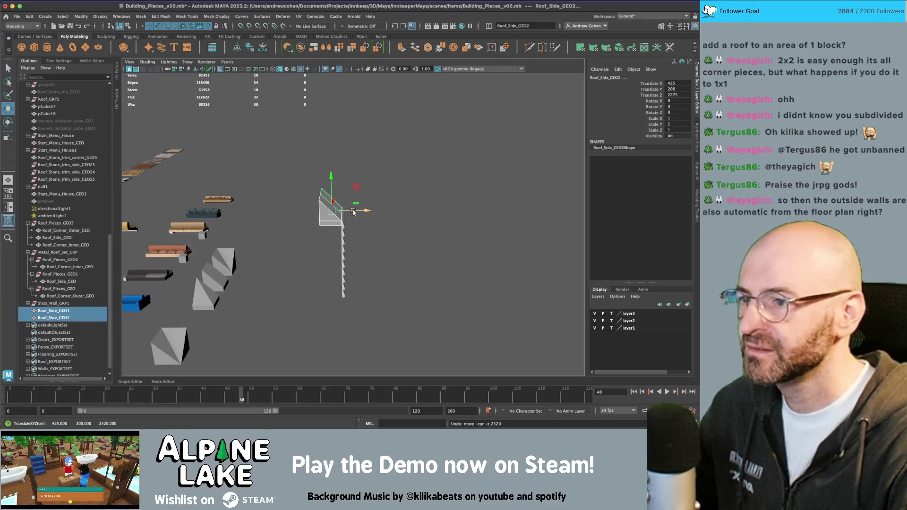
pyautogui.moveTo(353, 212); pyautogui.dragTo(376, 209)
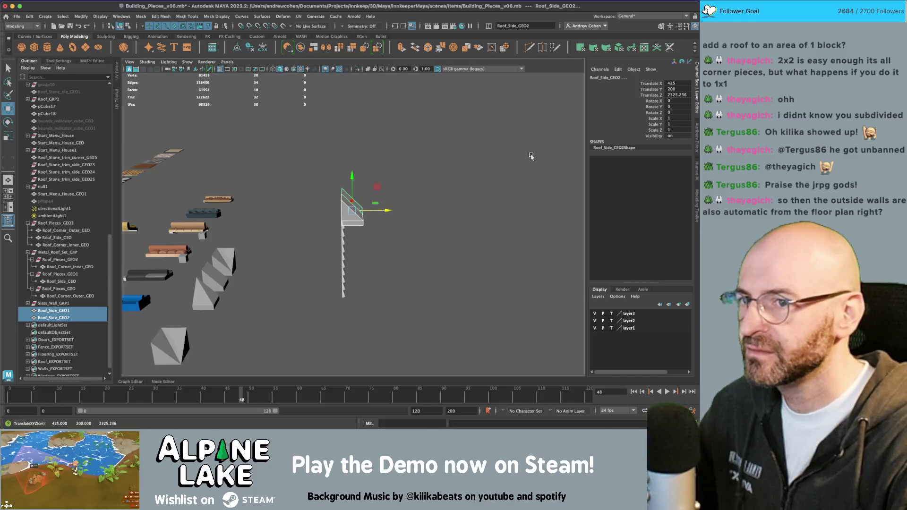
pyautogui.keyDown('alt'); pyautogui.moveTo(359, 245); pyautogui.dragTo(216, 201); pyautogui.keyUp('alt')
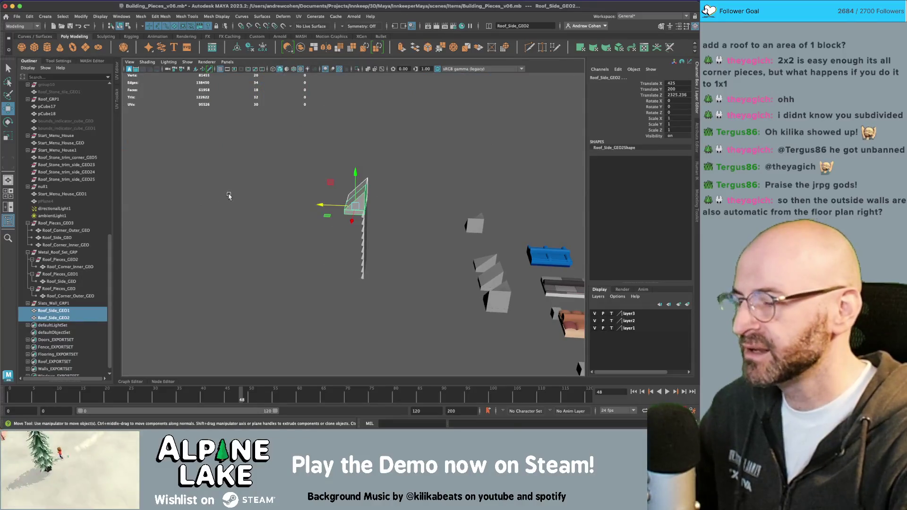
pyautogui.moveTo(227, 196); pyautogui.dragTo(228, 196, button='middle')
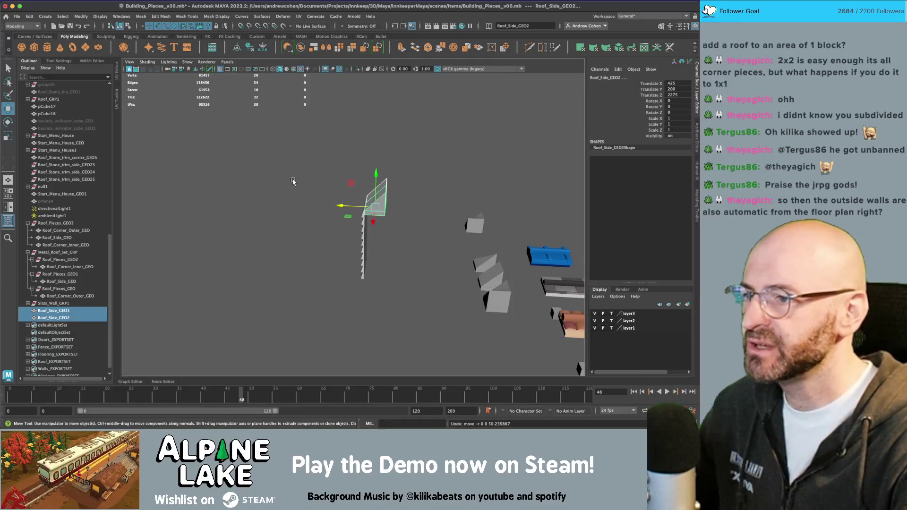
pyautogui.keyDown('alt'); pyautogui.moveTo(293, 181); pyautogui.dragTo(371, 189); pyautogui.keyUp('alt')
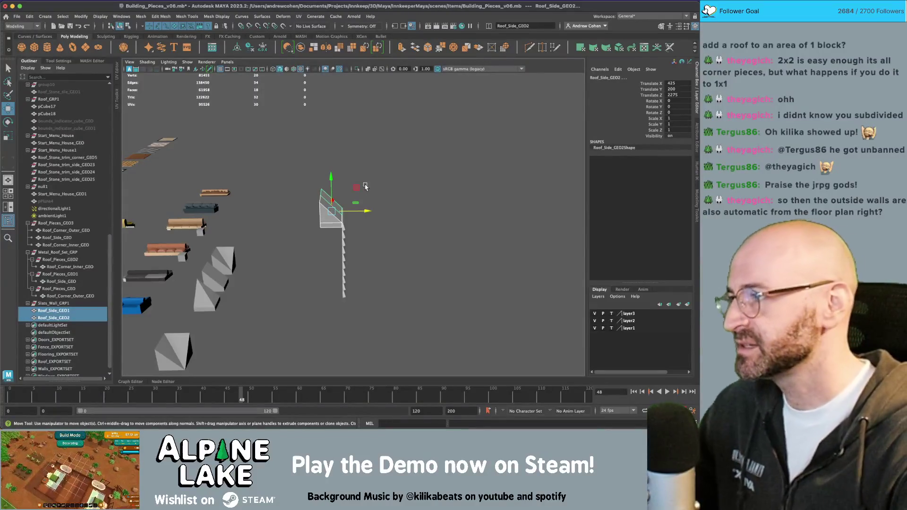
pyautogui.click(398, 198)
pyautogui.moveTo(398, 198)
pyautogui.keyDown('alt'); pyautogui.mouseDown()
pyautogui.moveTo(324, 202)
pyautogui.moveTo(366, 188)
pyautogui.moveTo(309, 191)
pyautogui.moveTo(309, 178)
pyautogui.moveTo(359, 208)
pyautogui.mouseUp(); pyautogui.keyUp('alt')
pyautogui.press('q')
pyautogui.moveTo(374, 176)
pyautogui.keyDown('alt'); pyautogui.mouseDown()
pyautogui.moveTo(335, 172)
pyautogui.moveTo(339, 186)
pyautogui.moveTo(361, 181)
pyautogui.mouseUp(); pyautogui.keyUp('alt')
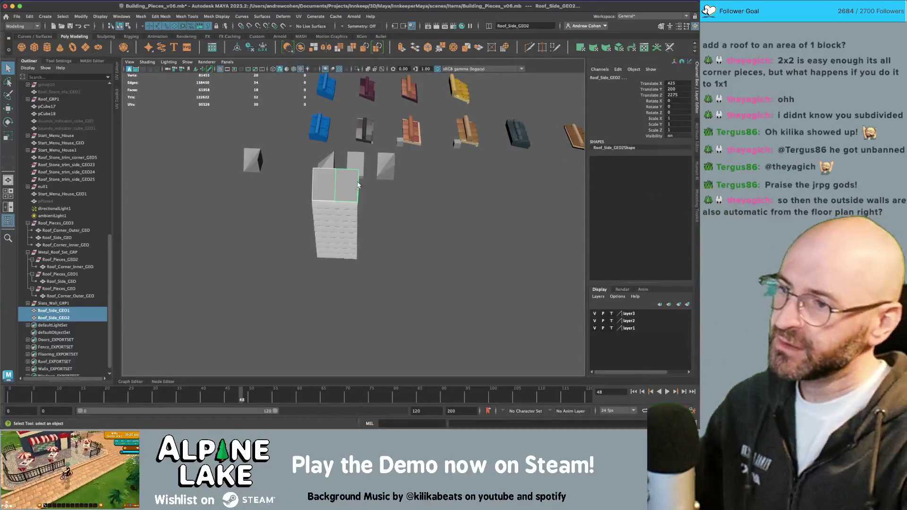
pyautogui.moveTo(361, 184)
pyautogui.keyDown('alt'); pyautogui.mouseDown()
pyautogui.moveTo(378, 159)
pyautogui.moveTo(277, 185)
pyautogui.moveTo(401, 207)
pyautogui.moveTo(390, 193)
pyautogui.mouseUp(); pyautogui.keyUp('alt')
pyautogui.scroll(5, 402, 208)
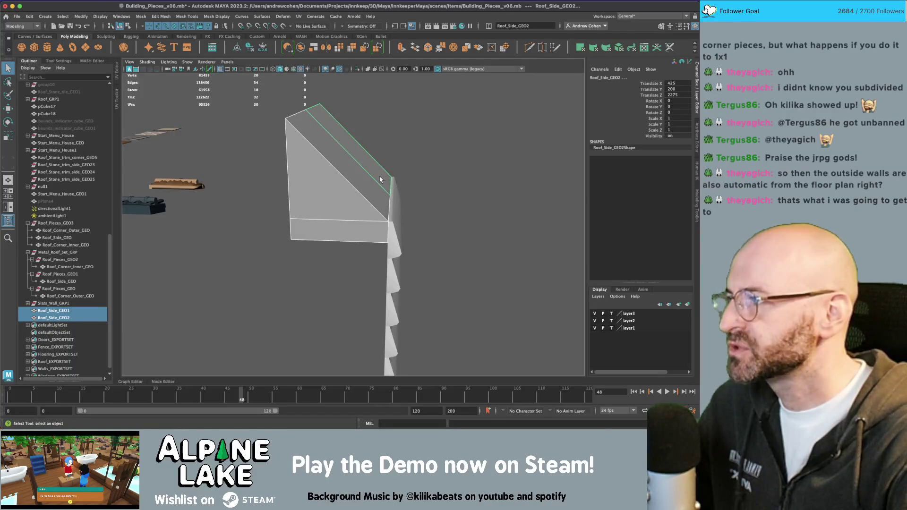
pyautogui.keyDown('alt'); pyautogui.moveTo(365, 194); pyautogui.dragTo(364, 189); pyautogui.keyUp('alt')
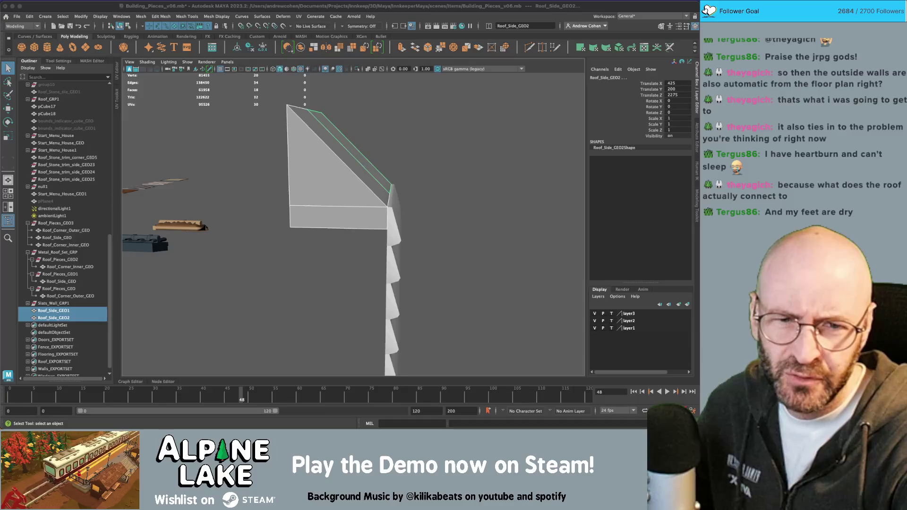
# - Split the roof piece's top face off as a new object, Roof_Side_GEO3
pyautogui.click(361, 165)
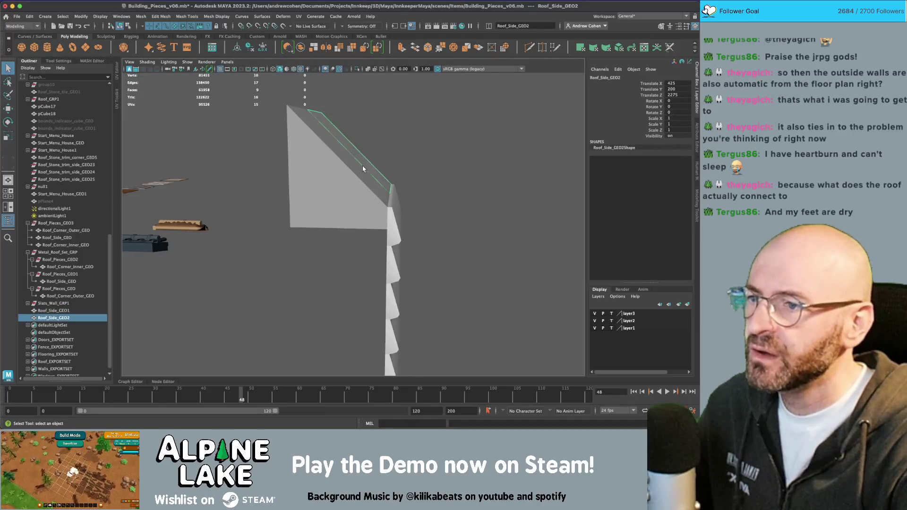
pyautogui.keyDown('alt'); pyautogui.moveTo(361, 165); pyautogui.dragTo(367, 163); pyautogui.keyUp('alt')
pyautogui.keyDown('shift'); pyautogui.click(367, 163); pyautogui.keyUp('shift')
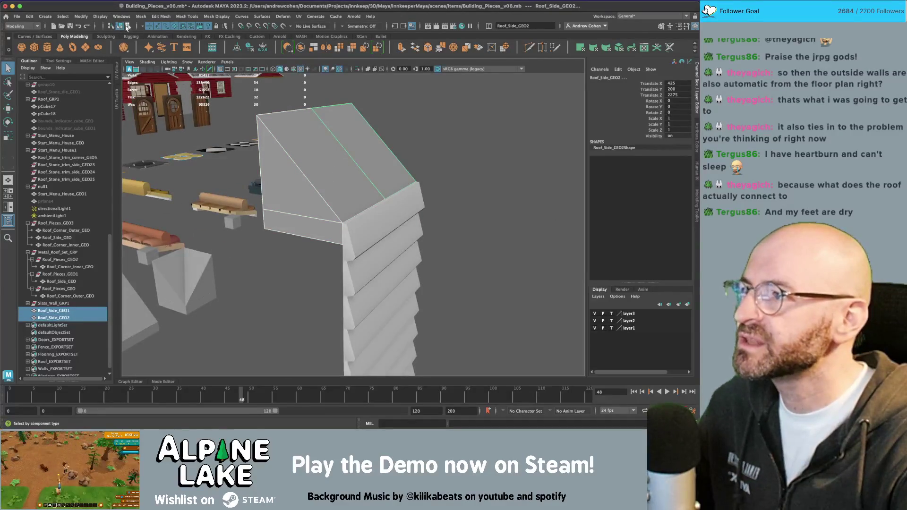
pyautogui.click(127, 27)
pyautogui.click(293, 127)
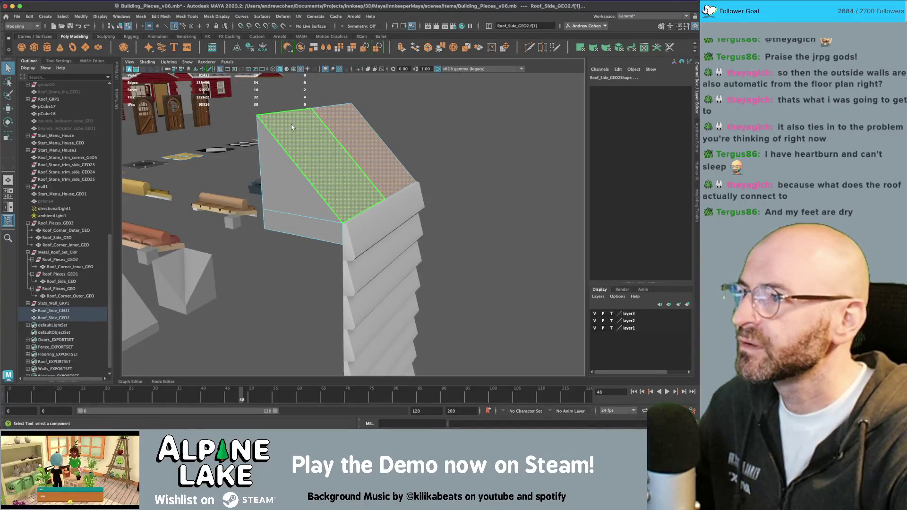
pyautogui.press('w')
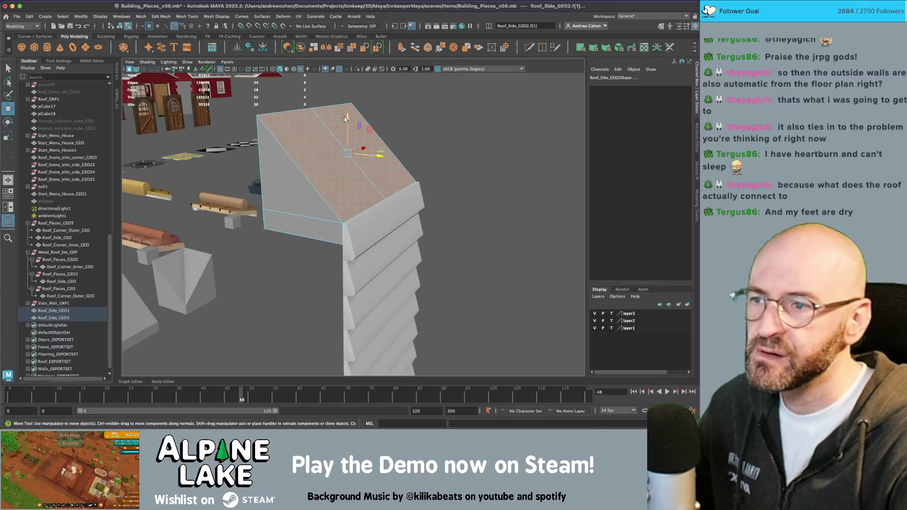
pyautogui.click(121, 26)
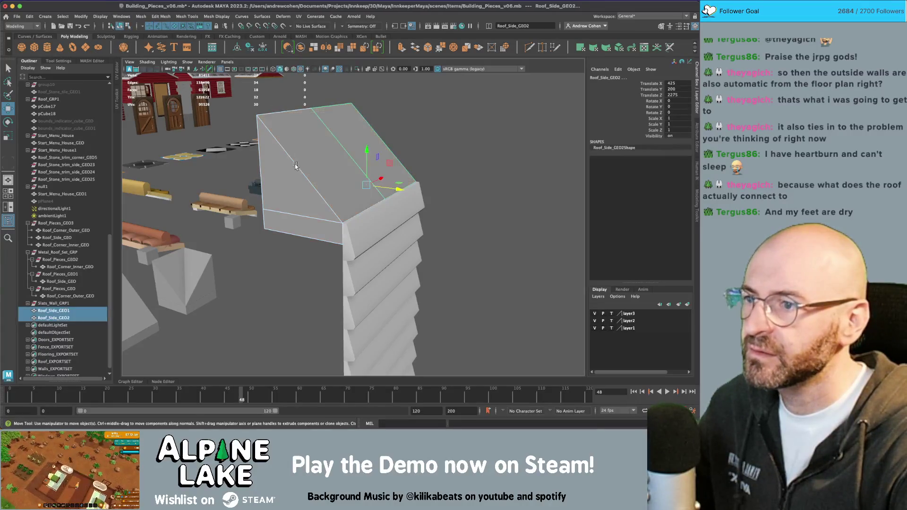
pyautogui.hotkey('ctrl', 'd')
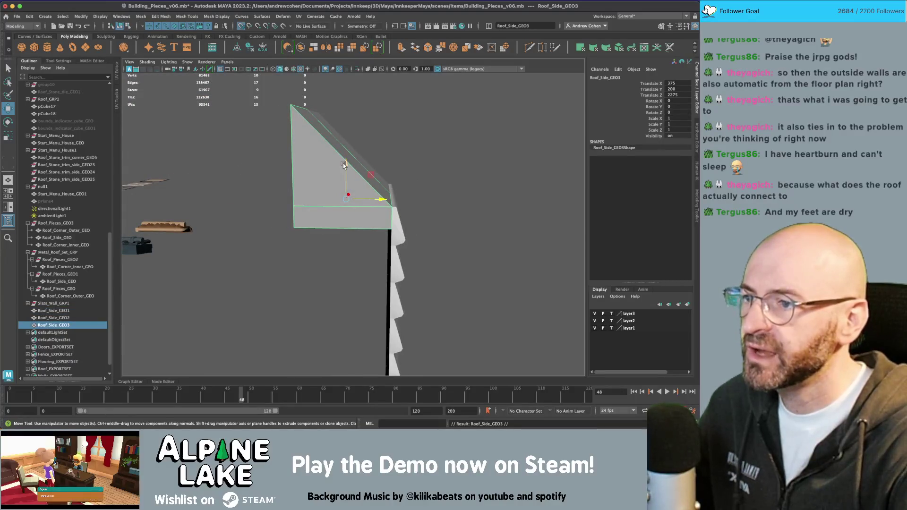
# - Place Roof_Side_GEO3 at Translate Y 250 and Z 2225, then add GEO1 and GEO2 to the selection
pyautogui.moveTo(345, 162); pyautogui.dragTo(295, 108)
pyautogui.moveTo(353, 110)
pyautogui.mouseDown()
pyautogui.moveTo(283, 110)
pyautogui.moveTo(321, 137)
pyautogui.moveTo(318, 170)
pyautogui.mouseUp()
pyautogui.scroll(-5, 325, 109)
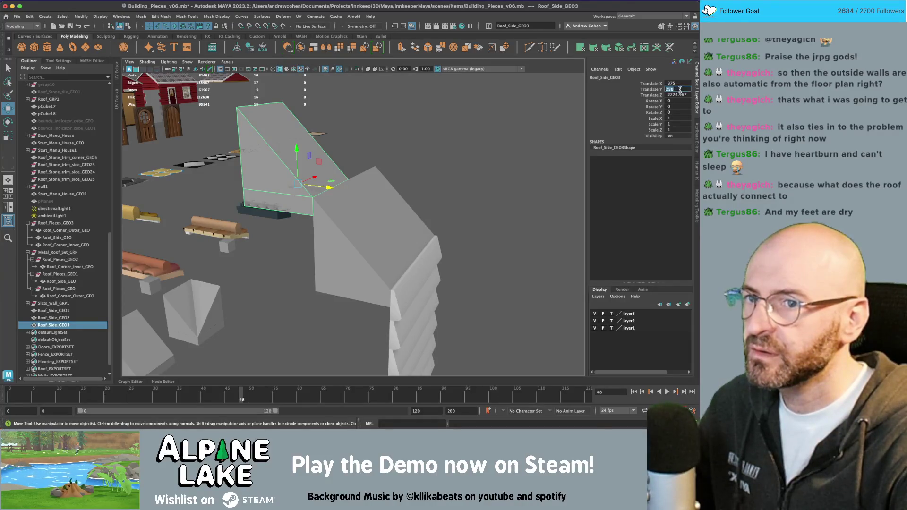
pyautogui.press('Tab')
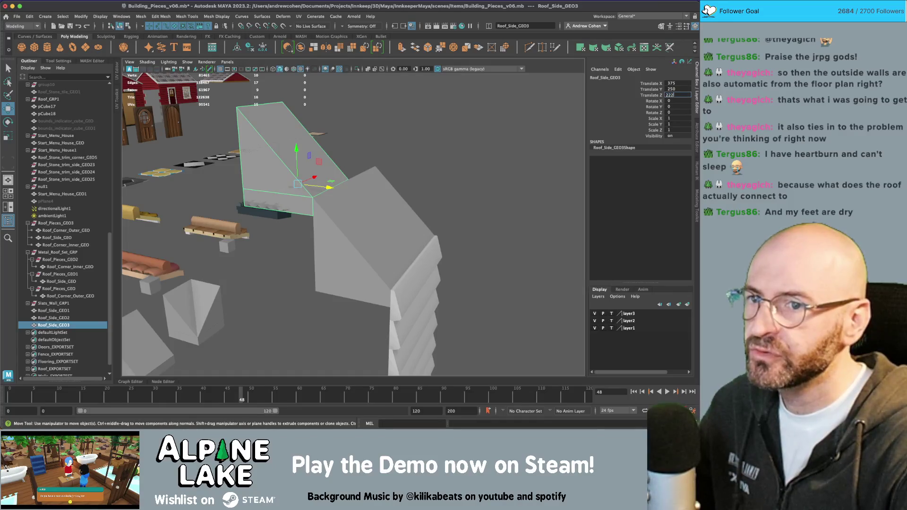
pyautogui.press('Return')
pyautogui.press('q')
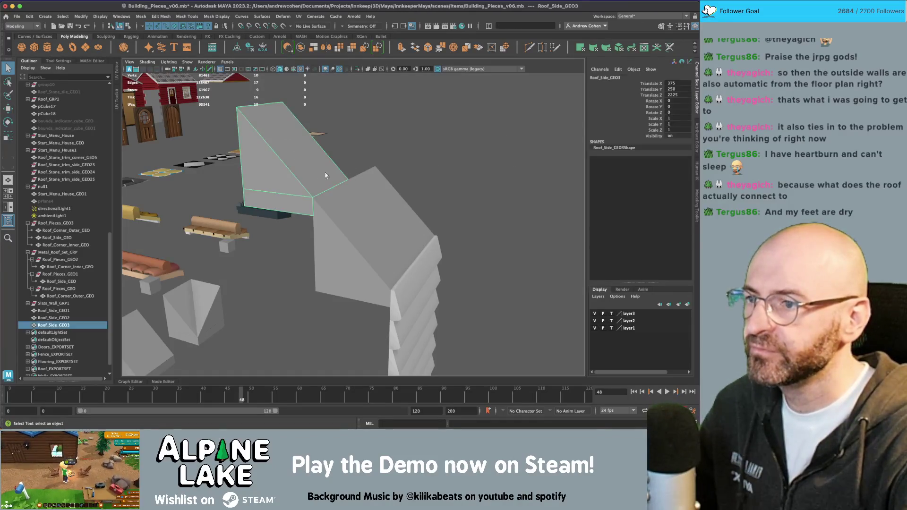
pyautogui.keyDown('shift'); pyautogui.click(350, 195); pyautogui.keyUp('shift')
pyautogui.keyDown('shift'); pyautogui.click(392, 203); pyautogui.keyUp('shift')
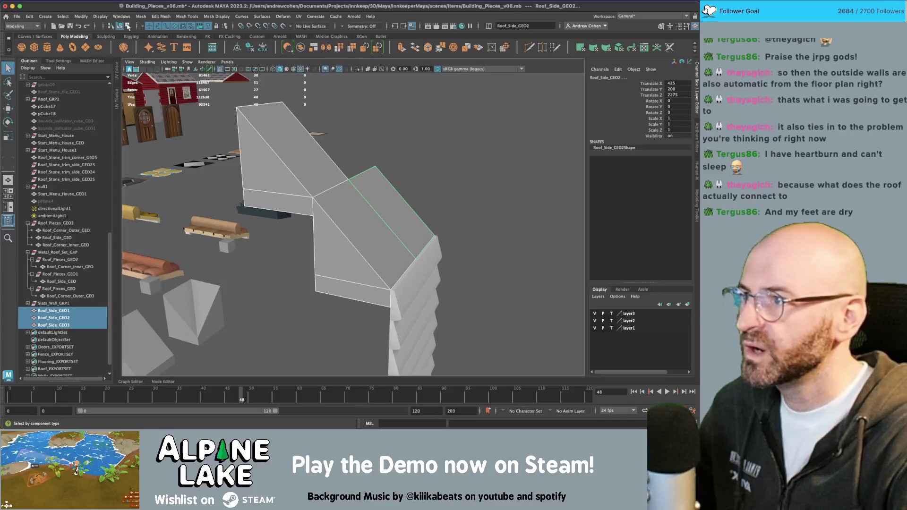
# - Extrude the selected roof top faces slightly upward, discarding a trial scale, and return to Object mode
pyautogui.click(147, 26)
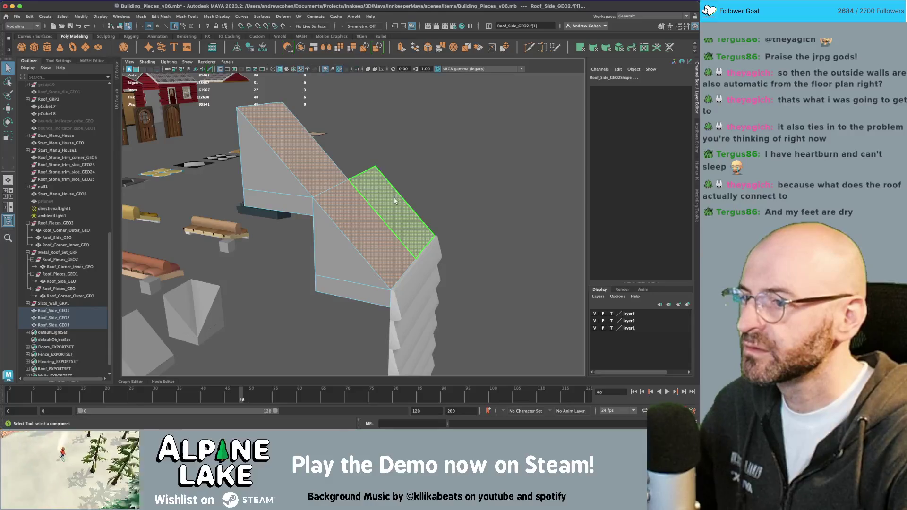
pyautogui.hotkey('ctrl', 'e')
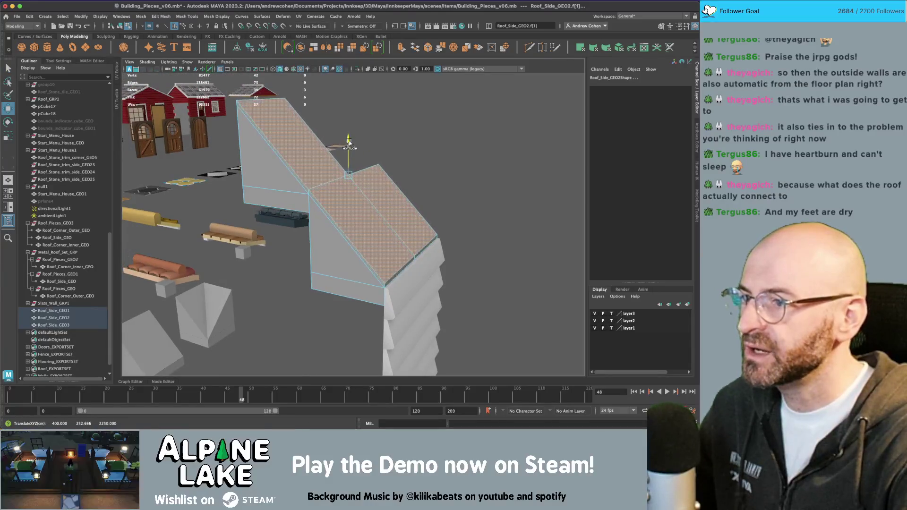
pyautogui.moveTo(348, 142)
pyautogui.mouseDown()
pyautogui.moveTo(322, 145)
pyautogui.moveTo(411, 142)
pyautogui.moveTo(434, 155)
pyautogui.moveTo(399, 141)
pyautogui.moveTo(345, 157)
pyautogui.moveTo(369, 172)
pyautogui.mouseUp()
pyautogui.press('r')
pyautogui.hotkey('ctrl', 'z')
pyautogui.keyDown('alt'); pyautogui.moveTo(368, 172); pyautogui.dragTo(375, 178, button='right'); pyautogui.keyUp('alt')
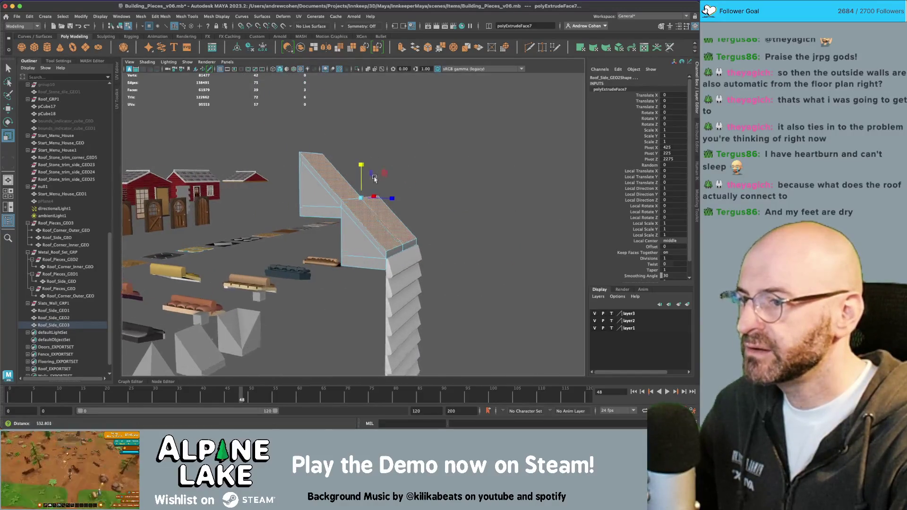
pyautogui.moveTo(374, 178)
pyautogui.keyDown('alt'); pyautogui.mouseDown()
pyautogui.moveTo(352, 182)
pyautogui.moveTo(368, 175)
pyautogui.mouseUp(); pyautogui.keyUp('alt')
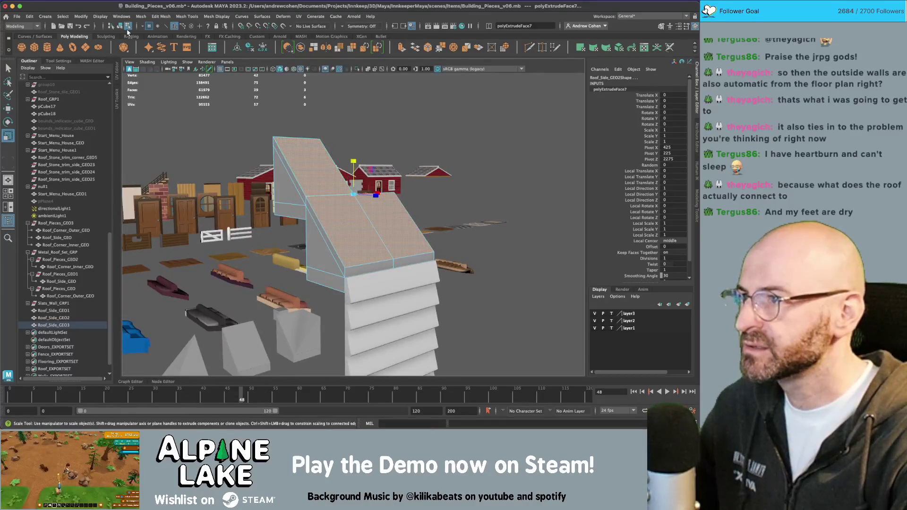
pyautogui.click(118, 27)
# - Unparent the blue metal tile and try placing it on the roof, then delete the misplaced tile
pyautogui.keyDown('alt'); pyautogui.moveTo(306, 236); pyautogui.dragTo(332, 271); pyautogui.keyUp('alt')
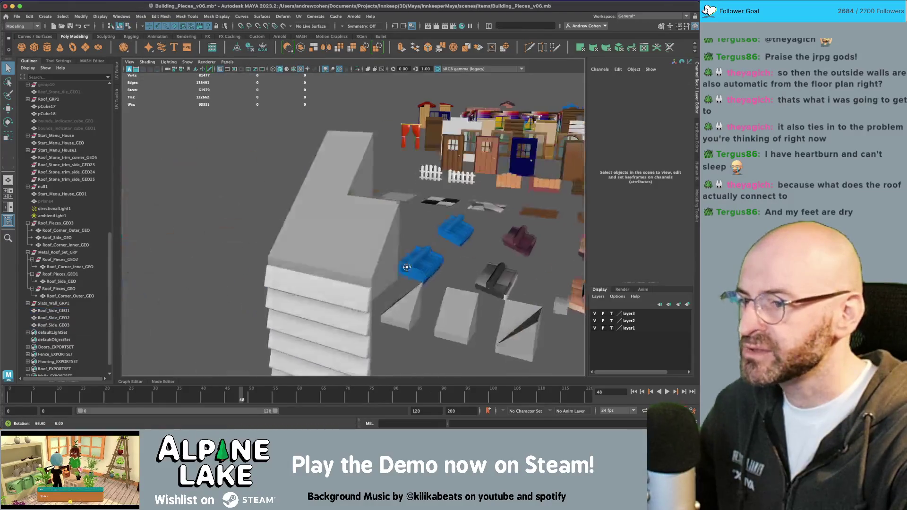
pyautogui.click(332, 271)
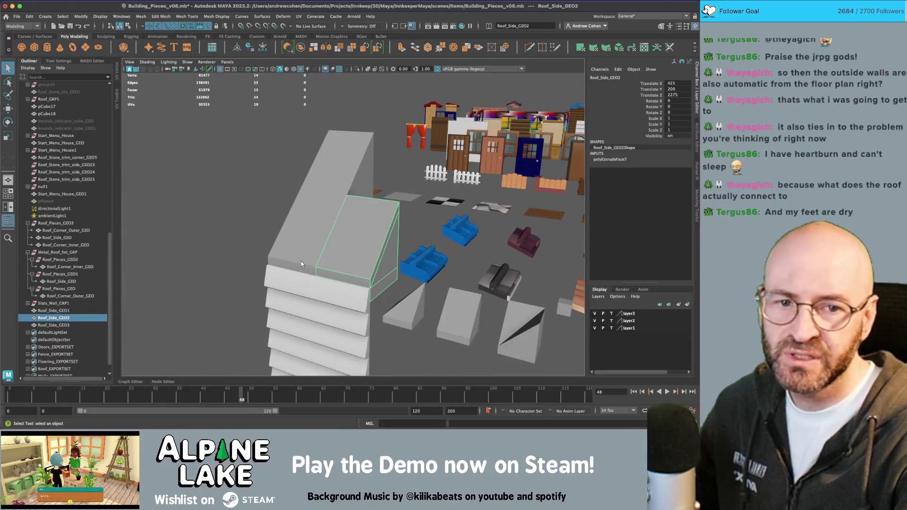
pyautogui.keyDown('alt'); pyautogui.moveTo(292, 250); pyautogui.dragTo(334, 253); pyautogui.keyUp('alt')
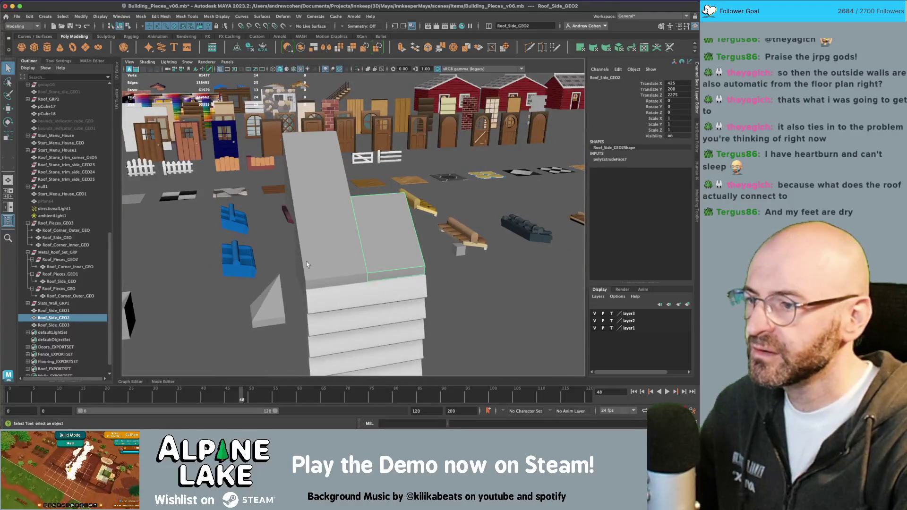
pyautogui.click(241, 273)
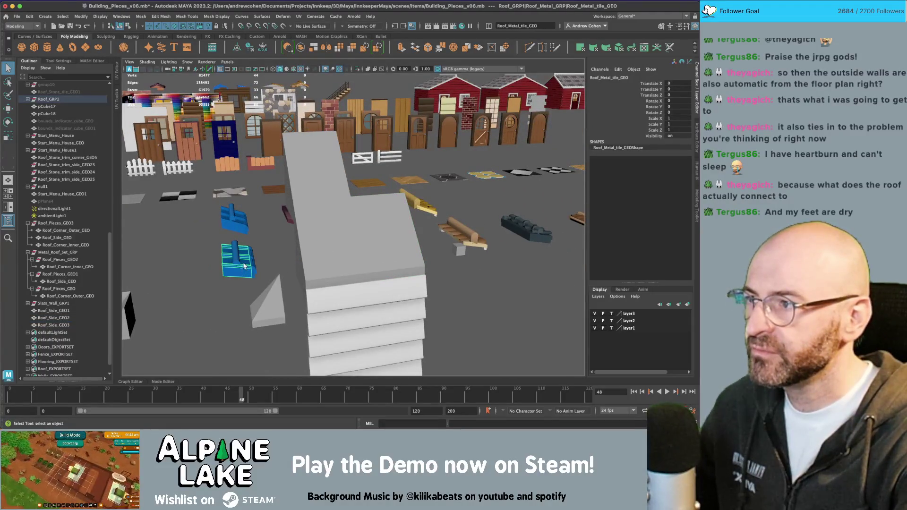
pyautogui.moveTo(246, 258)
pyautogui.keyDown('alt'); pyautogui.mouseDown()
pyautogui.moveTo(247, 242)
pyautogui.moveTo(261, 256)
pyautogui.moveTo(306, 262)
pyautogui.mouseUp(); pyautogui.keyUp('alt')
pyautogui.hotkey('shift', 'p')
pyautogui.press('w')
pyautogui.moveTo(306, 263)
pyautogui.mouseDown(button='middle')
pyautogui.moveTo(385, 273)
pyautogui.moveTo(413, 191)
pyautogui.mouseUp(button='middle')
pyautogui.press('e')
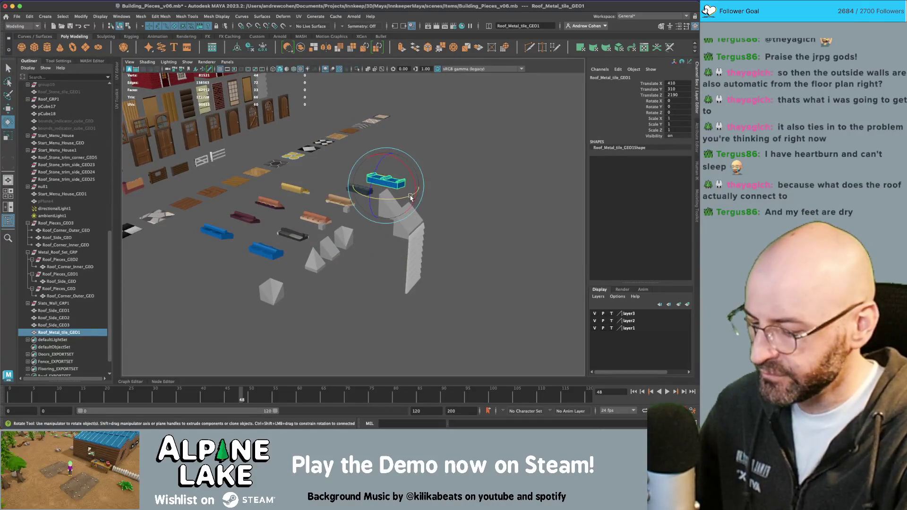
pyautogui.moveTo(410, 197)
pyautogui.mouseDown()
pyautogui.moveTo(364, 205)
pyautogui.moveTo(453, 191)
pyautogui.moveTo(382, 186)
pyautogui.moveTo(376, 195)
pyautogui.mouseUp()
pyautogui.press('Delete')
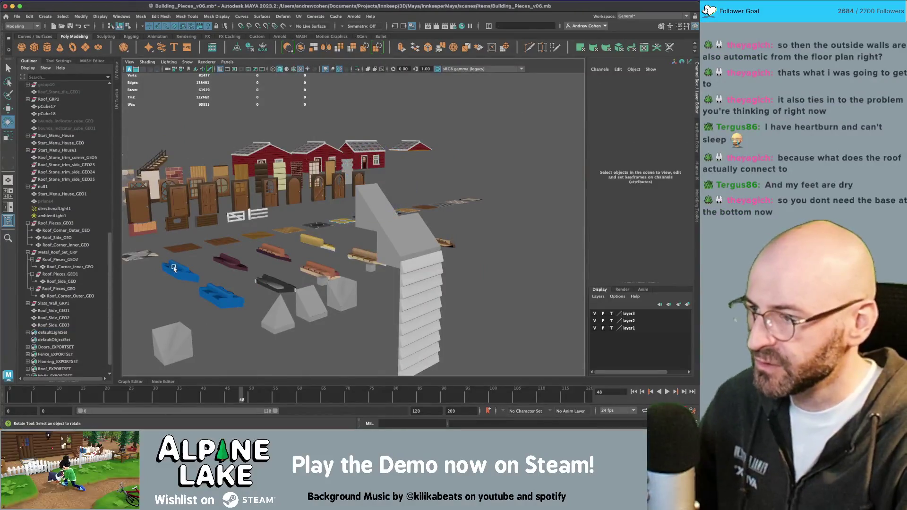
# - Duplicate the original blue roof tile, pull it up onto the roof and rotate it -90 in Y
pyautogui.click(182, 276)
pyautogui.hotkey('ctrl', 'd')
pyautogui.press('w')
pyautogui.moveTo(183, 278)
pyautogui.mouseDown()
pyautogui.moveTo(334, 339)
pyautogui.moveTo(355, 247)
pyautogui.moveTo(342, 252)
pyautogui.moveTo(359, 265)
pyautogui.moveTo(302, 264)
pyautogui.moveTo(321, 279)
pyautogui.moveTo(319, 264)
pyautogui.moveTo(430, 196)
pyautogui.moveTo(378, 317)
pyautogui.moveTo(384, 357)
pyautogui.moveTo(419, 220)
pyautogui.moveTo(416, 246)
pyautogui.moveTo(439, 249)
pyautogui.mouseUp()
pyautogui.press('e')
pyautogui.press('w')
# - Set the tile copy's Translate Z to 725 after trying 700 and 750
pyautogui.hotkey('ctrl', 'z')
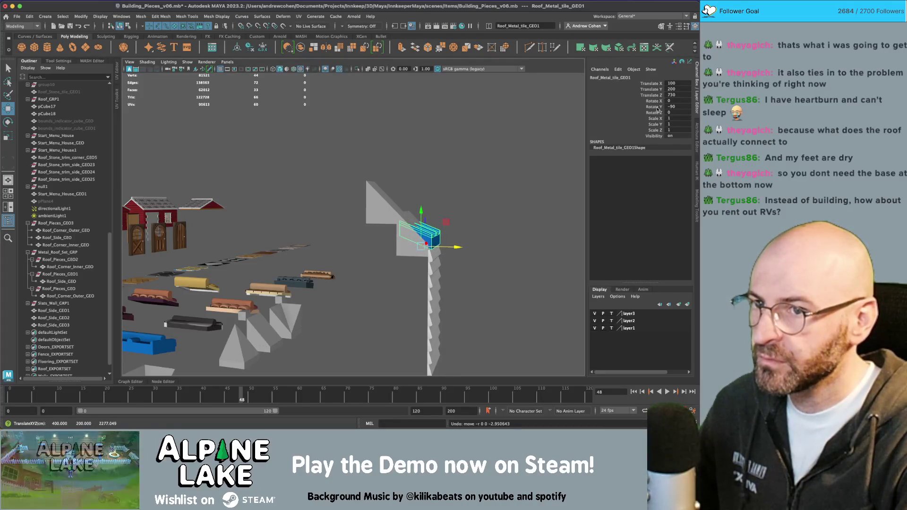
pyautogui.press('Return')
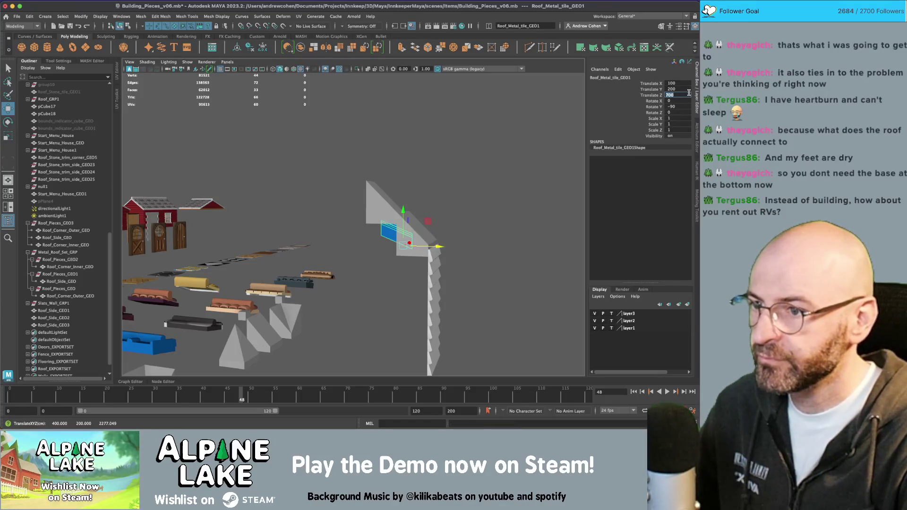
pyautogui.write('50')
pyautogui.press('Return')
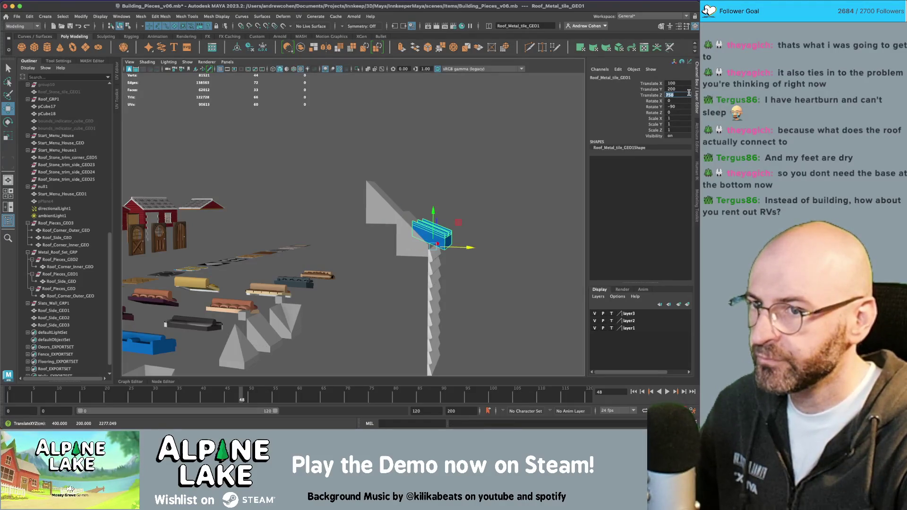
pyautogui.write('0')
pyautogui.press('Return')
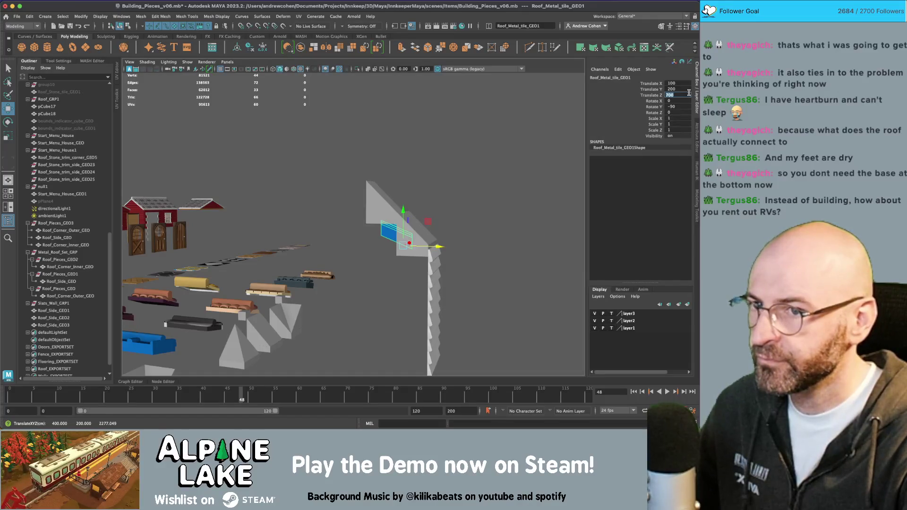
pyautogui.write('5')
pyautogui.press('Return')
# - Delete the middle section of the blue metal roof tile
pyautogui.moveTo(399, 174)
pyautogui.keyDown('alt'); pyautogui.mouseDown()
pyautogui.moveTo(457, 255)
pyautogui.moveTo(472, 207)
pyautogui.mouseUp(); pyautogui.keyUp('alt')
pyautogui.press('q')
pyautogui.moveTo(472, 208); pyautogui.dragTo(441, 202, button='right')
pyautogui.moveTo(377, 174)
pyautogui.mouseDown()
pyautogui.moveTo(415, 283)
pyautogui.moveTo(362, 211)
pyautogui.moveTo(394, 207)
pyautogui.mouseUp()
pyautogui.press('w')
pyautogui.press('q')
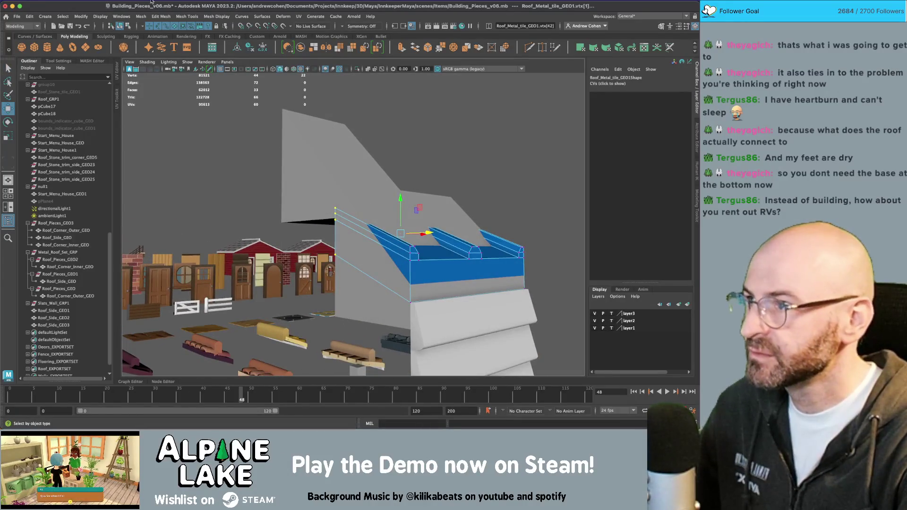
pyautogui.press('F8')
pyautogui.moveTo(468, 222)
pyautogui.keyDown('alt'); pyautogui.mouseDown()
pyautogui.moveTo(433, 234)
pyautogui.moveTo(330, 237)
pyautogui.moveTo(377, 272)
pyautogui.mouseUp(); pyautogui.keyUp('alt')
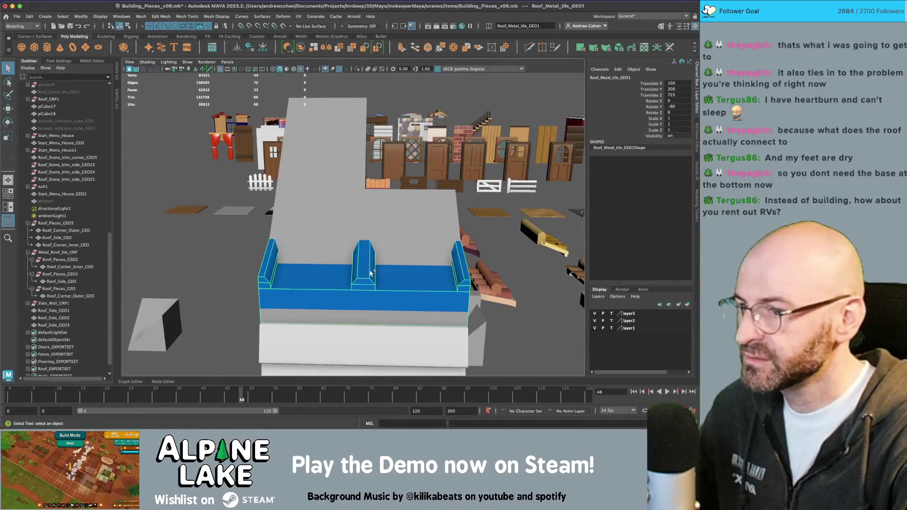
pyautogui.rightClick(366, 260)
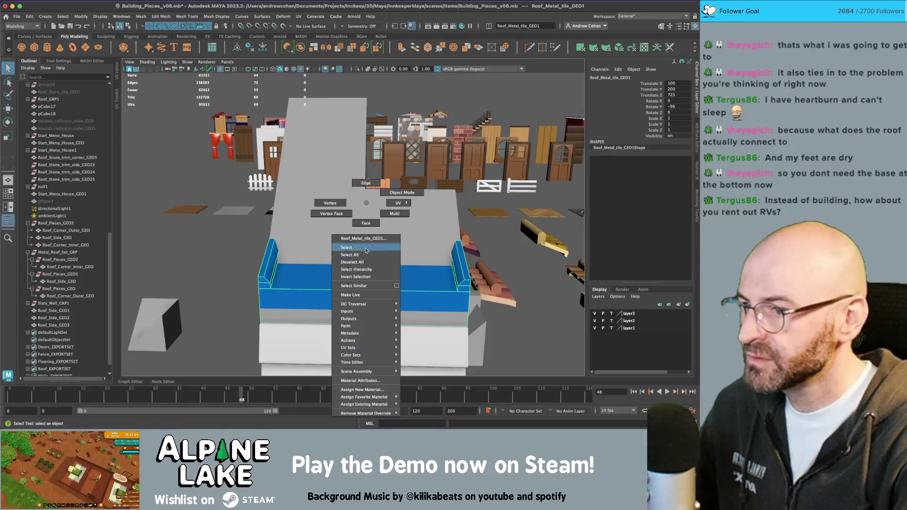
pyautogui.press('Delete')
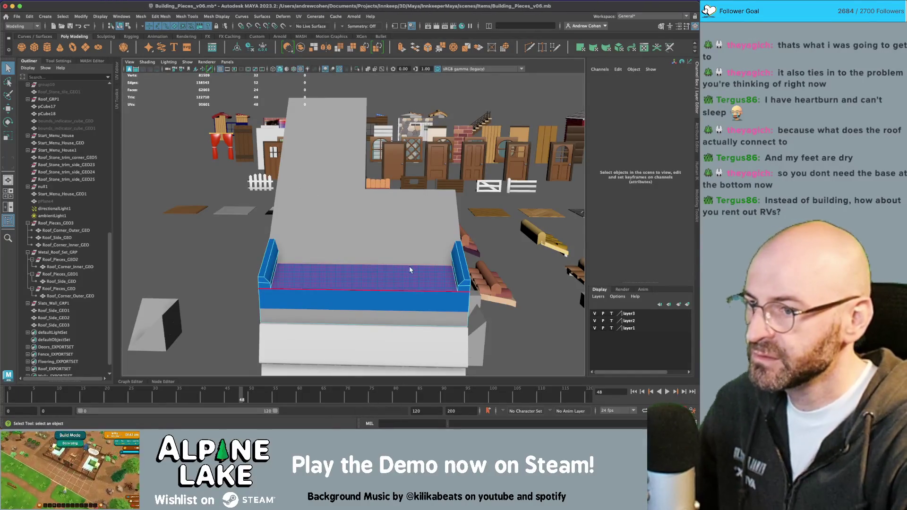
# - Shorten the tile by moving its right-end vertices left along X, back in Object mode
pyautogui.keyDown('alt'); pyautogui.moveTo(409, 265); pyautogui.dragTo(423, 203); pyautogui.keyUp('alt')
pyautogui.moveTo(423, 203); pyautogui.dragTo(387, 203, button='right')
pyautogui.press('w')
pyautogui.moveTo(437, 231)
pyautogui.mouseDown()
pyautogui.moveTo(468, 292)
pyautogui.moveTo(456, 265)
pyautogui.moveTo(465, 267)
pyautogui.moveTo(461, 279)
pyautogui.moveTo(226, 246)
pyautogui.moveTo(295, 189)
pyautogui.mouseUp()
pyautogui.keyDown('alt'); pyautogui.moveTo(295, 189); pyautogui.dragTo(340, 198, button='middle'); pyautogui.keyUp('alt')
pyautogui.click(121, 26)
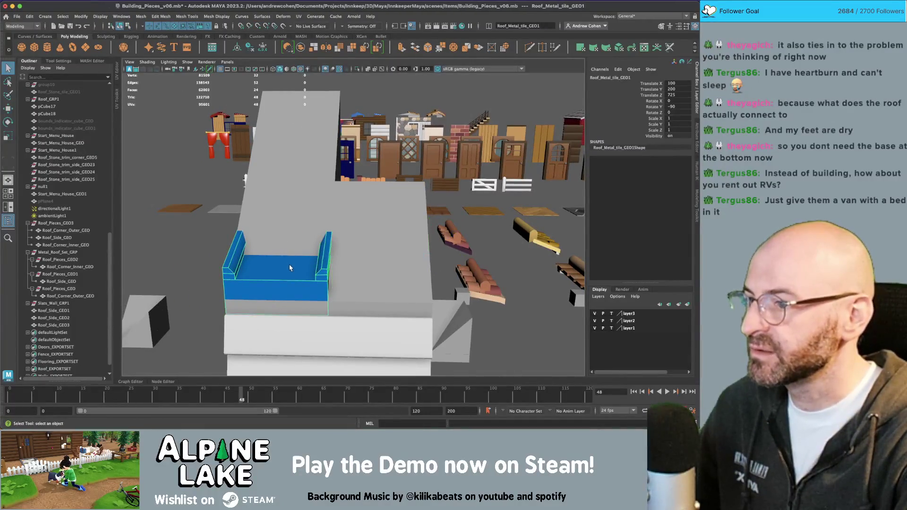
pyautogui.keyDown('alt'); pyautogui.moveTo(253, 276); pyautogui.dragTo(418, 265); pyautogui.keyUp('alt')
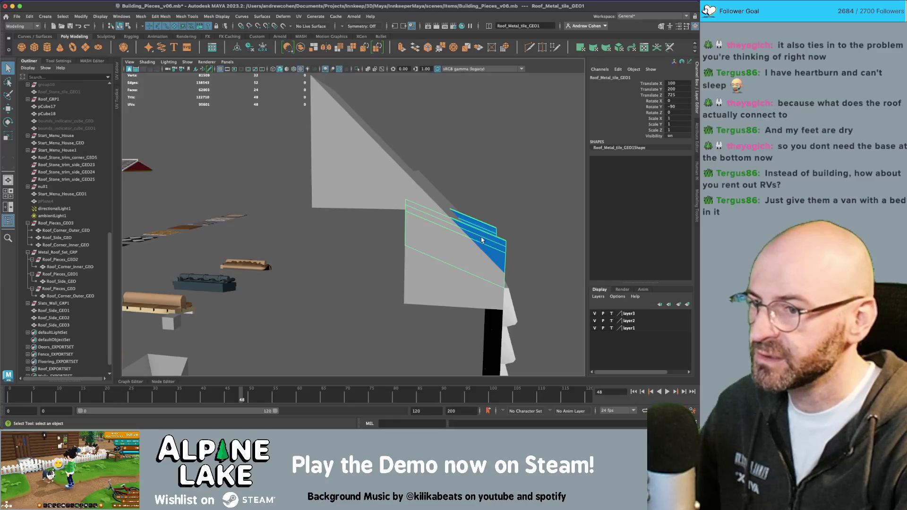
pyautogui.moveTo(498, 241)
pyautogui.keyDown('alt'); pyautogui.mouseDown()
pyautogui.moveTo(425, 241)
pyautogui.moveTo(448, 238)
pyautogui.moveTo(435, 244)
pyautogui.moveTo(430, 236)
pyautogui.mouseUp(); pyautogui.keyUp('alt')
pyautogui.press('w')
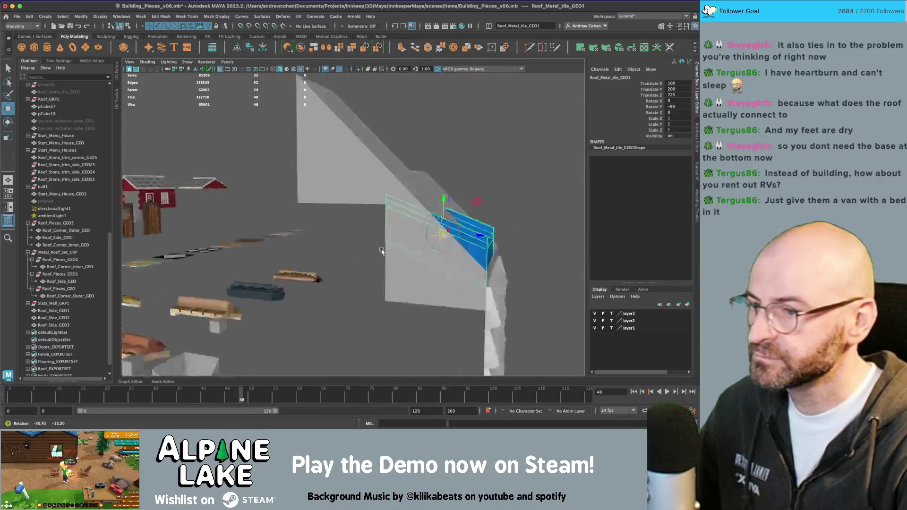
pyautogui.moveTo(429, 236)
pyautogui.keyDown('alt'); pyautogui.mouseDown(button='middle')
pyautogui.moveTo(463, 229)
pyautogui.moveTo(375, 217)
pyautogui.moveTo(339, 244)
pyautogui.mouseUp(button='middle'); pyautogui.keyUp('alt')
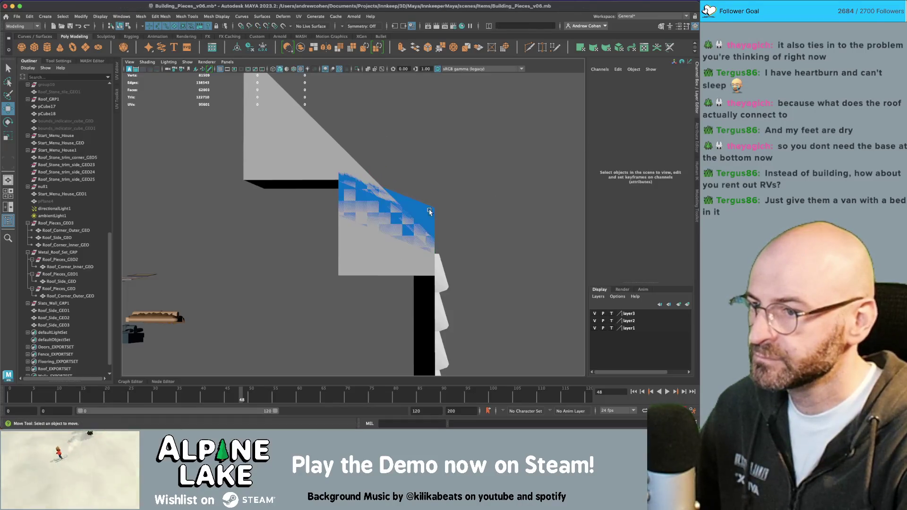
pyautogui.keyDown('alt'); pyautogui.moveTo(428, 211); pyautogui.dragTo(374, 210); pyautogui.keyUp('alt')
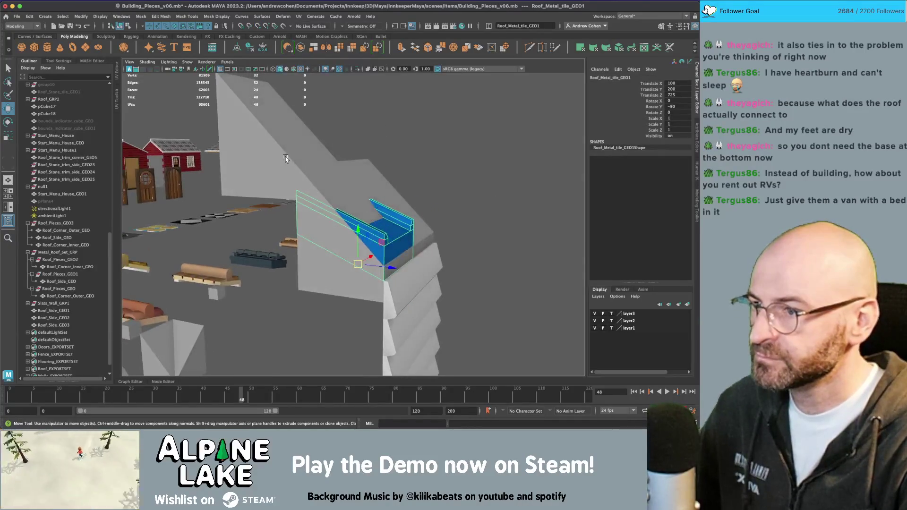
# - Delete Roof_Side_GEO3 and the overlapping side piece, and set the metal tile's X to 150
pyautogui.click(287, 160)
pyautogui.press('Delete')
pyautogui.click(366, 191)
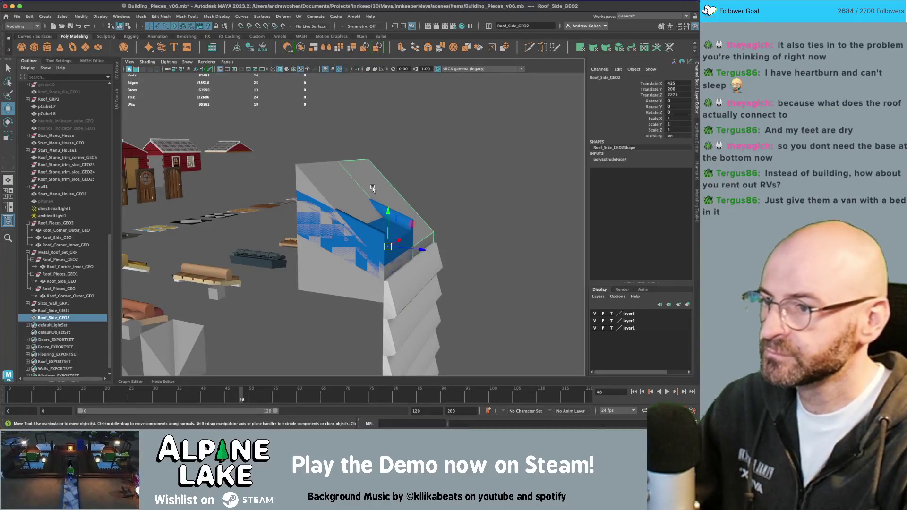
pyautogui.press('Delete')
pyautogui.click(392, 240)
pyautogui.moveTo(392, 241)
pyautogui.keyDown('alt'); pyautogui.mouseDown()
pyautogui.moveTo(364, 251)
pyautogui.moveTo(386, 257)
pyautogui.mouseUp(); pyautogui.keyUp('alt')
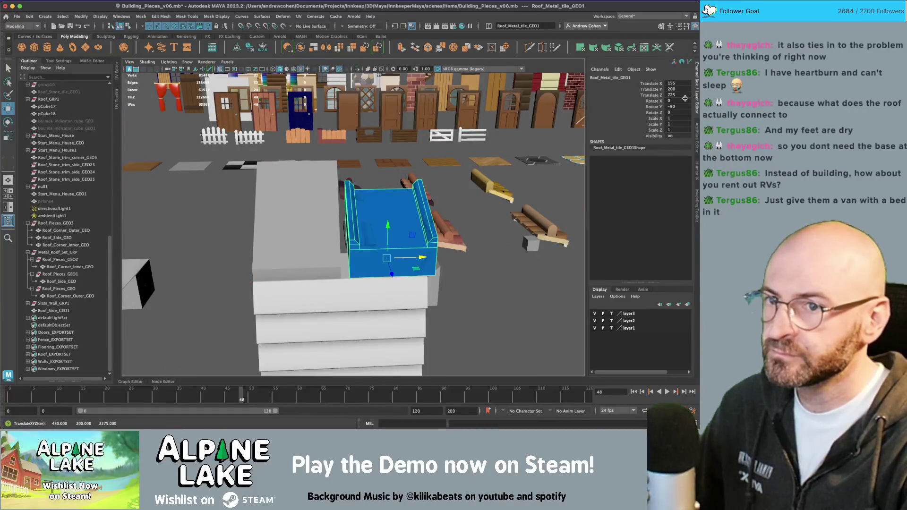
pyautogui.write('0')
pyautogui.press('Return')
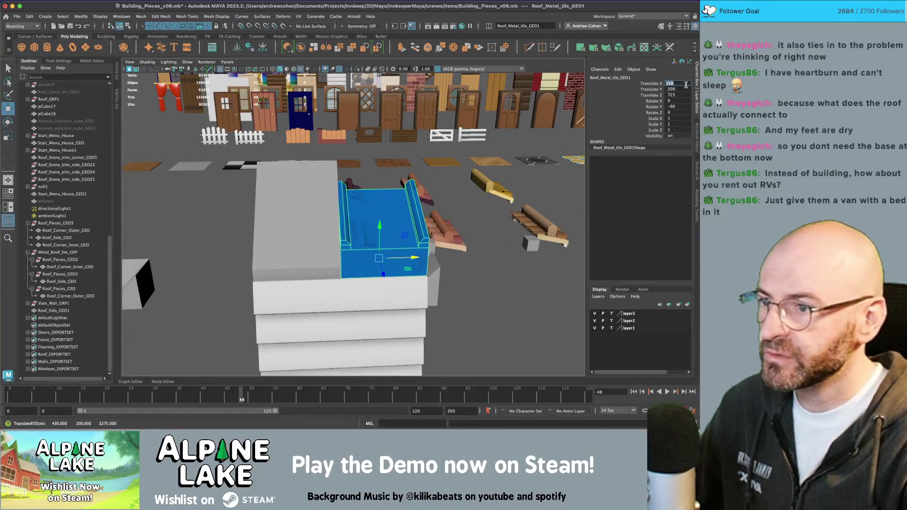
pyautogui.moveTo(534, 162)
pyautogui.keyDown('alt'); pyautogui.mouseDown()
pyautogui.moveTo(316, 215)
pyautogui.moveTo(326, 222)
pyautogui.moveTo(346, 201)
pyautogui.moveTo(343, 210)
pyautogui.moveTo(369, 208)
pyautogui.moveTo(354, 203)
pyautogui.mouseUp(); pyautogui.keyUp('alt')
# - Duplicate the tile as Roof_Metal_tile_GEO2, raise it to Y 220 and slide it to Z about 675
pyautogui.hotkey('ctrl', 'd')
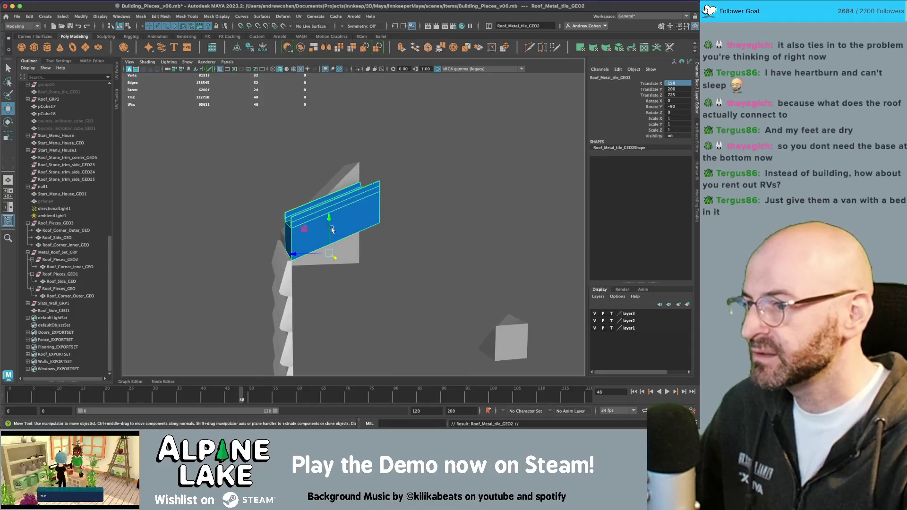
pyautogui.moveTo(321, 230); pyautogui.dragTo(358, 224)
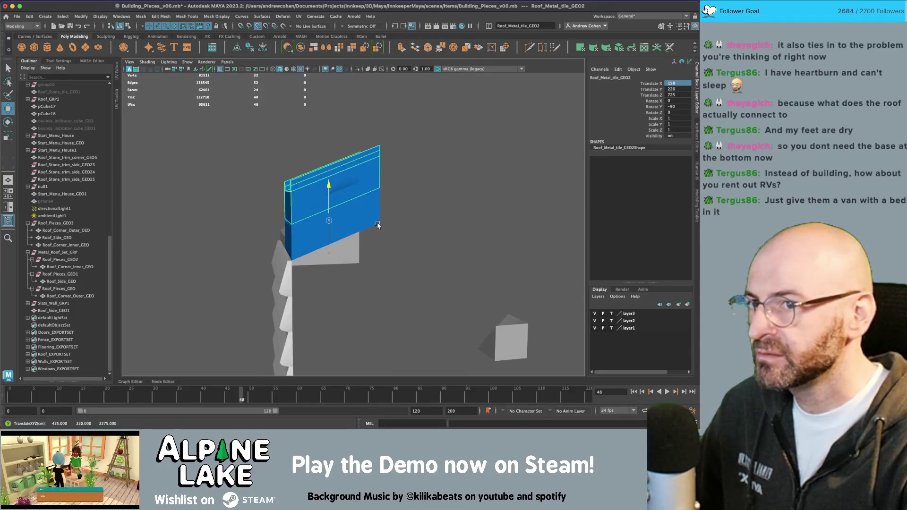
pyautogui.hotkey('ctrl', 'z')
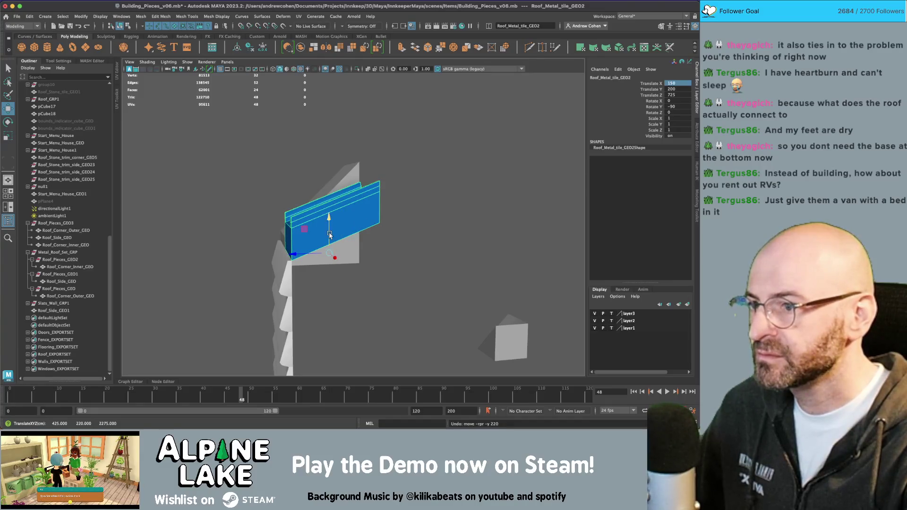
pyautogui.hotkey('shift', 'z')
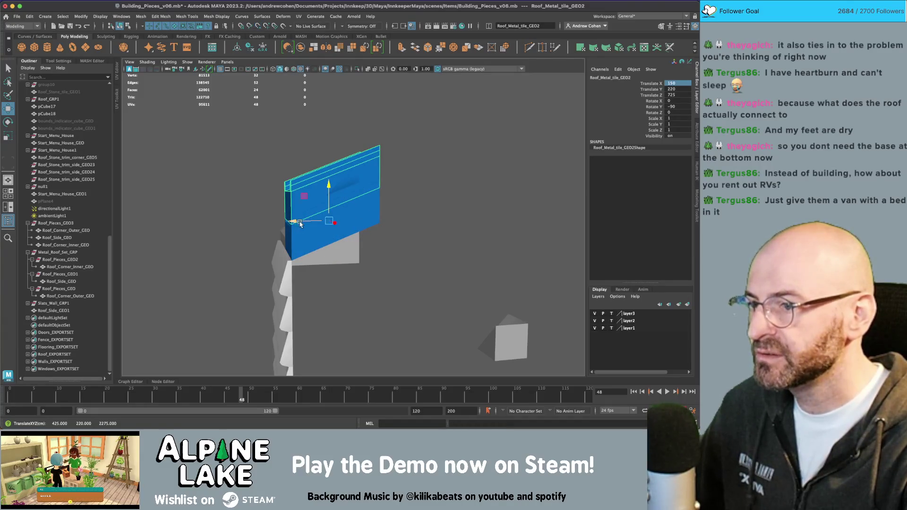
pyautogui.moveTo(301, 224); pyautogui.dragTo(394, 221)
pyautogui.click(686, 94)
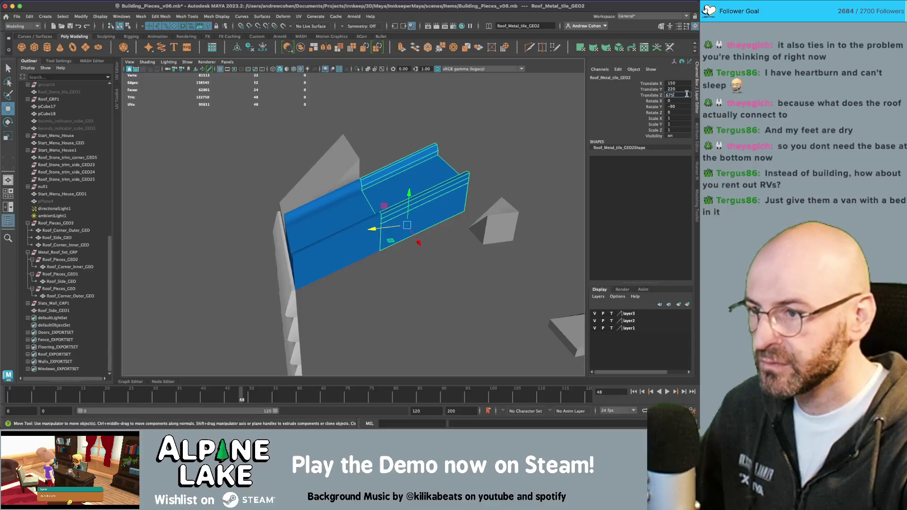
# - Select the front metal tile Roof_Metal_tile_GEO1 with Rotate, then select the roof side piece
pyautogui.click(520, 122)
pyautogui.moveTo(500, 137)
pyautogui.keyDown('alt'); pyautogui.mouseDown()
pyautogui.moveTo(423, 174)
pyautogui.moveTo(377, 224)
pyautogui.mouseUp(); pyautogui.keyUp('alt')
pyautogui.click(424, 175)
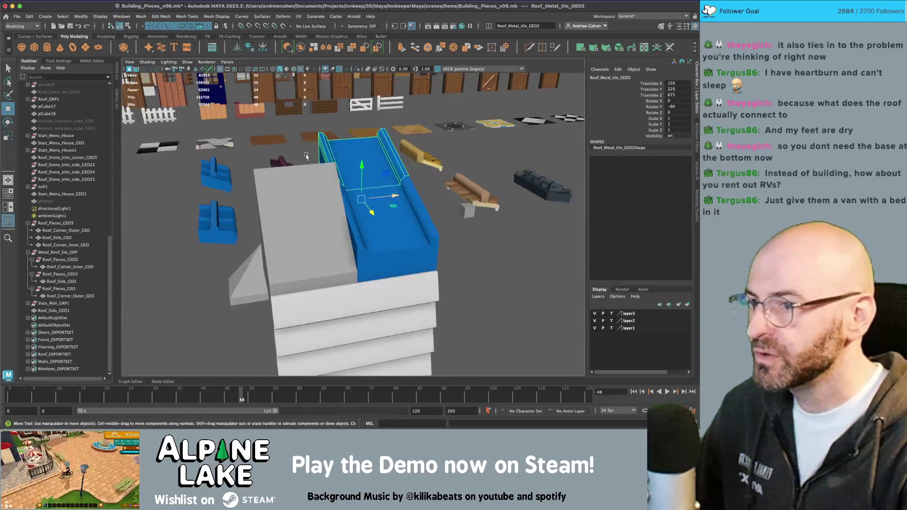
pyautogui.click(384, 215)
pyautogui.moveTo(384, 214)
pyautogui.keyDown('alt'); pyautogui.mouseDown()
pyautogui.moveTo(402, 218)
pyautogui.moveTo(382, 210)
pyautogui.mouseUp(); pyautogui.keyUp('alt')
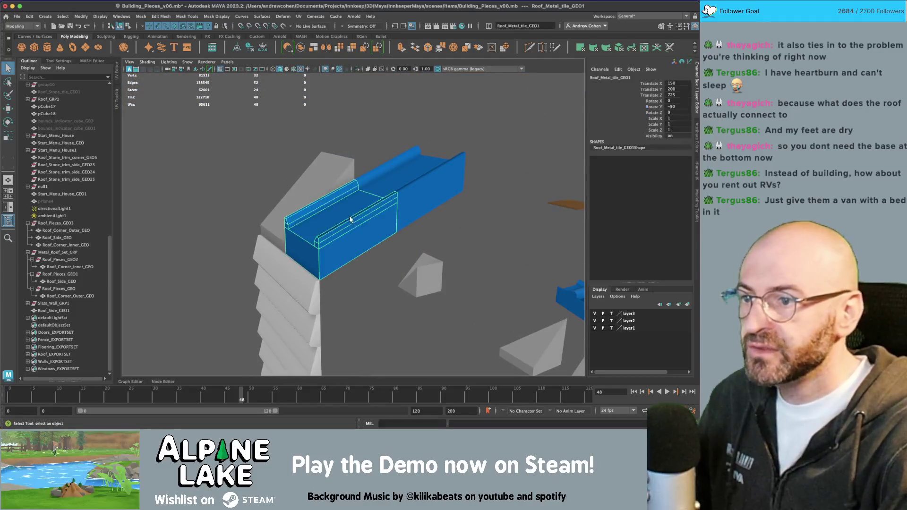
pyautogui.press('e')
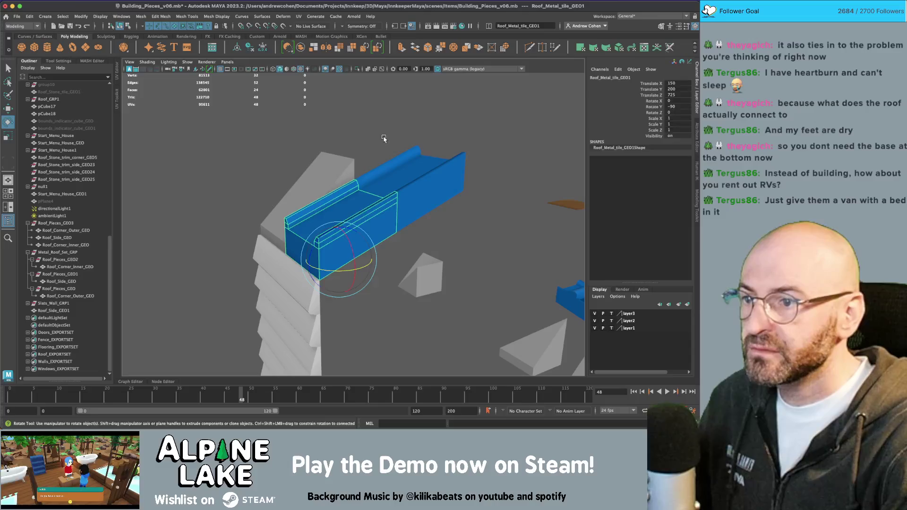
pyautogui.click(384, 138)
pyautogui.click(331, 222)
pyautogui.press('w')
pyautogui.moveTo(340, 231)
pyautogui.keyDown('alt'); pyautogui.mouseDown()
pyautogui.moveTo(369, 181)
pyautogui.moveTo(275, 154)
pyautogui.mouseUp(); pyautogui.keyUp('alt')
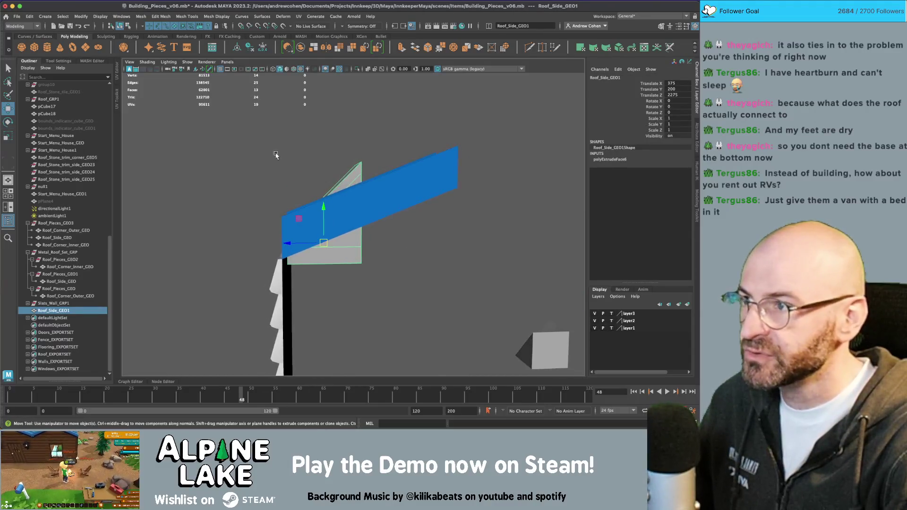
# - Create a polygon plane scaled to 25.753, lower it onto the roof top, then select Roof_Metal_tile_GEO1
pyautogui.click(85, 49)
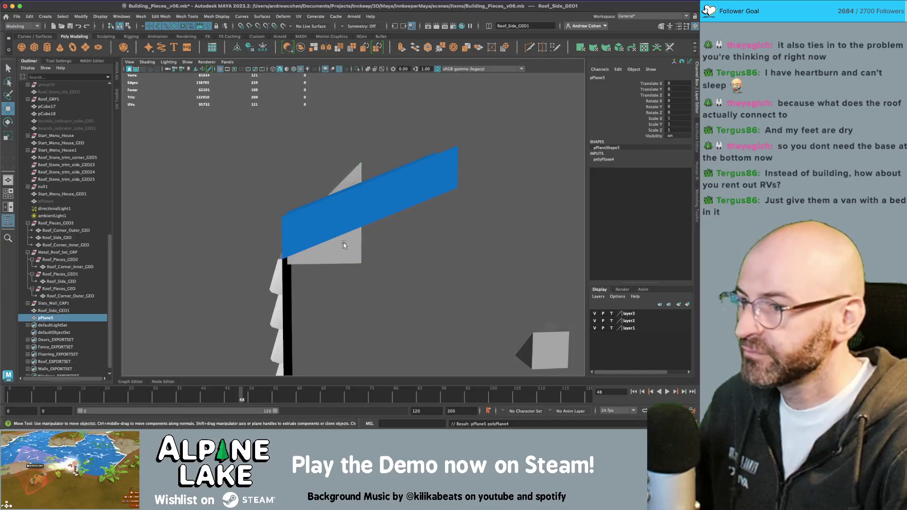
pyautogui.press('r')
pyautogui.moveTo(361, 247)
pyautogui.mouseDown()
pyautogui.moveTo(381, 245)
pyautogui.moveTo(351, 234)
pyautogui.moveTo(354, 244)
pyautogui.moveTo(360, 161)
pyautogui.moveTo(379, 157)
pyautogui.moveTo(364, 147)
pyautogui.mouseUp()
pyautogui.press('w')
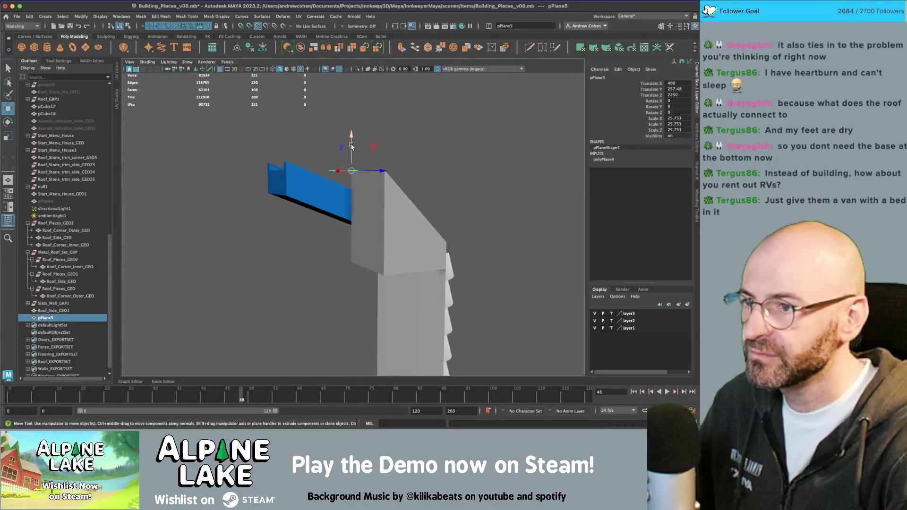
pyautogui.moveTo(368, 157)
pyautogui.keyDown('alt'); pyautogui.mouseDown()
pyautogui.moveTo(401, 170)
pyautogui.moveTo(331, 212)
pyautogui.moveTo(236, 236)
pyautogui.mouseUp(); pyautogui.keyUp('alt')
pyautogui.scroll(-3, 402, 170)
pyautogui.scroll(5, 419, 183)
pyautogui.moveTo(236, 236); pyautogui.dragTo(234, 260, button='middle')
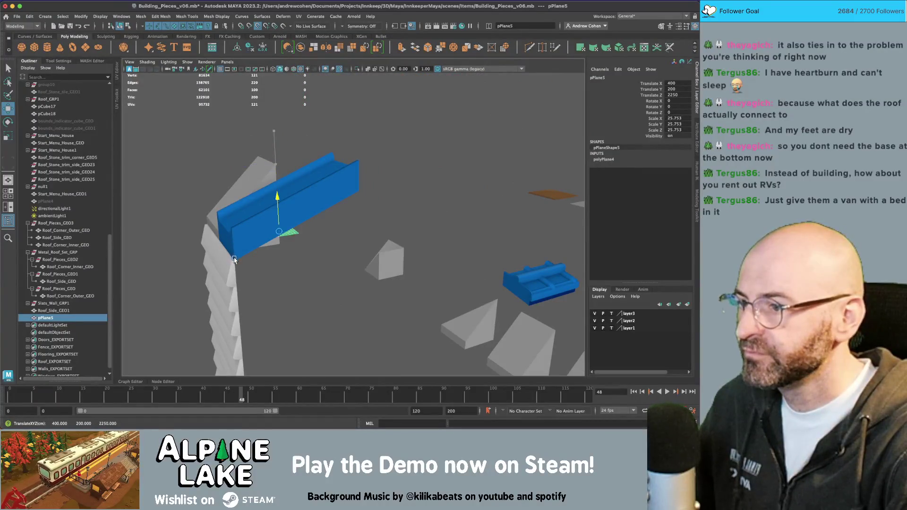
pyautogui.keyDown('alt'); pyautogui.moveTo(236, 261); pyautogui.dragTo(370, 223); pyautogui.keyUp('alt')
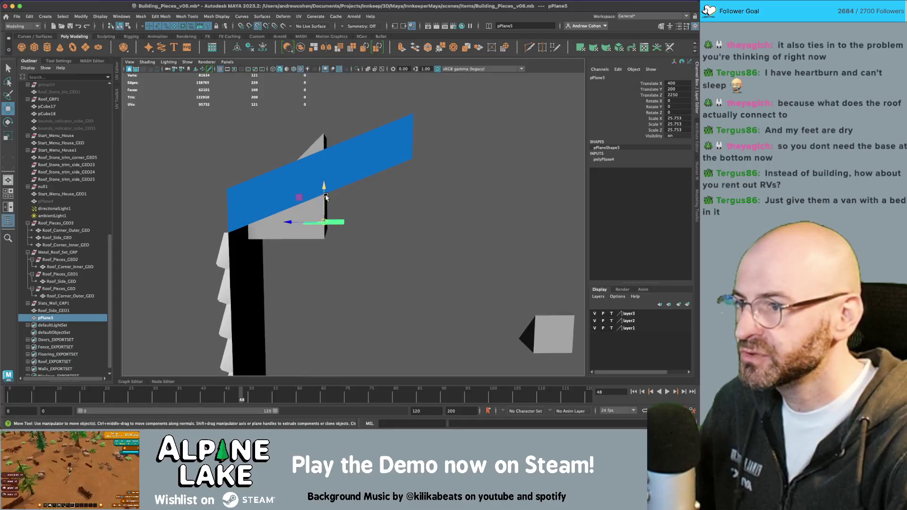
pyautogui.moveTo(325, 197)
pyautogui.keyDown('alt'); pyautogui.mouseDown()
pyautogui.moveTo(371, 205)
pyautogui.moveTo(376, 180)
pyautogui.moveTo(382, 199)
pyautogui.moveTo(414, 194)
pyautogui.moveTo(391, 177)
pyautogui.mouseUp(); pyautogui.keyUp('alt')
pyautogui.press('q')
pyautogui.click(379, 187)
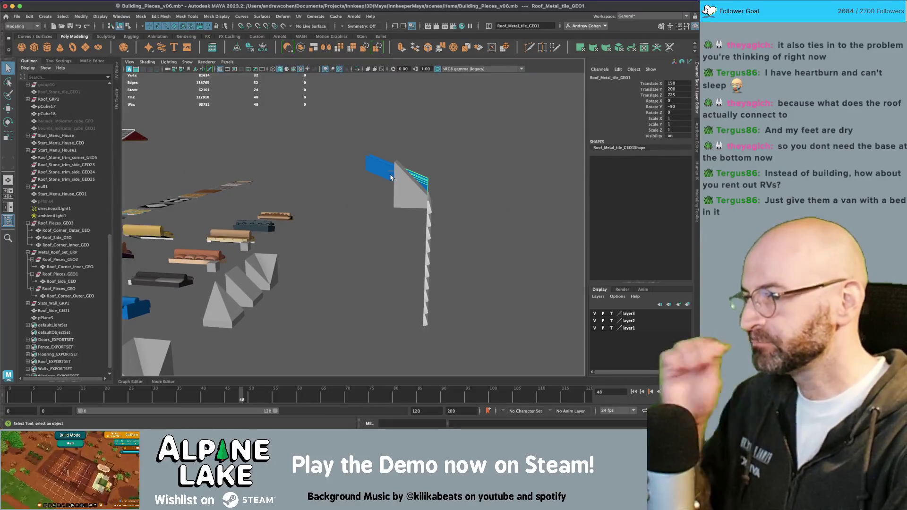
# - Parent the blue metal roof tile under the Roof_Pieces_GEO1 group in the Outliner
pyautogui.keyDown('alt'); pyautogui.moveTo(391, 178); pyautogui.dragTo(431, 180); pyautogui.keyUp('alt')
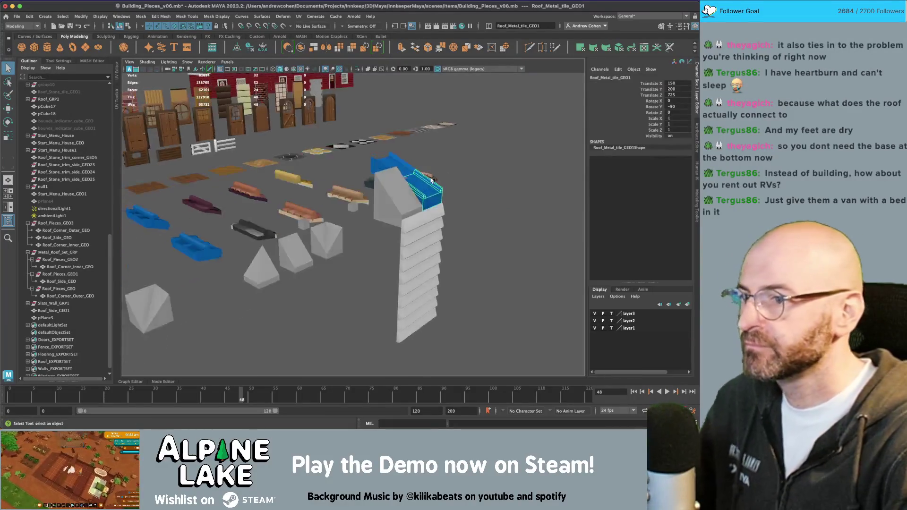
pyautogui.press('w')
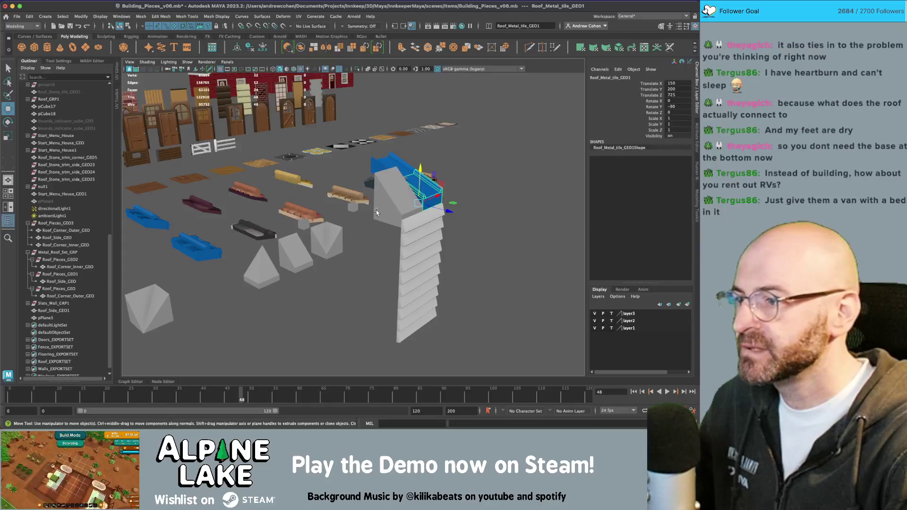
pyautogui.press('q')
pyautogui.click(300, 262)
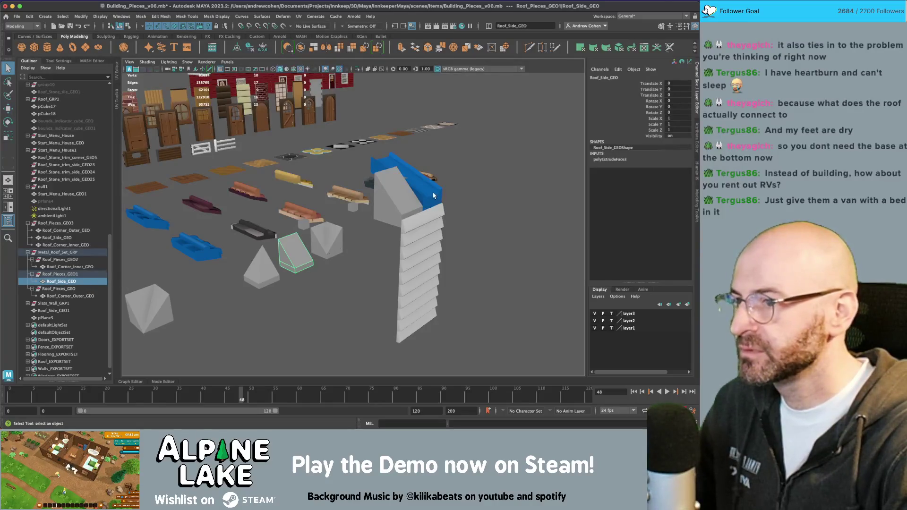
pyautogui.click(433, 195)
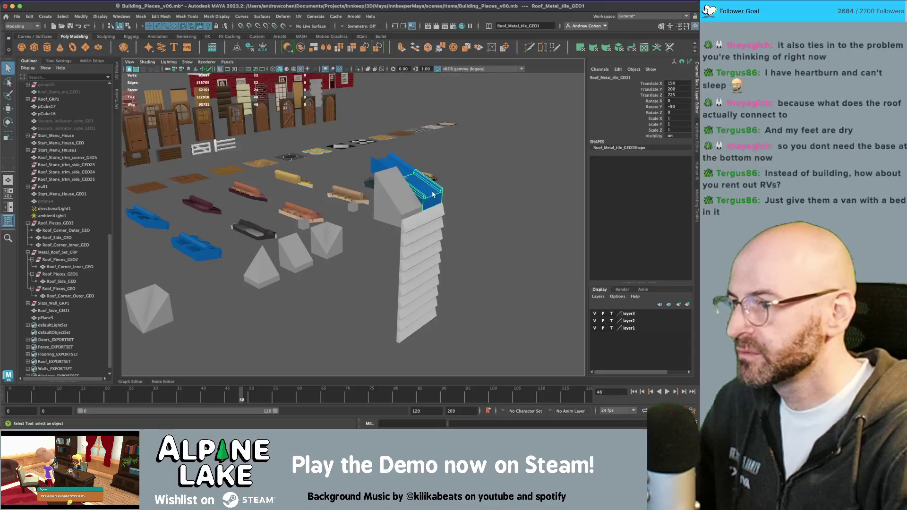
pyautogui.moveTo(56, 266); pyautogui.dragTo(60, 274, button='middle')
# - Set the tile's Translate X, Y and Z to 0 to send it to the origin
pyautogui.click(683, 94)
pyautogui.moveTo(682, 94); pyautogui.dragTo(682, 83)
pyautogui.write('0')
pyautogui.press('Return')
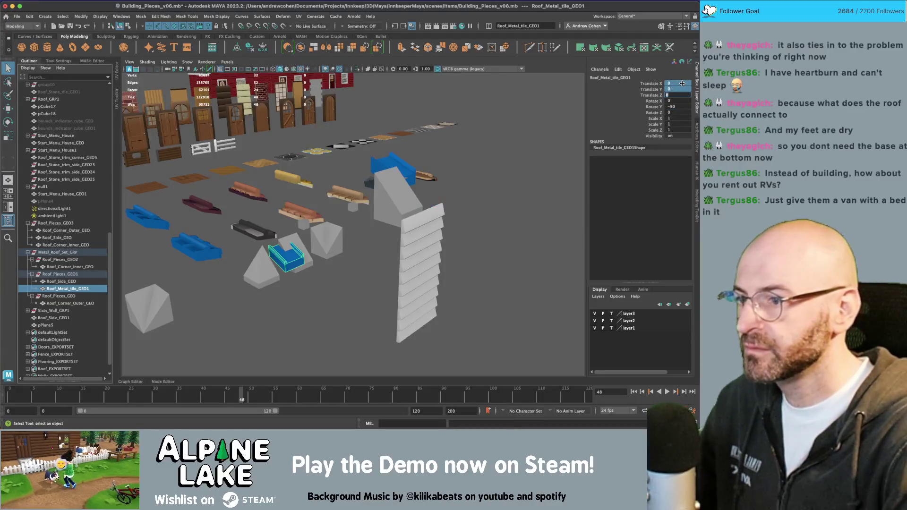
pyautogui.press('w')
pyautogui.press('f')
pyautogui.moveTo(411, 236)
pyautogui.keyDown('alt'); pyautogui.mouseDown()
pyautogui.moveTo(447, 253)
pyautogui.moveTo(368, 266)
pyautogui.mouseUp(); pyautogui.keyUp('alt')
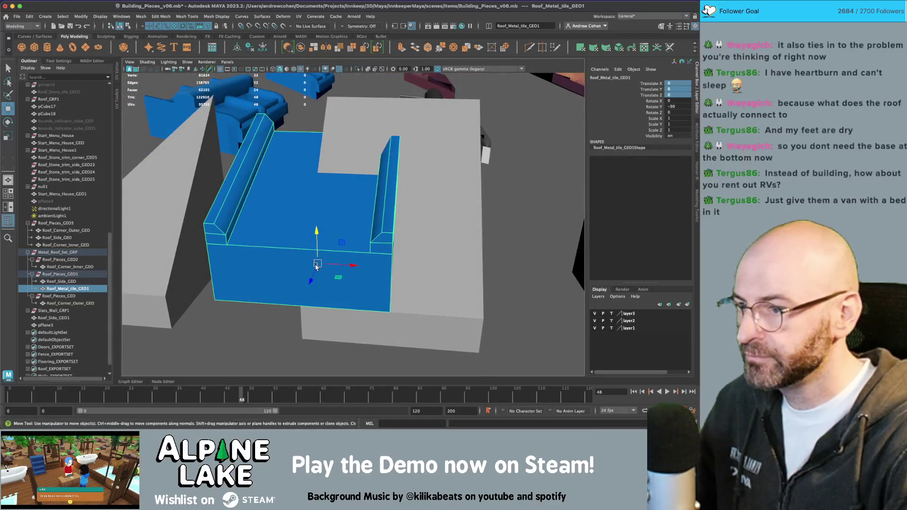
# - Offset the tile 25 units along X onto the grey wedge and freeze its transforms
pyautogui.moveTo(317, 254)
pyautogui.mouseDown()
pyautogui.moveTo(308, 302)
pyautogui.moveTo(335, 239)
pyautogui.moveTo(330, 187)
pyautogui.mouseUp()
pyautogui.hotkey('ctrl', 'z')
pyautogui.keyDown('alt'); pyautogui.moveTo(331, 233); pyautogui.dragTo(362, 232); pyautogui.keyUp('alt')
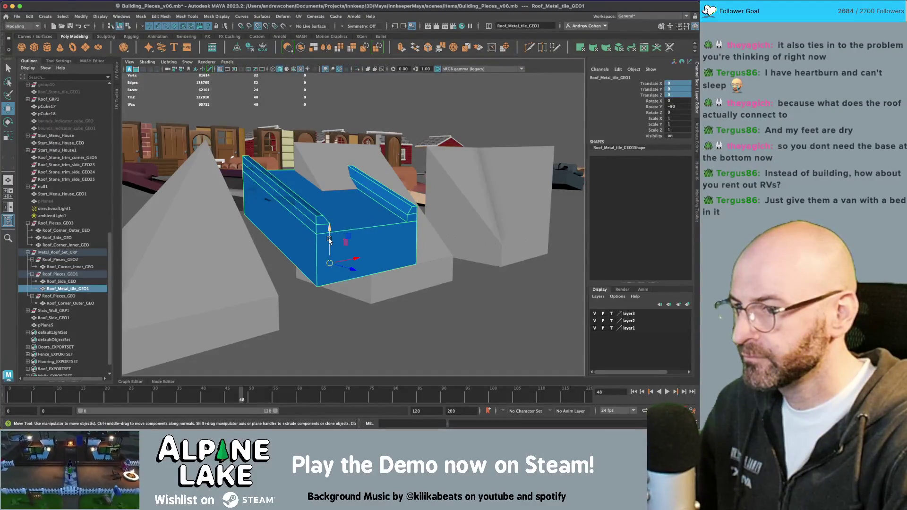
pyautogui.moveTo(329, 241)
pyautogui.keyDown('alt'); pyautogui.mouseDown()
pyautogui.moveTo(352, 261)
pyautogui.moveTo(448, 247)
pyautogui.moveTo(283, 269)
pyautogui.mouseUp(); pyautogui.keyUp('alt')
pyautogui.hotkey('ctrl', 'shift', 'f')
pyautogui.click(61, 281)
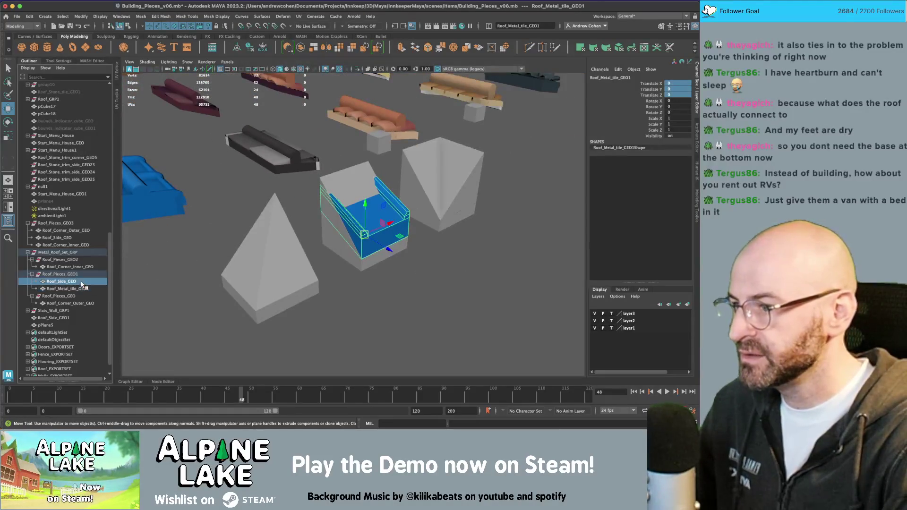
# - Hide the grey Roof_Side_GEO wedge and rename Roof_Pieces_GEO1 to Roof_Metal_Side_GEO
pyautogui.hotkey('ctrl', 'h')
pyautogui.click(71, 289)
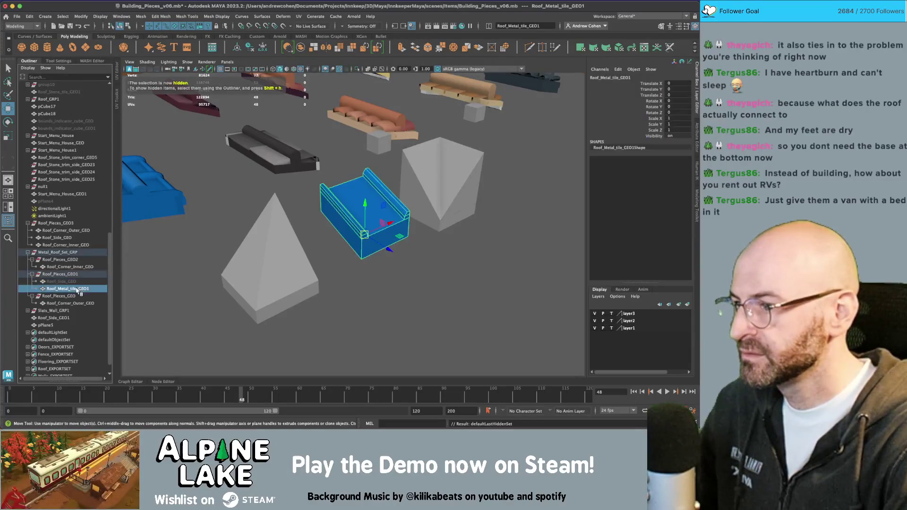
pyautogui.doubleClick(69, 275)
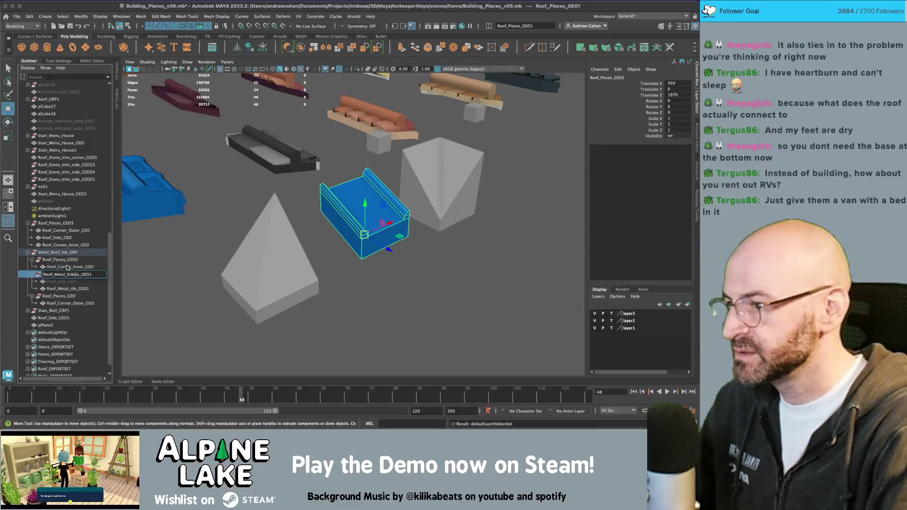
pyautogui.press('Return')
# - Keep the blue metal tile selected and view the roof pieces from a higher top-down angle
pyautogui.moveTo(373, 208)
pyautogui.keyDown('alt'); pyautogui.mouseDown()
pyautogui.moveTo(391, 219)
pyautogui.moveTo(284, 239)
pyautogui.mouseUp(); pyautogui.keyUp('alt')
pyautogui.press('q')
pyautogui.click(383, 210)
pyautogui.click(274, 242)
pyautogui.press('z')
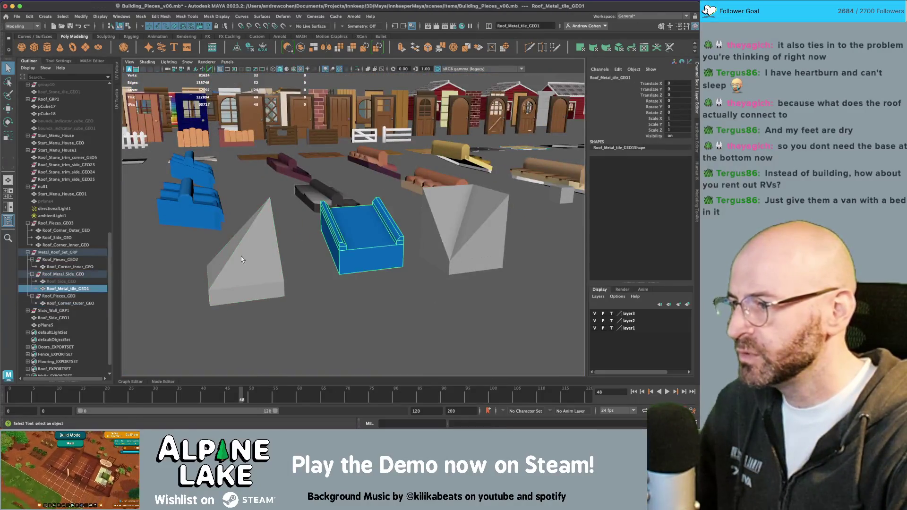
pyautogui.moveTo(360, 246)
pyautogui.keyDown('alt'); pyautogui.mouseDown()
pyautogui.moveTo(344, 264)
pyautogui.moveTo(333, 251)
pyautogui.mouseUp(); pyautogui.keyUp('alt')
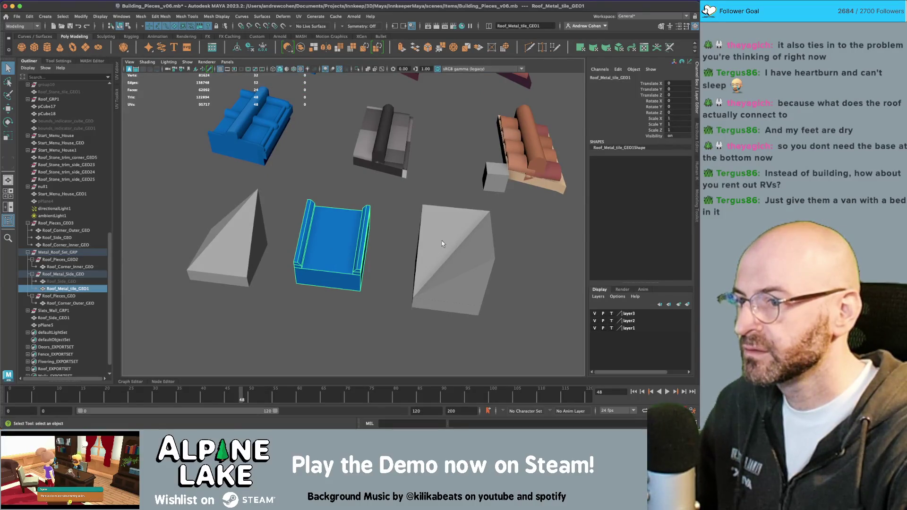
pyautogui.keyDown('alt'); pyautogui.moveTo(439, 242); pyautogui.dragTo(385, 244, button='middle'); pyautogui.keyUp('alt')
pyautogui.keyDown('alt'); pyautogui.moveTo(250, 251); pyautogui.dragTo(270, 245, button='middle'); pyautogui.keyUp('alt')
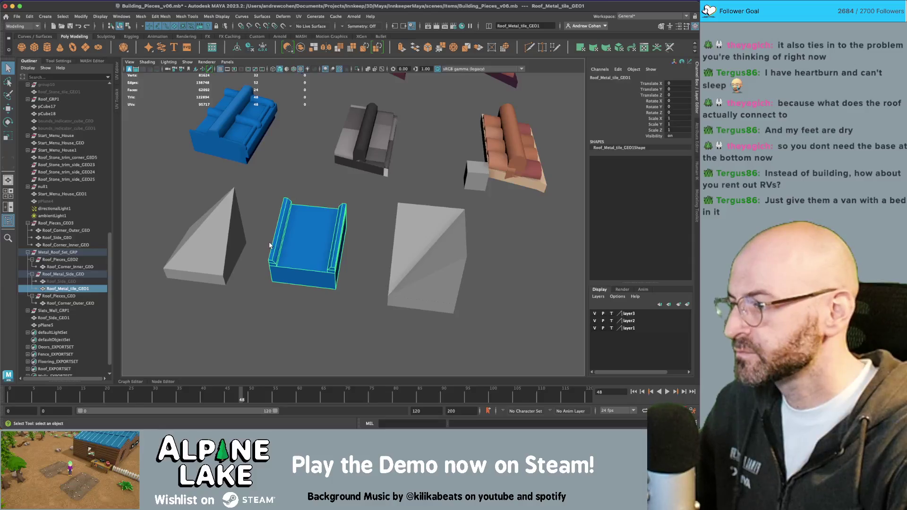
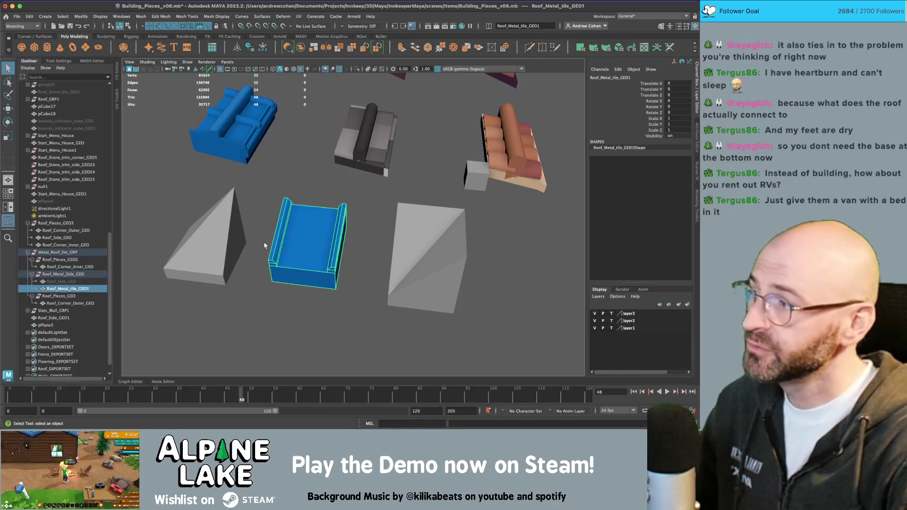
# - Frame the grey outer corner wedge and shift it left beside the roof pieces
pyautogui.scroll(-10, 264, 245)
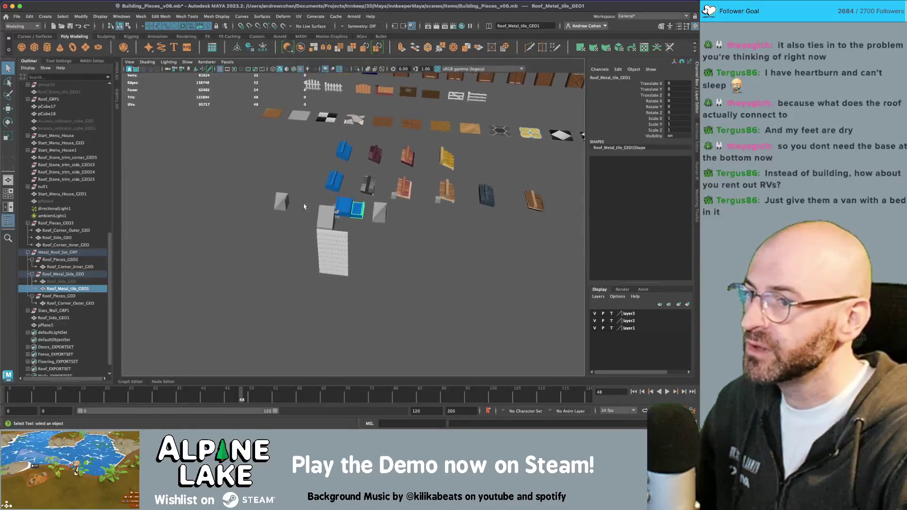
pyautogui.scroll(10, 308, 204)
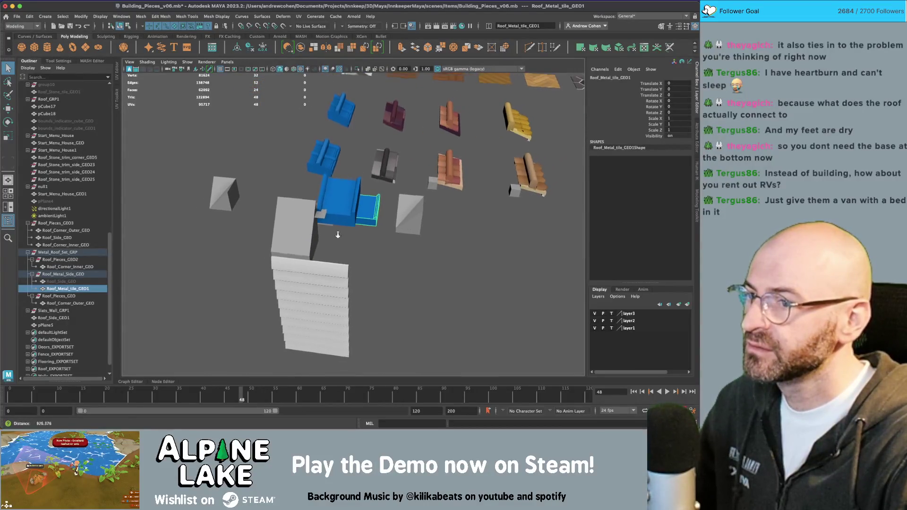
pyautogui.click(338, 266)
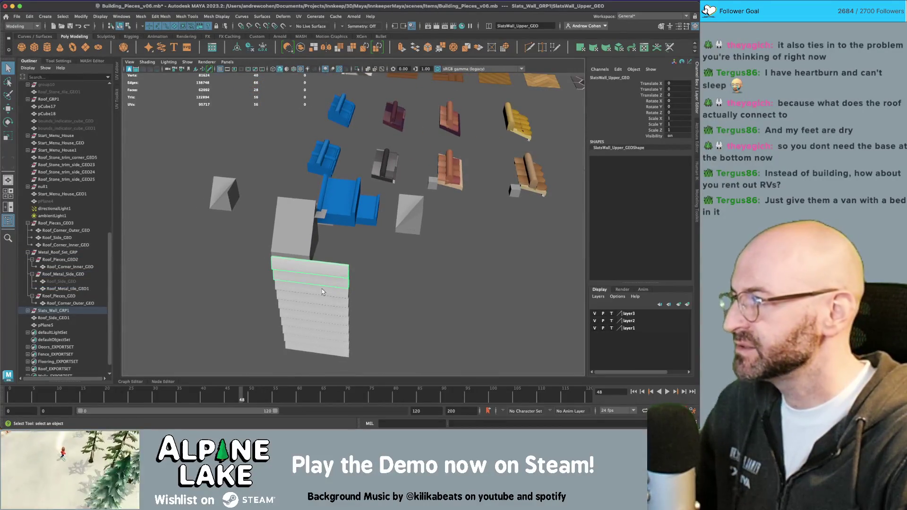
pyautogui.scroll(5, 391, 236)
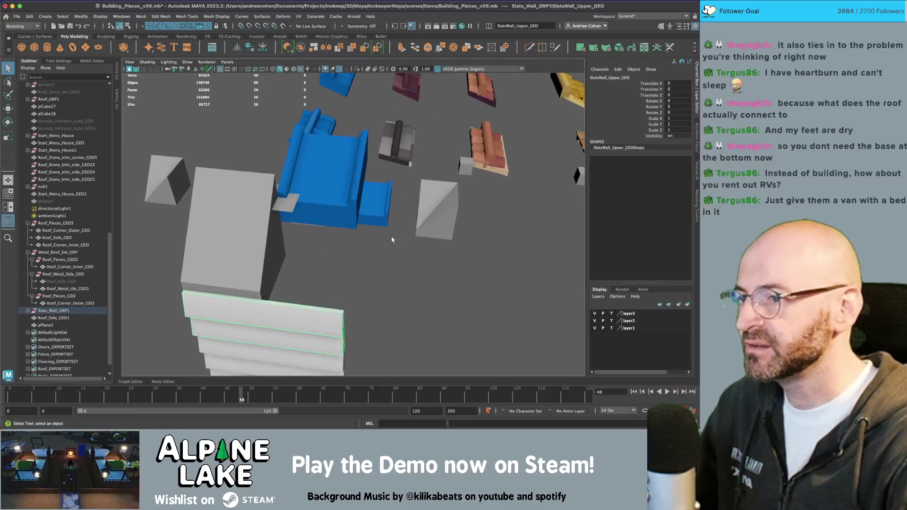
pyautogui.scroll(-8, 272, 268)
pyautogui.moveTo(272, 268)
pyautogui.keyDown('alt'); pyautogui.mouseDown()
pyautogui.moveTo(345, 262)
pyautogui.moveTo(317, 243)
pyautogui.moveTo(294, 243)
pyautogui.mouseUp(); pyautogui.keyUp('alt')
pyautogui.click(294, 244)
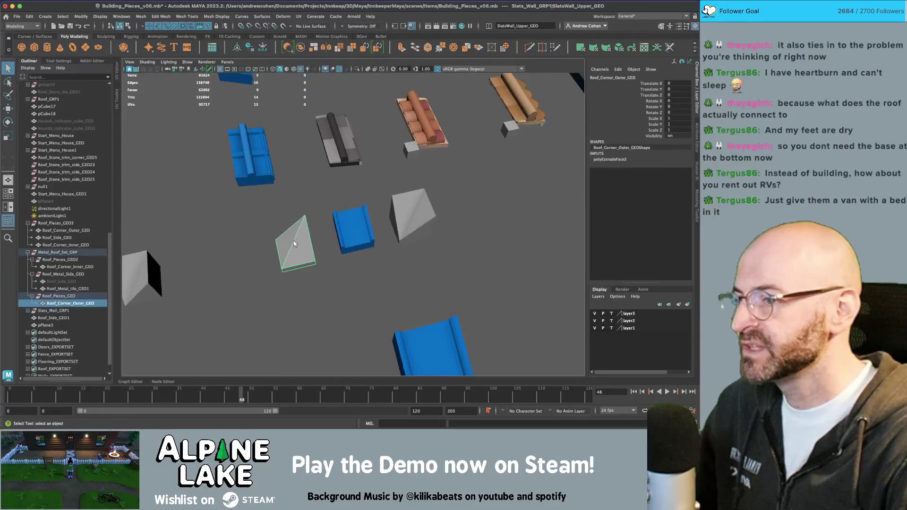
pyautogui.press('f')
pyautogui.scroll(-5, 405, 245)
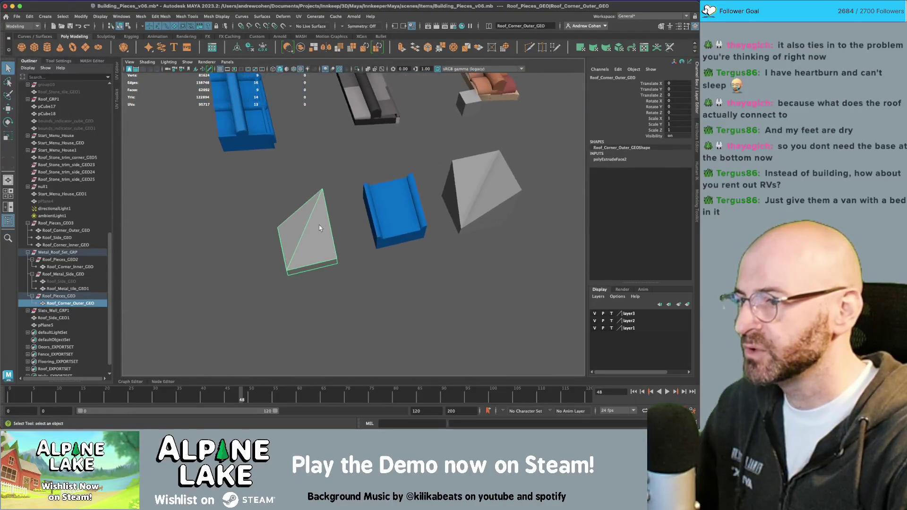
pyautogui.click(60, 296)
pyautogui.press('w')
pyautogui.moveTo(321, 241); pyautogui.dragTo(300, 243)
# - Place a duplicate of the blue metal tile over the wedge, parented under Roof_Pieces_GEO
pyautogui.click(369, 221)
pyautogui.hotkey('ctrl', 'd')
pyautogui.moveTo(418, 216); pyautogui.dragTo(312, 241)
pyautogui.moveTo(59, 296); pyautogui.dragTo(58, 304, button='middle')
pyautogui.click(60, 305)
pyautogui.moveTo(285, 252)
pyautogui.keyDown('alt'); pyautogui.mouseDown()
pyautogui.moveTo(336, 244)
pyautogui.moveTo(314, 251)
pyautogui.moveTo(298, 203)
pyautogui.mouseUp(); pyautogui.keyUp('alt')
pyautogui.click(314, 252)
pyautogui.click(299, 202)
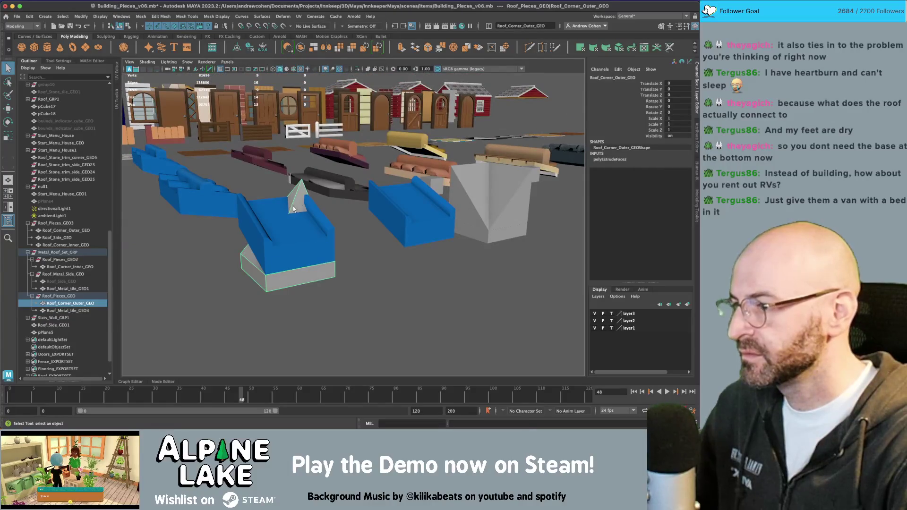
# - Duplicate the corner wedge, hide the original, and lower the copy's peak vertex
pyautogui.hotkey('ctrl', 'd')
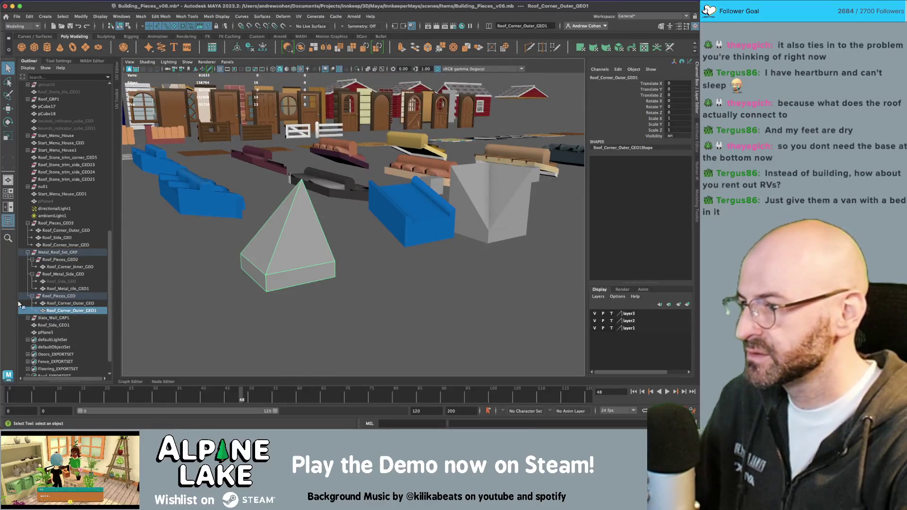
pyautogui.hotkey('ctrl', 'h')
pyautogui.rightClick(288, 203)
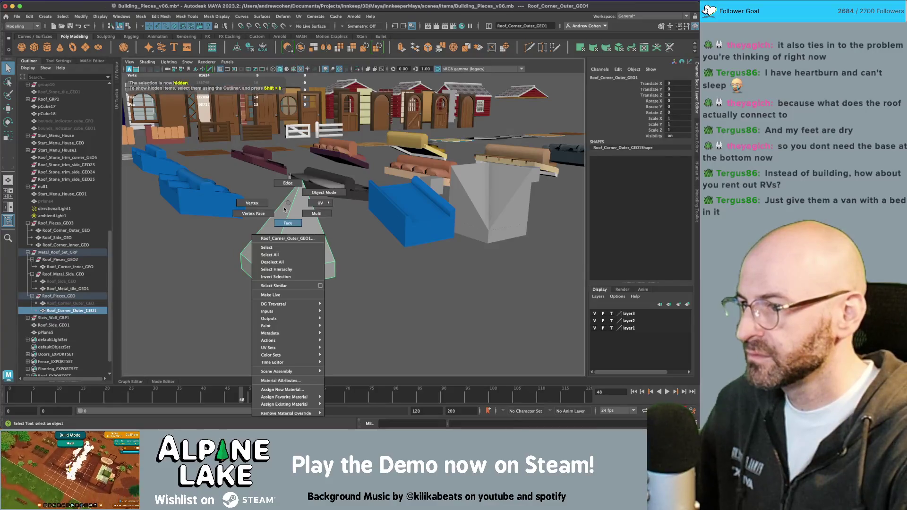
pyautogui.click(252, 203)
pyautogui.click(301, 178)
pyautogui.press('w')
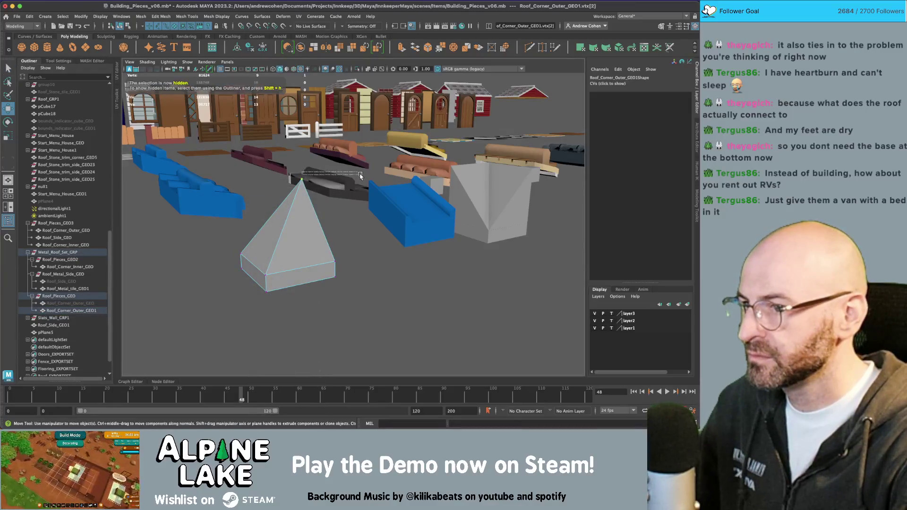
pyautogui.moveTo(358, 175)
pyautogui.keyDown('alt'); pyautogui.mouseDown()
pyautogui.moveTo(405, 196)
pyautogui.moveTo(389, 200)
pyautogui.moveTo(392, 183)
pyautogui.mouseUp(); pyautogui.keyUp('alt')
pyautogui.press('4')
pyautogui.moveTo(394, 181); pyautogui.dragTo(391, 183, button='right')
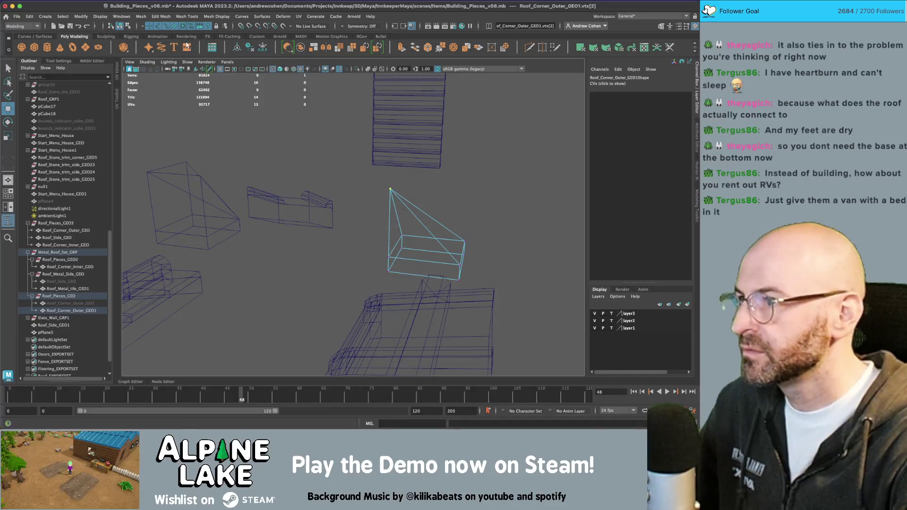
pyautogui.click(66, 61)
pyautogui.click(116, 110)
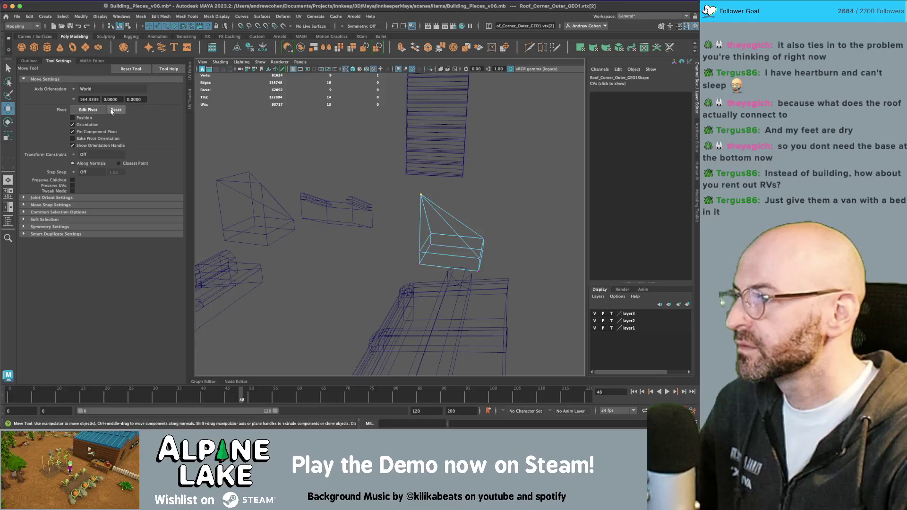
pyautogui.click(28, 61)
pyautogui.moveTo(389, 164)
pyautogui.mouseDown()
pyautogui.moveTo(390, 193)
pyautogui.moveTo(312, 201)
pyautogui.moveTo(466, 229)
pyautogui.moveTo(484, 246)
pyautogui.moveTo(323, 222)
pyautogui.moveTo(416, 210)
pyautogui.moveTo(337, 220)
pyautogui.mouseUp()
# - Raise the four base vertices to make the pyramid squatter, back in shaded display
pyautogui.press('q')
pyautogui.moveTo(374, 252); pyautogui.dragTo(475, 283)
pyautogui.press('w')
pyautogui.moveTo(428, 246)
pyautogui.mouseDown()
pyautogui.moveTo(257, 249)
pyautogui.moveTo(301, 242)
pyautogui.moveTo(284, 226)
pyautogui.mouseUp()
pyautogui.press('5')
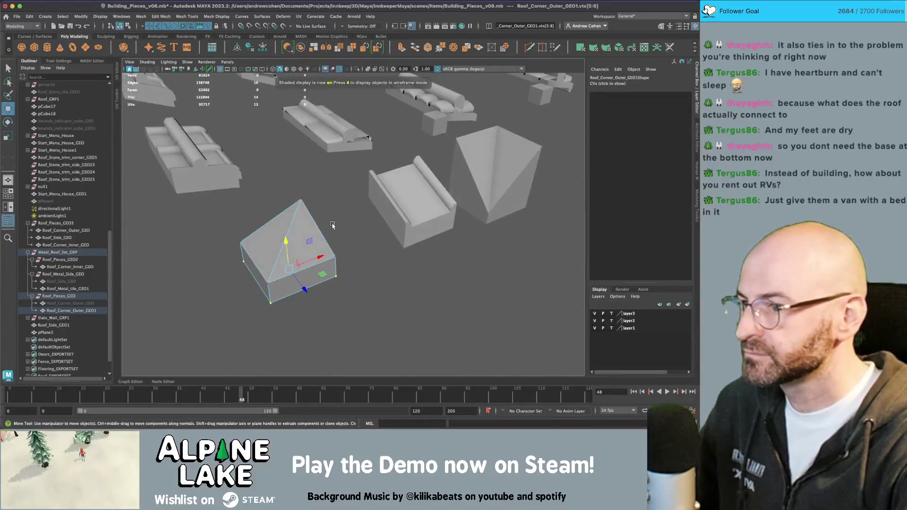
# - Duplicate the metal roof tile
pyautogui.click(129, 26)
pyautogui.click(412, 185)
pyautogui.keyDown('alt'); pyautogui.moveTo(412, 185); pyautogui.dragTo(408, 192); pyautogui.keyUp('alt')
pyautogui.hotkey('ctrl', 'd')
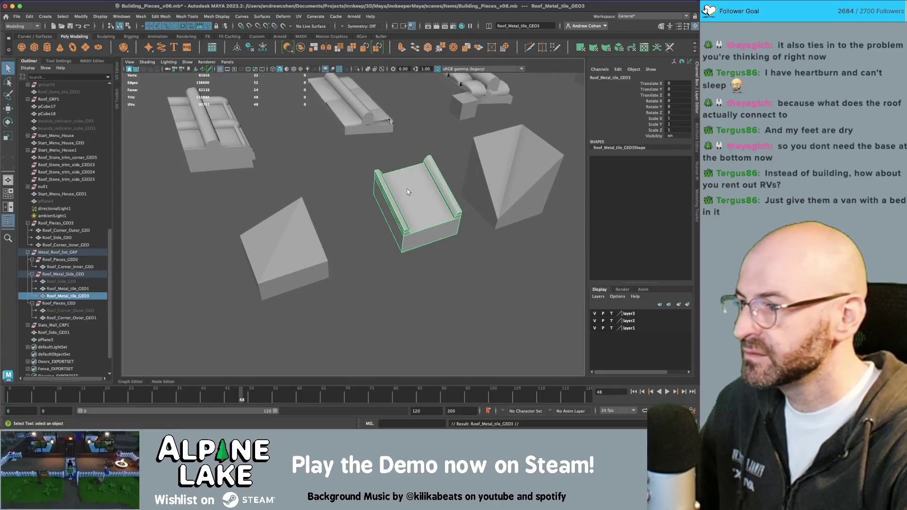
# - Move the tile copy onto the pyramid and delete all faces except one rolled edge
pyautogui.press('w')
pyautogui.moveTo(430, 203); pyautogui.dragTo(359, 196)
pyautogui.press('q')
pyautogui.rightClick(358, 196)
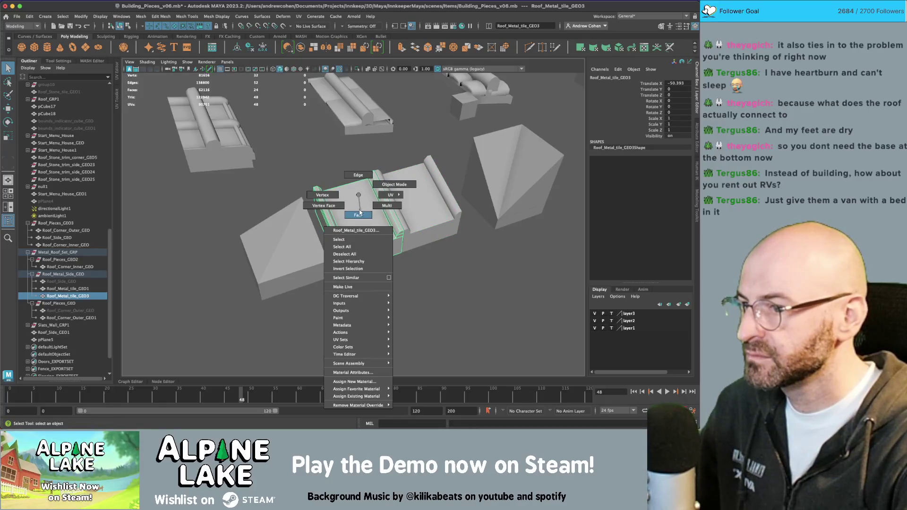
pyautogui.click(359, 214)
pyautogui.click(330, 218)
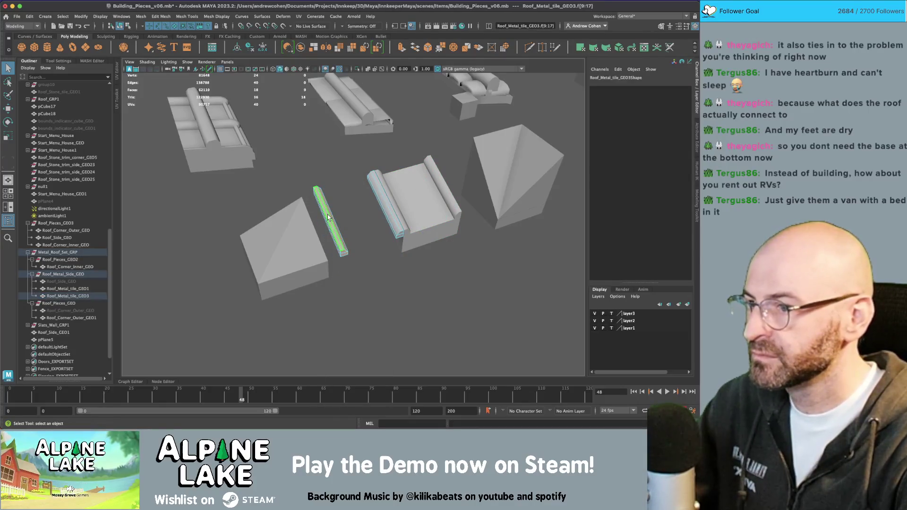
pyautogui.press('Delete')
# - Line the remaining edge strip up along the pyramid's roof edge
pyautogui.moveTo(364, 170); pyautogui.dragTo(407, 245)
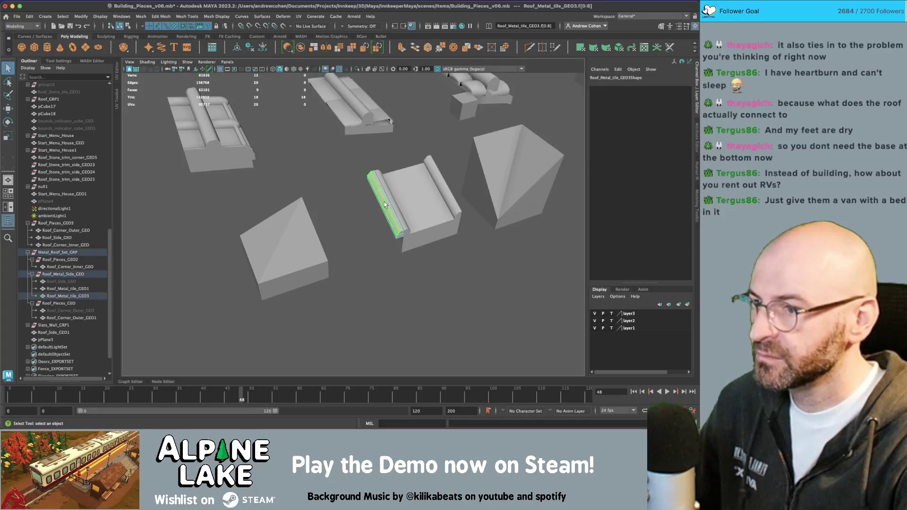
pyautogui.press('w')
pyautogui.moveTo(392, 208)
pyautogui.keyDown('alt'); pyautogui.mouseDown()
pyautogui.moveTo(406, 204)
pyautogui.moveTo(340, 213)
pyautogui.moveTo(358, 168)
pyautogui.moveTo(340, 186)
pyautogui.moveTo(370, 167)
pyautogui.mouseUp(); pyautogui.keyUp('alt')
pyautogui.press('f')
pyautogui.moveTo(375, 180)
pyautogui.mouseDown()
pyautogui.moveTo(402, 174)
pyautogui.moveTo(385, 194)
pyautogui.moveTo(289, 159)
pyautogui.moveTo(302, 142)
pyautogui.moveTo(282, 157)
pyautogui.moveTo(378, 189)
pyautogui.moveTo(358, 181)
pyautogui.mouseUp()
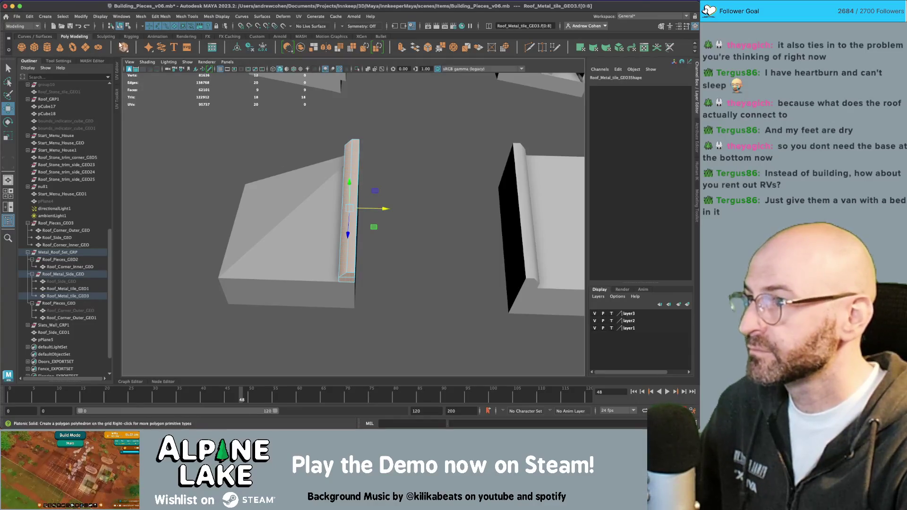
pyautogui.click(118, 26)
pyautogui.moveTo(329, 156)
pyautogui.keyDown('alt'); pyautogui.mouseDown()
pyautogui.moveTo(336, 166)
pyautogui.moveTo(328, 200)
pyautogui.moveTo(316, 203)
pyautogui.moveTo(369, 222)
pyautogui.mouseUp(); pyautogui.keyUp('alt')
pyautogui.moveTo(368, 223); pyautogui.dragTo(369, 215, button='middle')
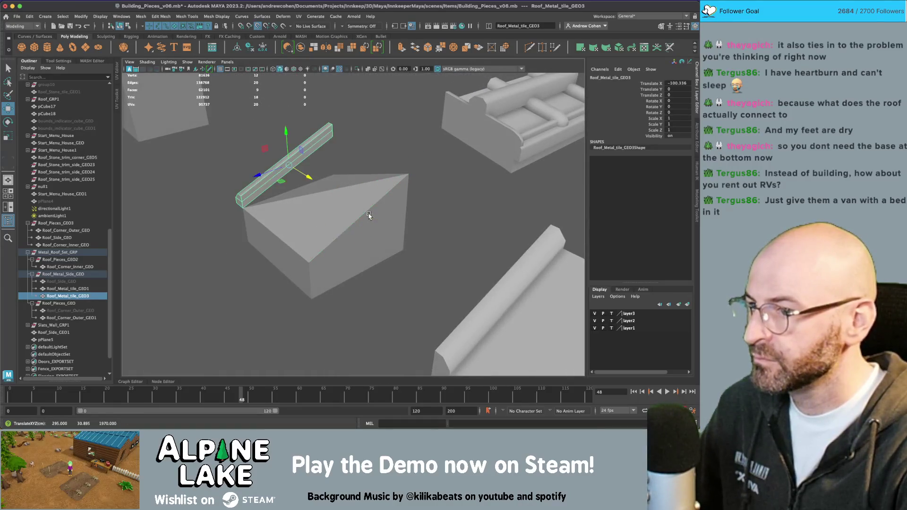
pyautogui.hotkey('ctrl', 'z')
# - Duplicate the edge strip and rotate the copy -90 degrees in Y onto another edge
pyautogui.moveTo(330, 200)
pyautogui.keyDown('alt'); pyautogui.mouseDown()
pyautogui.moveTo(385, 211)
pyautogui.moveTo(323, 210)
pyautogui.moveTo(376, 227)
pyautogui.moveTo(330, 238)
pyautogui.moveTo(332, 225)
pyautogui.moveTo(290, 216)
pyautogui.moveTo(350, 179)
pyautogui.moveTo(286, 181)
pyautogui.moveTo(289, 192)
pyautogui.mouseUp(); pyautogui.keyUp('alt')
pyautogui.hotkey('ctrl', 'd')
pyautogui.press('r')
pyautogui.press('e')
pyautogui.press('w')
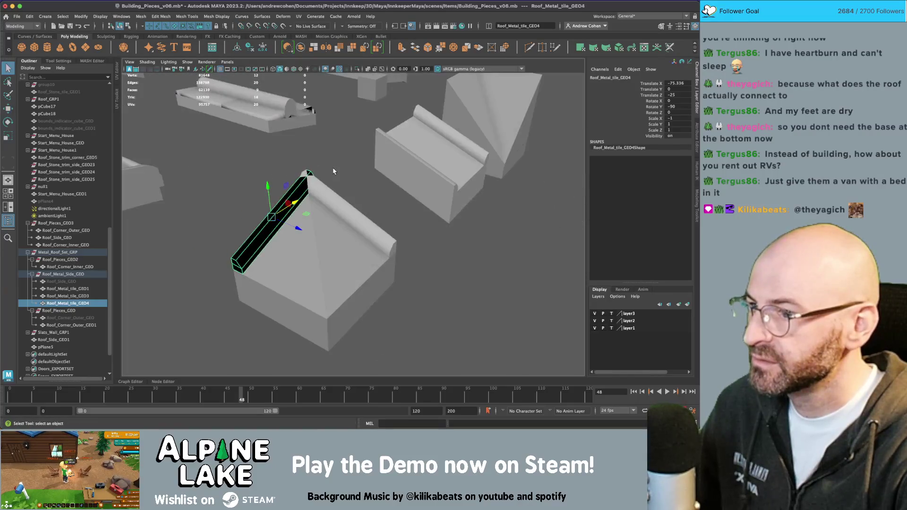
# - Select the Roof_Metal_tile_GEO5 strip and check its scale
pyautogui.press('q')
pyautogui.click(291, 195)
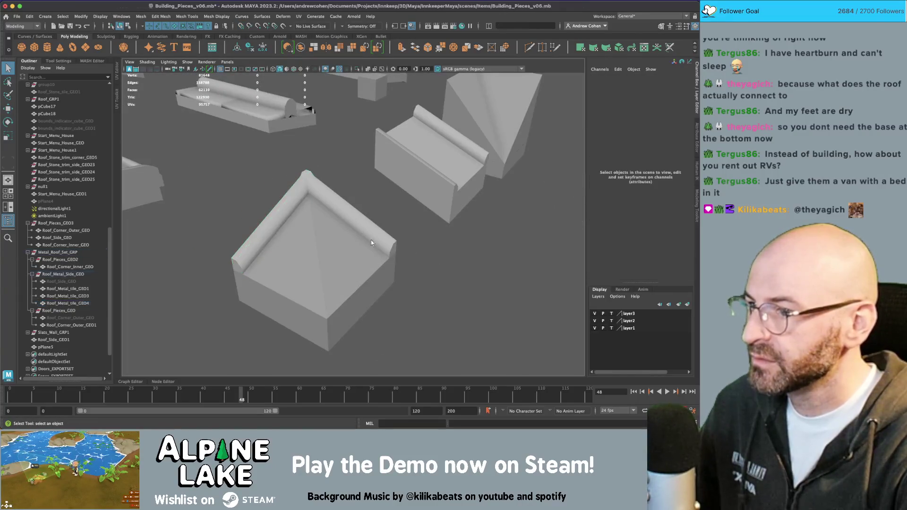
pyautogui.click(292, 199)
pyautogui.moveTo(292, 199)
pyautogui.keyDown('alt'); pyautogui.mouseDown()
pyautogui.moveTo(308, 251)
pyautogui.moveTo(255, 252)
pyautogui.mouseUp(); pyautogui.keyUp('alt')
pyautogui.press('r')
pyautogui.press('w')
# - Duplicate the strips, rotate them -45 and scale Z to 1.415 along the hip ridges
pyautogui.click(290, 242)
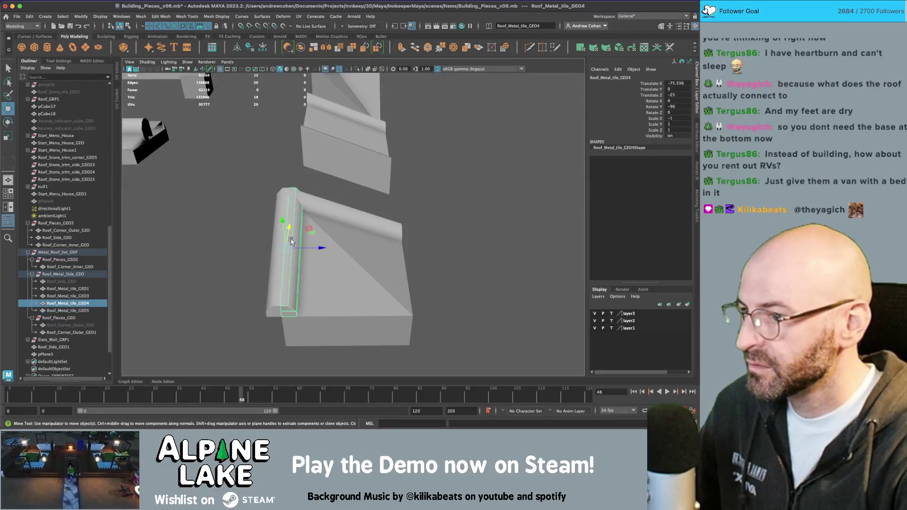
pyautogui.hotkey('ctrl', 'd')
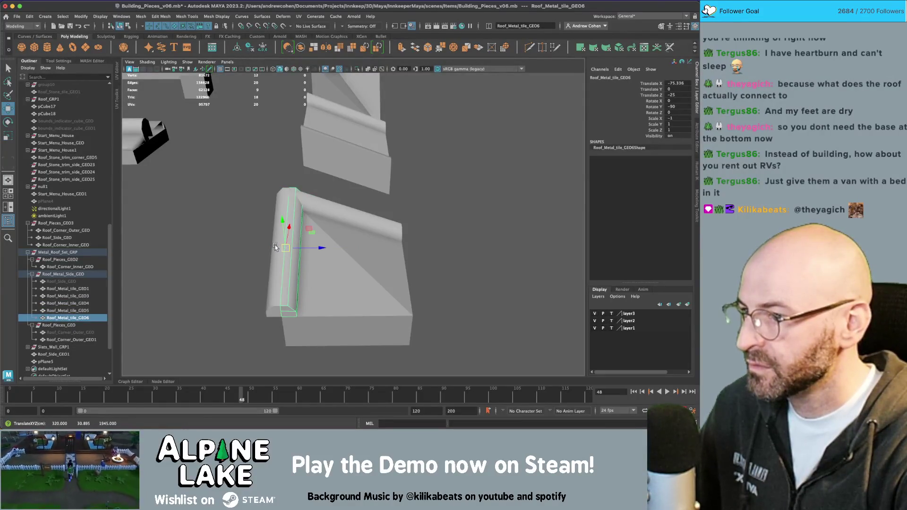
pyautogui.keyDown('shift'); pyautogui.click(275, 247); pyautogui.keyUp('shift')
pyautogui.moveTo(306, 249)
pyautogui.mouseDown()
pyautogui.moveTo(437, 249)
pyautogui.moveTo(401, 181)
pyautogui.moveTo(364, 250)
pyautogui.moveTo(381, 248)
pyautogui.moveTo(296, 217)
pyautogui.moveTo(283, 227)
pyautogui.moveTo(263, 201)
pyautogui.moveTo(279, 172)
pyautogui.moveTo(262, 172)
pyautogui.moveTo(312, 192)
pyautogui.moveTo(325, 180)
pyautogui.moveTo(348, 183)
pyautogui.moveTo(314, 185)
pyautogui.moveTo(336, 198)
pyautogui.moveTo(354, 240)
pyautogui.mouseUp()
pyautogui.press('e')
pyautogui.press('w')
pyautogui.press('r')
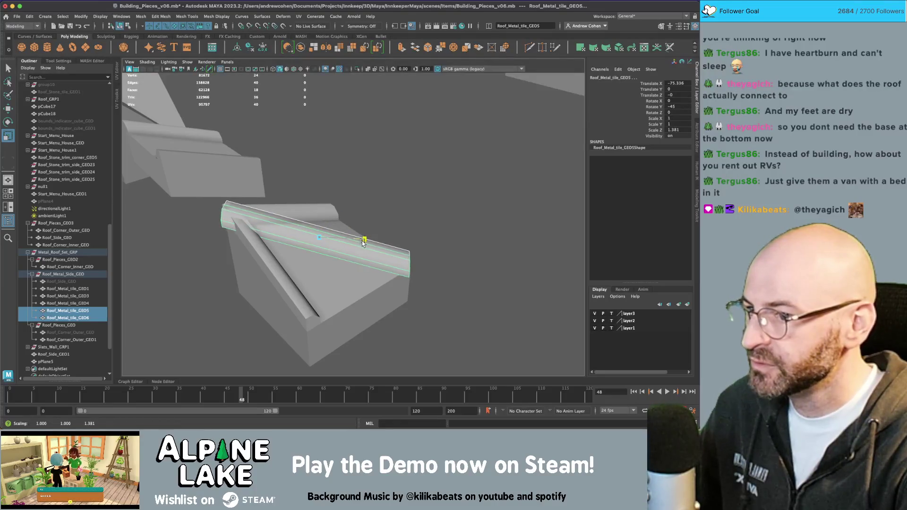
pyautogui.moveTo(363, 243)
pyautogui.keyDown('alt'); pyautogui.mouseDown()
pyautogui.moveTo(332, 224)
pyautogui.moveTo(305, 183)
pyautogui.moveTo(253, 151)
pyautogui.moveTo(275, 201)
pyautogui.moveTo(272, 141)
pyautogui.moveTo(360, 259)
pyautogui.moveTo(362, 288)
pyautogui.mouseUp(); pyautogui.keyUp('alt')
# - Inspect the finished corner and select the capped pyramid
pyautogui.press('q')
pyautogui.click(289, 151)
pyautogui.moveTo(339, 230)
pyautogui.keyDown('alt'); pyautogui.mouseDown()
pyautogui.moveTo(396, 210)
pyautogui.moveTo(283, 183)
pyautogui.moveTo(347, 260)
pyautogui.mouseUp(); pyautogui.keyUp('alt')
pyautogui.click(416, 217)
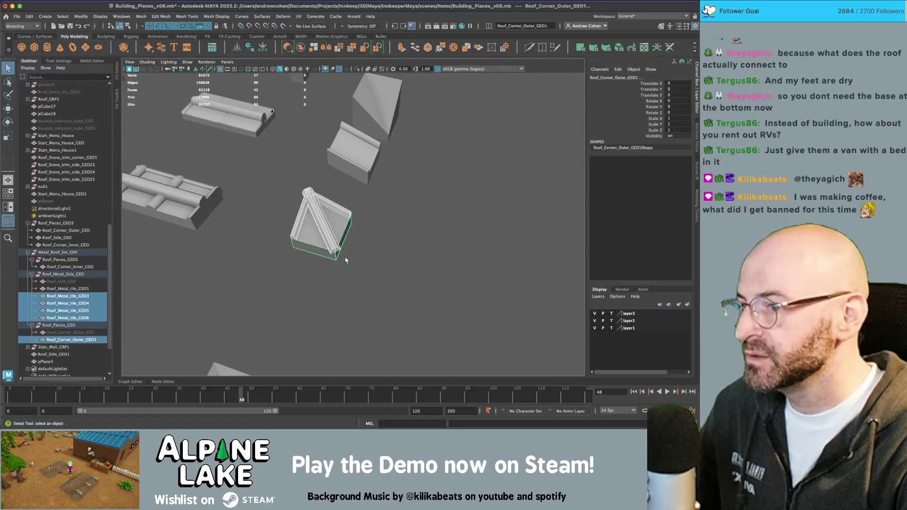
# - Parent the four edge strips under Roof_Pieces_GEO in the Outliner
pyautogui.keyDown('alt'); pyautogui.moveTo(316, 220); pyautogui.dragTo(218, 228); pyautogui.keyUp('alt')
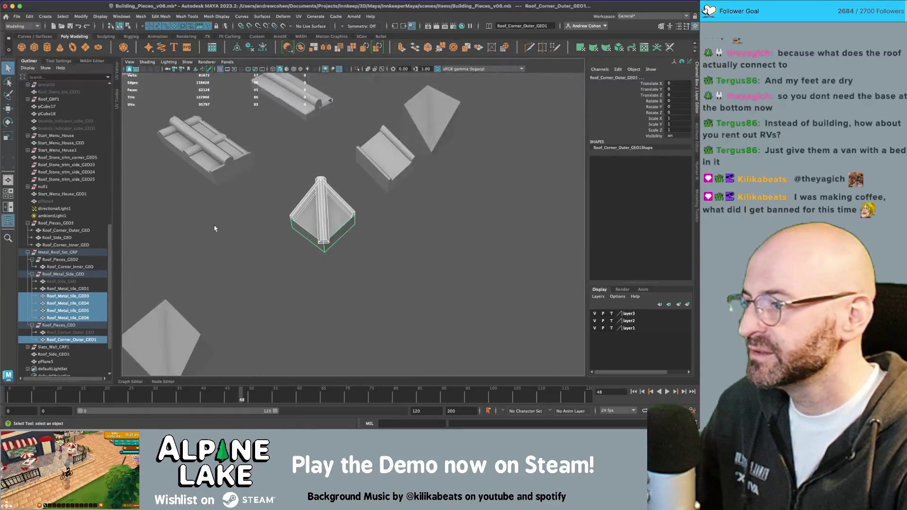
pyautogui.click(65, 339)
pyautogui.moveTo(65, 339); pyautogui.dragTo(66, 278, button='middle')
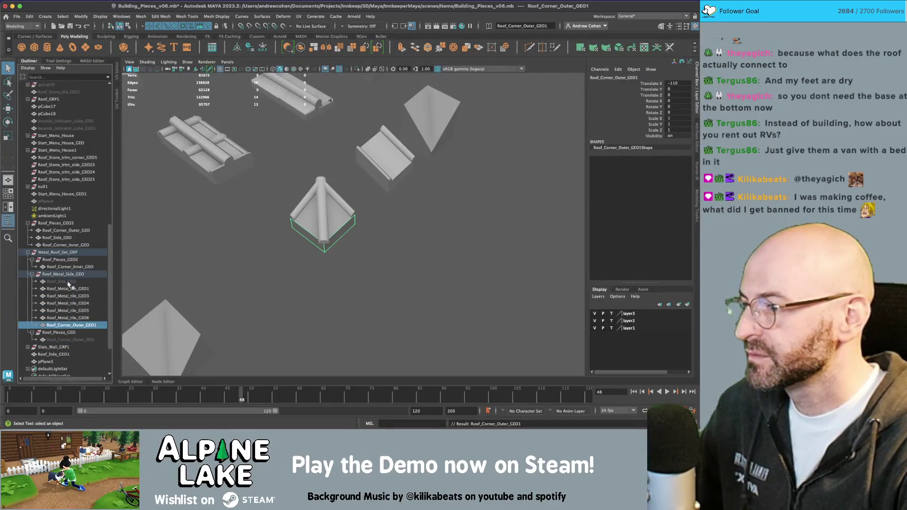
pyautogui.hotkey('ctrl', 'z')
pyautogui.click(73, 288)
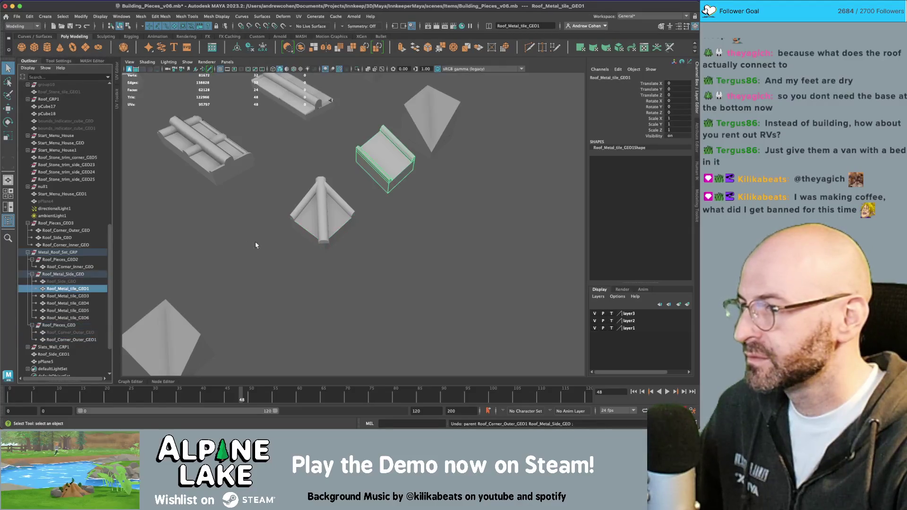
pyautogui.moveTo(286, 175); pyautogui.dragTo(345, 255)
pyautogui.moveTo(82, 300); pyautogui.dragTo(76, 325, button='middle')
# - Combine the pyramid and strips into one mesh under Roof_Pieces_GEO and duplicate it
pyautogui.keyDown('ctrl'); pyautogui.click(71, 310); pyautogui.keyUp('ctrl')
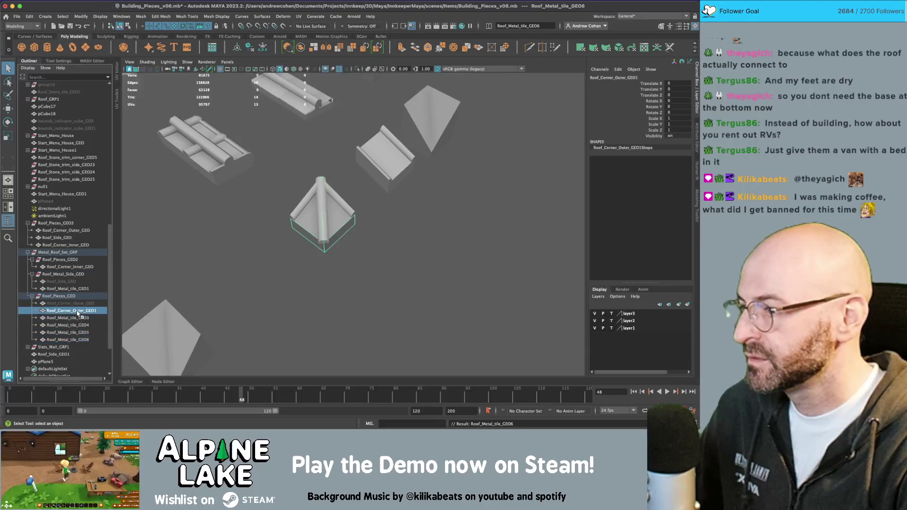
pyautogui.keyDown('shift'); pyautogui.click(77, 340); pyautogui.keyUp('shift')
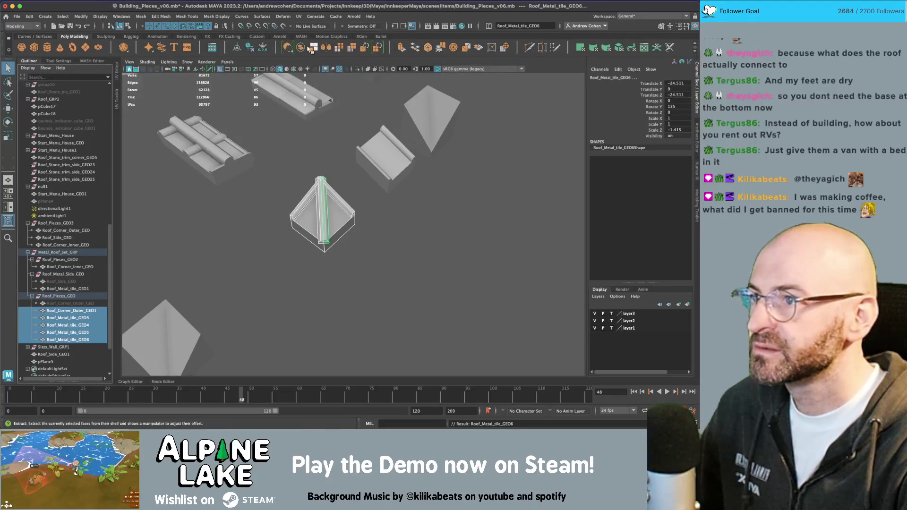
pyautogui.keyDown('shift'); pyautogui.moveTo(268, 90); pyautogui.dragTo(246, 114, button='right'); pyautogui.keyUp('shift')
pyautogui.moveTo(61, 369); pyautogui.dragTo(67, 299, button='middle')
pyautogui.hotkey('ctrl', 'd')
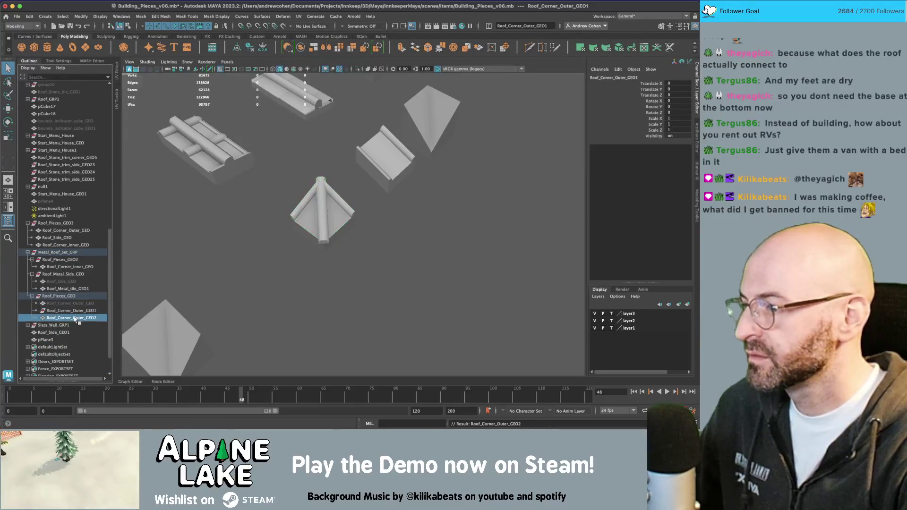
pyautogui.press('w')
pyautogui.keyDown('alt'); pyautogui.moveTo(249, 215); pyautogui.dragTo(330, 197); pyautogui.keyUp('alt')
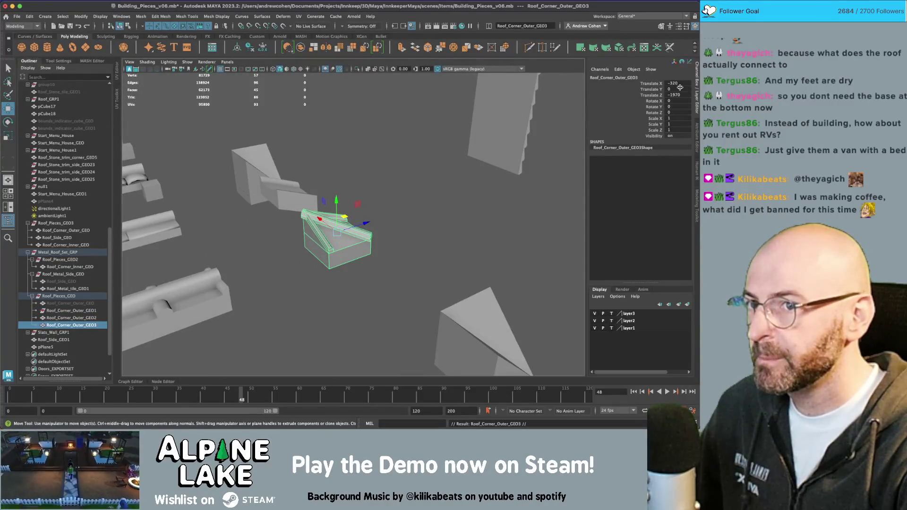
# - Raise the duplicate corner to Translate Y 50, then 35, and slide it over the roof
pyautogui.write('50')
pyautogui.press('Return')
pyautogui.moveTo(358, 160)
pyautogui.keyDown('alt'); pyautogui.mouseDown()
pyautogui.moveTo(348, 151)
pyautogui.moveTo(359, 150)
pyautogui.mouseUp(); pyautogui.keyUp('alt')
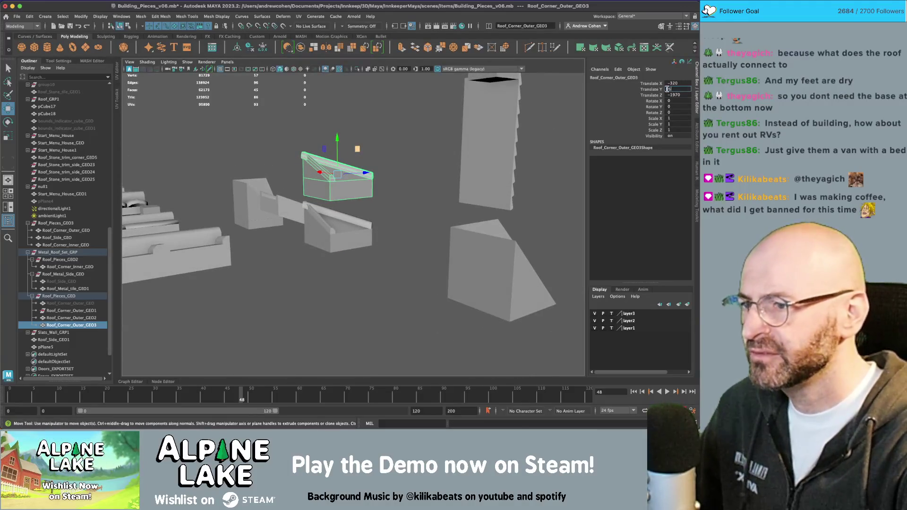
pyautogui.write('35')
pyautogui.press('Return')
pyautogui.moveTo(406, 186)
pyautogui.keyDown('alt'); pyautogui.mouseDown()
pyautogui.moveTo(372, 221)
pyautogui.moveTo(292, 259)
pyautogui.moveTo(268, 224)
pyautogui.moveTo(344, 189)
pyautogui.moveTo(340, 196)
pyautogui.moveTo(352, 188)
pyautogui.moveTo(380, 197)
pyautogui.moveTo(311, 175)
pyautogui.moveTo(353, 182)
pyautogui.moveTo(369, 202)
pyautogui.moveTo(359, 189)
pyautogui.moveTo(307, 208)
pyautogui.mouseUp(); pyautogui.keyUp('alt')
pyautogui.press('4')
pyautogui.press('5')
pyautogui.moveTo(307, 208)
pyautogui.mouseDown(button='middle')
pyautogui.moveTo(408, 246)
pyautogui.moveTo(411, 258)
pyautogui.mouseUp(button='middle')
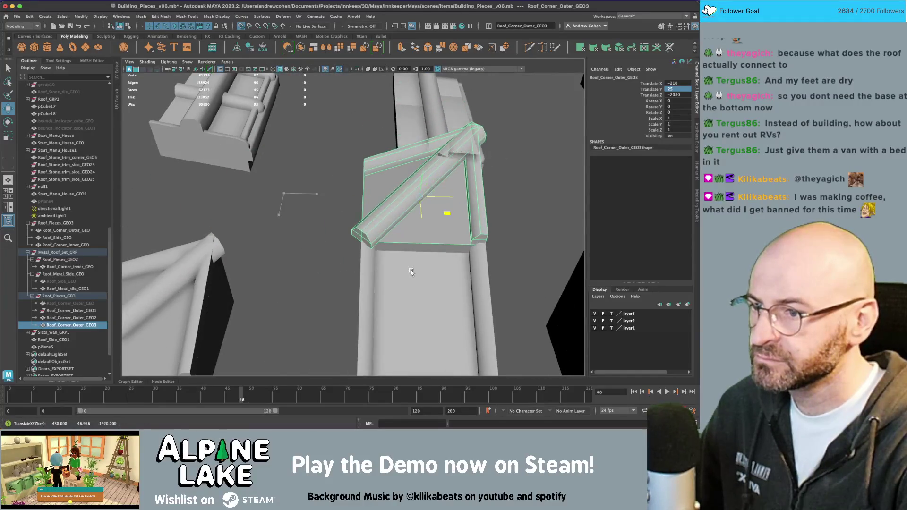
pyautogui.moveTo(410, 273)
pyautogui.keyDown('alt'); pyautogui.mouseDown()
pyautogui.moveTo(418, 166)
pyautogui.moveTo(419, 176)
pyautogui.mouseUp(); pyautogui.keyUp('alt')
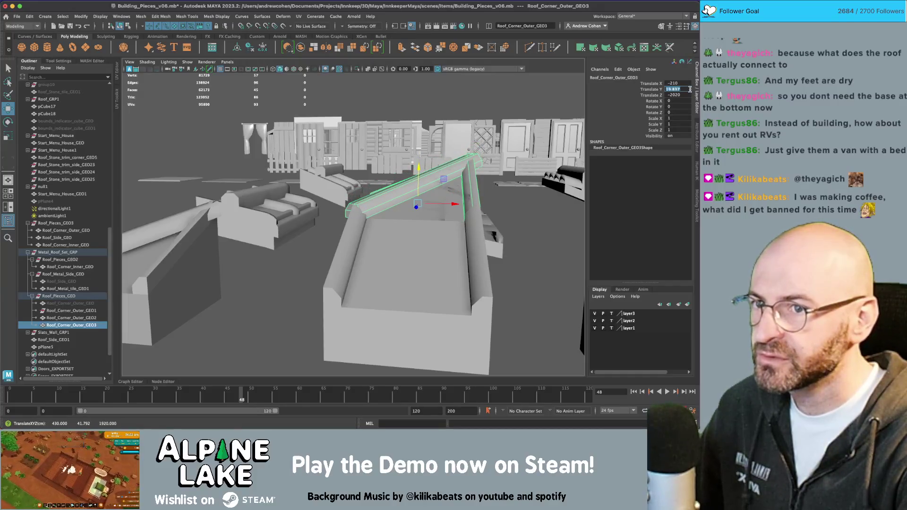
# - Set its height to 20 and slide it to X -270, Z -2020 atop the wall piece
pyautogui.press('Return')
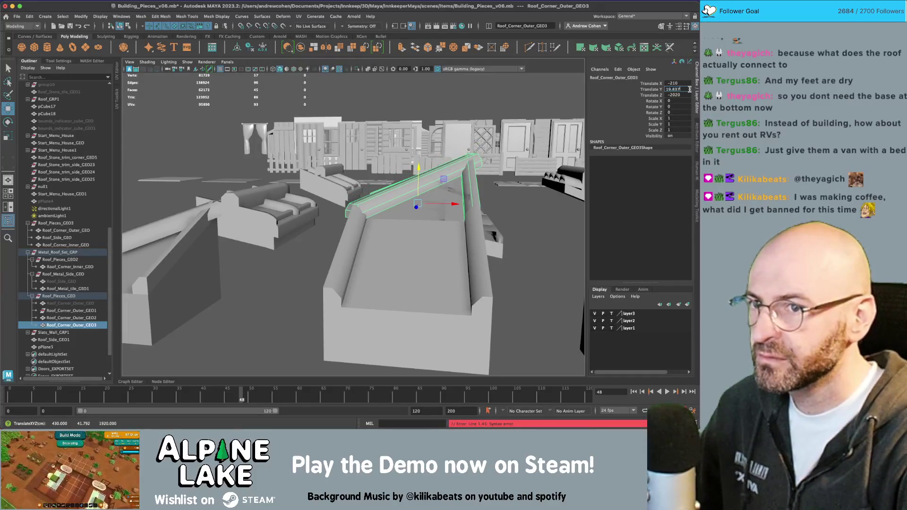
pyautogui.write('20')
pyautogui.press('Return')
pyautogui.keyDown('alt'); pyautogui.moveTo(359, 246); pyautogui.dragTo(328, 220); pyautogui.keyUp('alt')
pyautogui.moveTo(328, 219); pyautogui.dragTo(283, 214, button='middle')
pyautogui.press('q')
pyautogui.click(263, 253)
pyautogui.moveTo(263, 253)
pyautogui.keyDown('alt'); pyautogui.mouseDown()
pyautogui.moveTo(305, 256)
pyautogui.moveTo(343, 225)
pyautogui.moveTo(370, 235)
pyautogui.moveTo(331, 224)
pyautogui.mouseUp(); pyautogui.keyUp('alt')
pyautogui.click(370, 235)
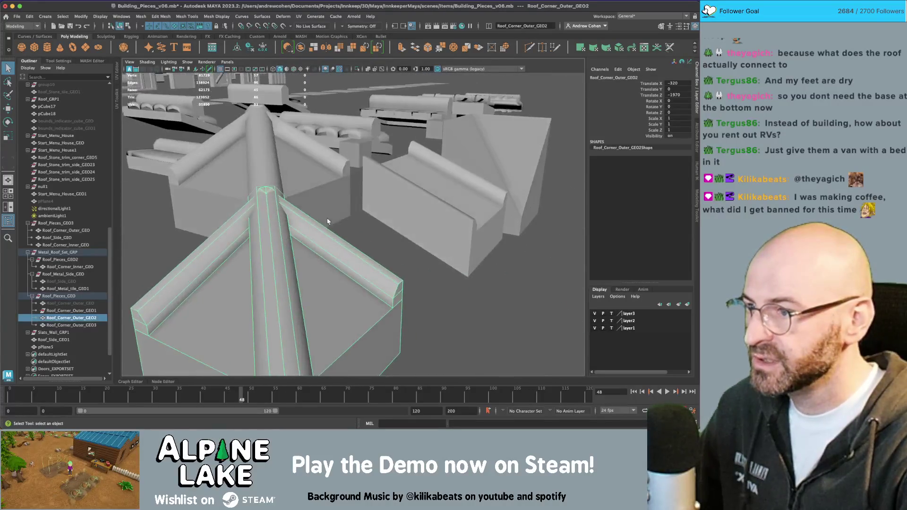
# - Select Roof_Corner_Outer_GEO2 and the long strip of faces along its ridge
pyautogui.click(322, 219)
pyautogui.scroll(5, 267, 218)
pyautogui.keyDown('alt'); pyautogui.moveTo(267, 220); pyautogui.dragTo(255, 212); pyautogui.keyUp('alt')
pyautogui.click(243, 207)
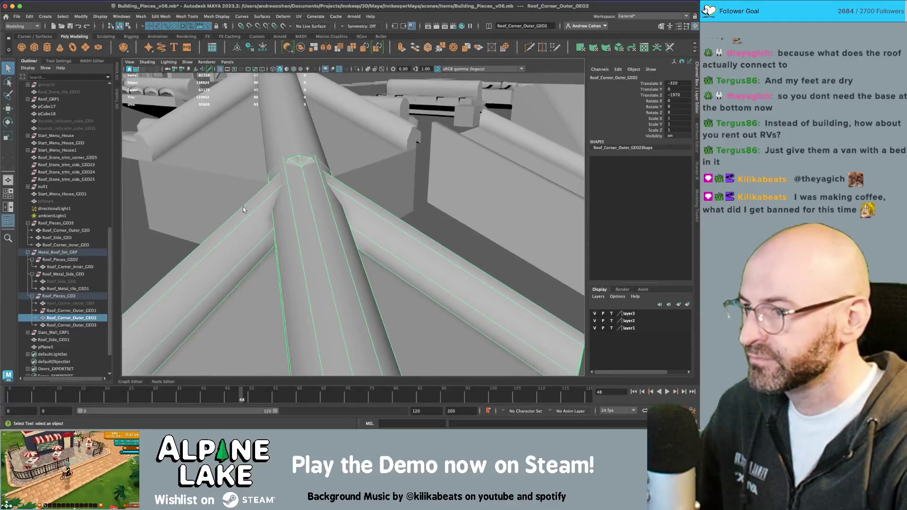
pyautogui.moveTo(273, 203); pyautogui.dragTo(274, 218, button='right')
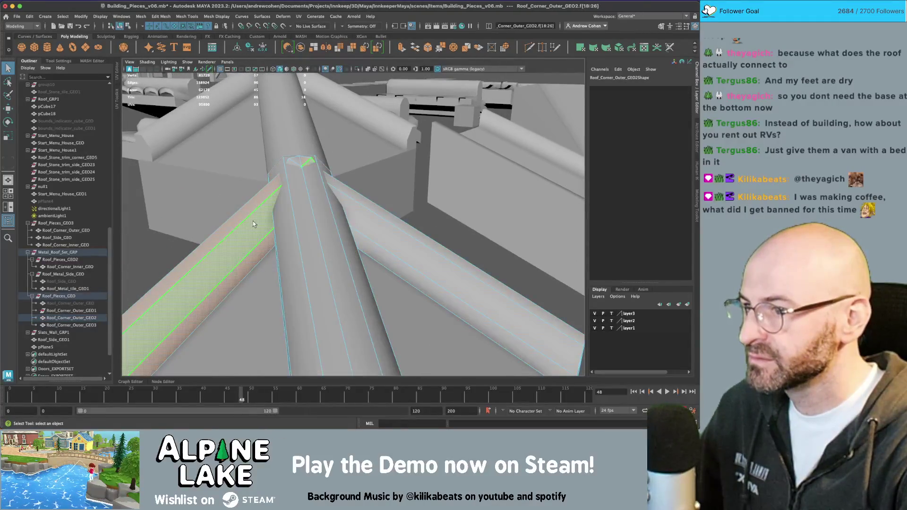
pyautogui.doubleClick(272, 216)
# - Multi-Cut new edges into the corner piece's ridge
pyautogui.moveTo(272, 216)
pyautogui.keyDown('alt'); pyautogui.mouseDown(button='middle')
pyautogui.moveTo(277, 223)
pyautogui.moveTo(270, 199)
pyautogui.mouseUp(button='middle'); pyautogui.keyUp('alt')
pyautogui.press('4')
pyautogui.press('5')
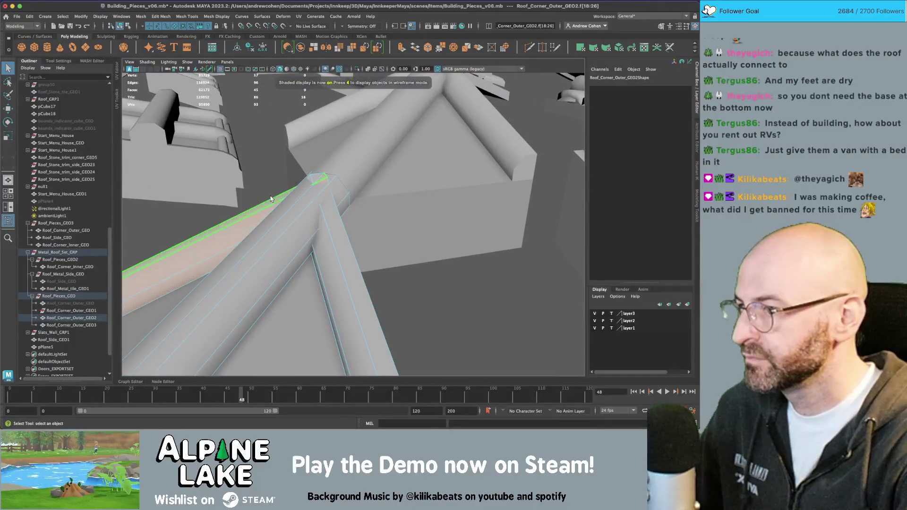
pyautogui.keyDown('shift'); pyautogui.moveTo(270, 199); pyautogui.dragTo(272, 204, button='right'); pyautogui.keyUp('shift')
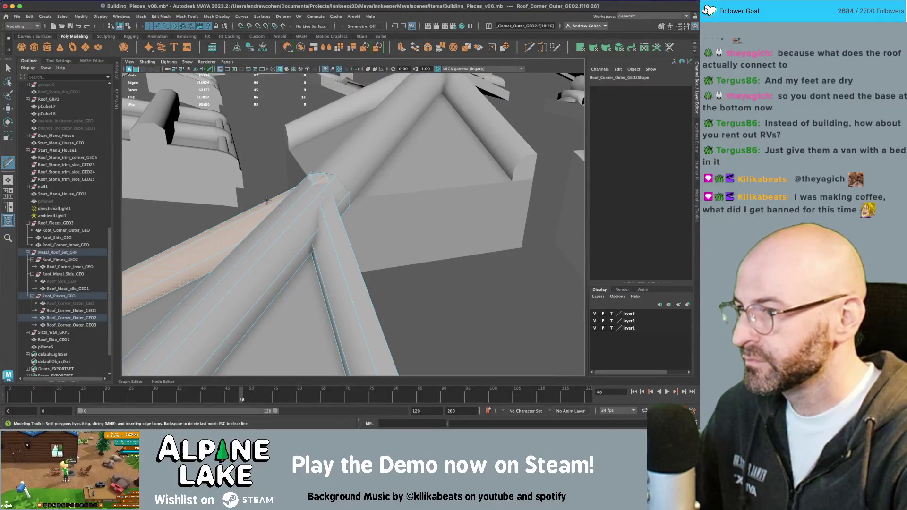
pyautogui.press('Return')
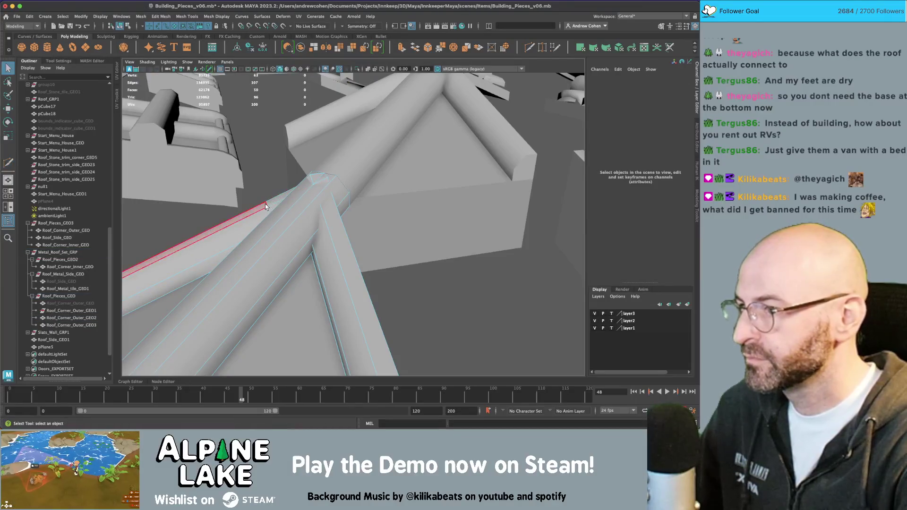
pyautogui.press('q')
# - Select the edge along the roof side and frame it for moving
pyautogui.moveTo(265, 203); pyautogui.dragTo(265, 185, button='right')
pyautogui.click(267, 202)
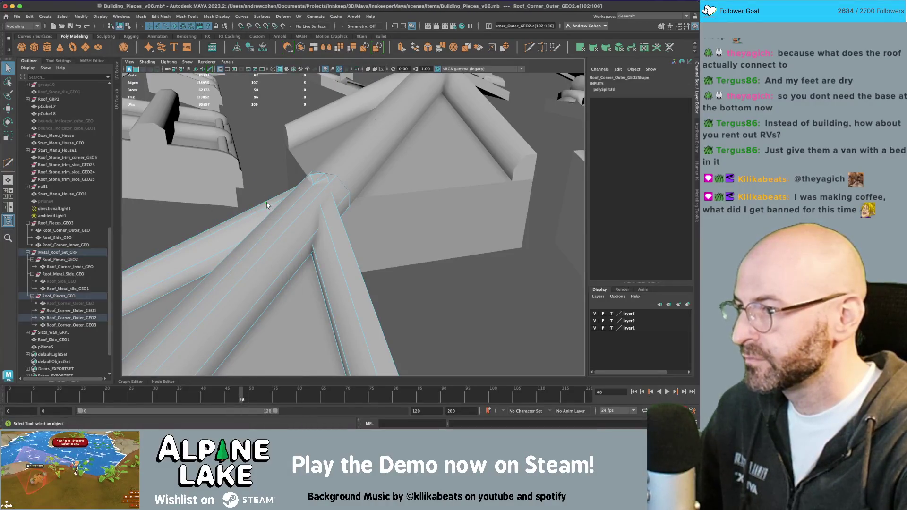
pyautogui.press('w')
pyautogui.press('f')
pyautogui.moveTo(362, 192)
pyautogui.keyDown('alt'); pyautogui.mouseDown()
pyautogui.moveTo(333, 208)
pyautogui.moveTo(331, 222)
pyautogui.mouseUp(); pyautogui.keyUp('alt')
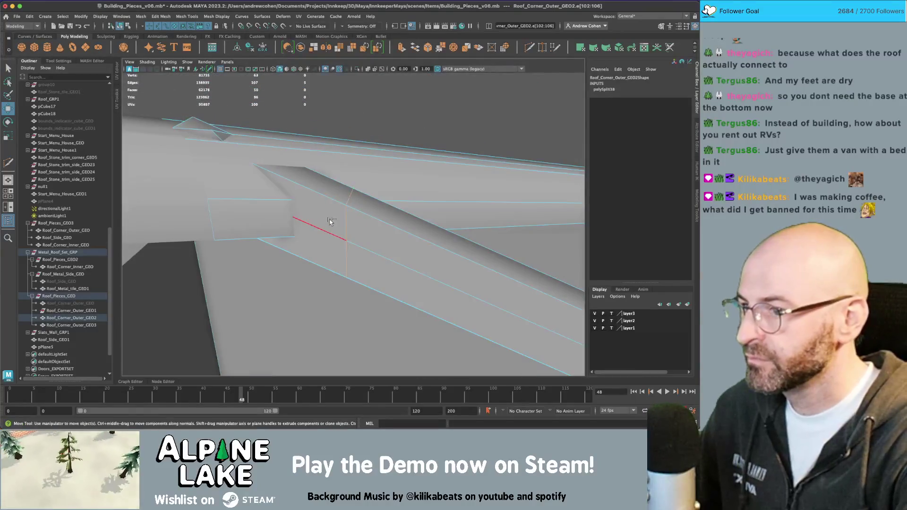
# - Slide the edge left along the roof using the Edge transform constraint
pyautogui.click(57, 61)
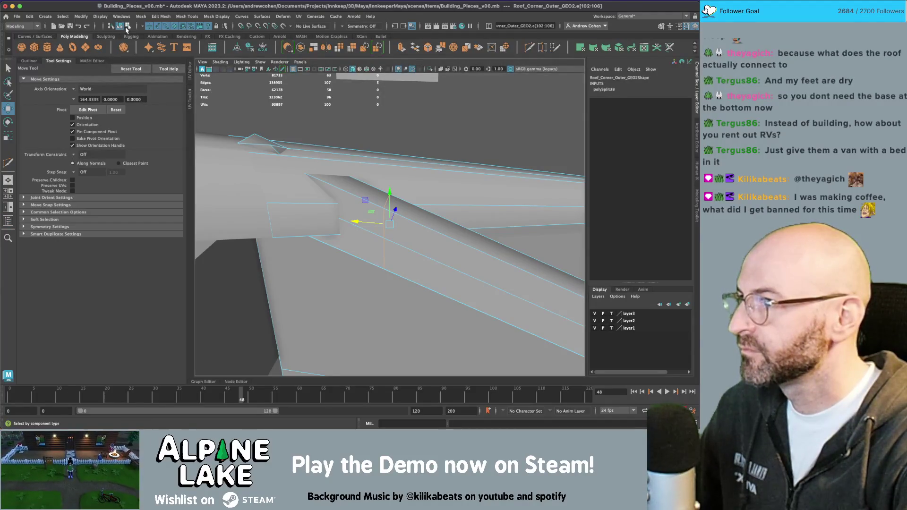
pyautogui.click(74, 155)
pyautogui.click(92, 174)
pyautogui.moveTo(362, 222); pyautogui.dragTo(309, 213)
pyautogui.hotkey('ctrl', 'z')
pyautogui.click(74, 156)
pyautogui.click(86, 168)
pyautogui.moveTo(354, 220); pyautogui.dragTo(345, 217)
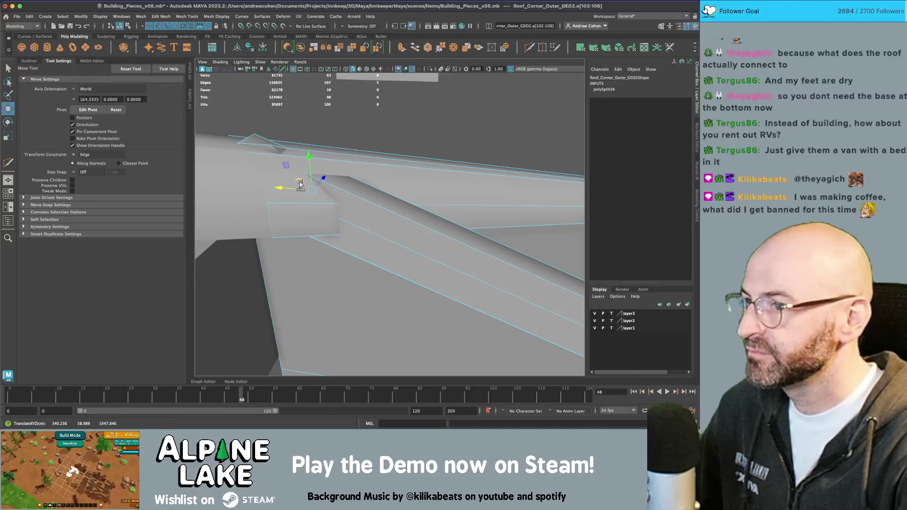
# - Cut a new edge across the ridge corner in wireframe view
pyautogui.press('4')
pyautogui.keyDown('alt'); pyautogui.moveTo(307, 178); pyautogui.dragTo(326, 166); pyautogui.keyUp('alt')
pyautogui.keyDown('shift'); pyautogui.moveTo(326, 165); pyautogui.dragTo(312, 161, button='right'); pyautogui.keyUp('shift')
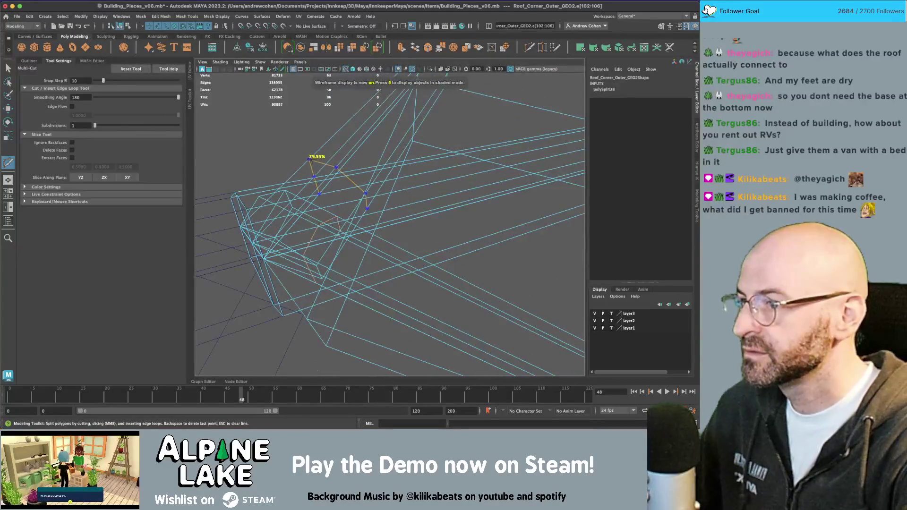
pyautogui.press('Return')
pyautogui.press('w')
pyautogui.moveTo(363, 172)
pyautogui.keyDown('alt'); pyautogui.mouseDown()
pyautogui.moveTo(398, 181)
pyautogui.moveTo(283, 183)
pyautogui.moveTo(410, 153)
pyautogui.mouseUp(); pyautogui.keyUp('alt')
pyautogui.press('5')
# - Delete the unwanted faces near the ridge junction and the leftover face
pyautogui.press('q')
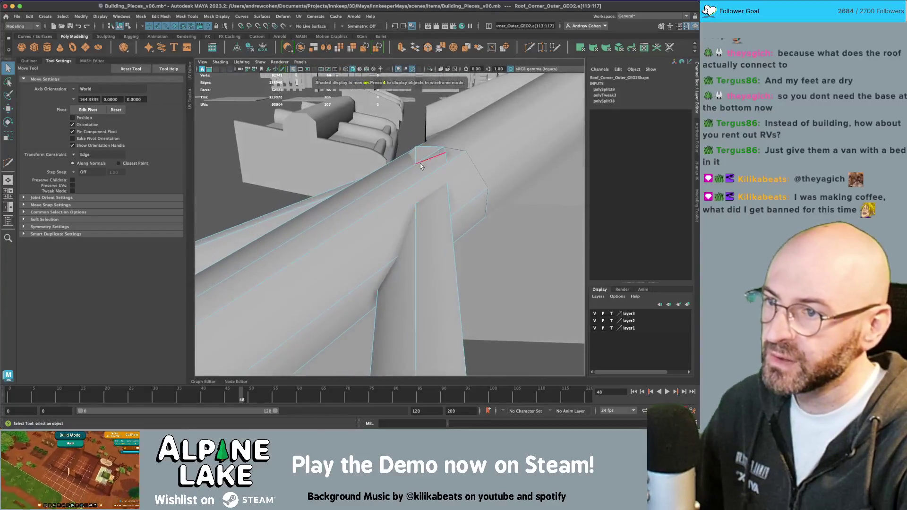
pyautogui.click(121, 26)
pyautogui.click(126, 27)
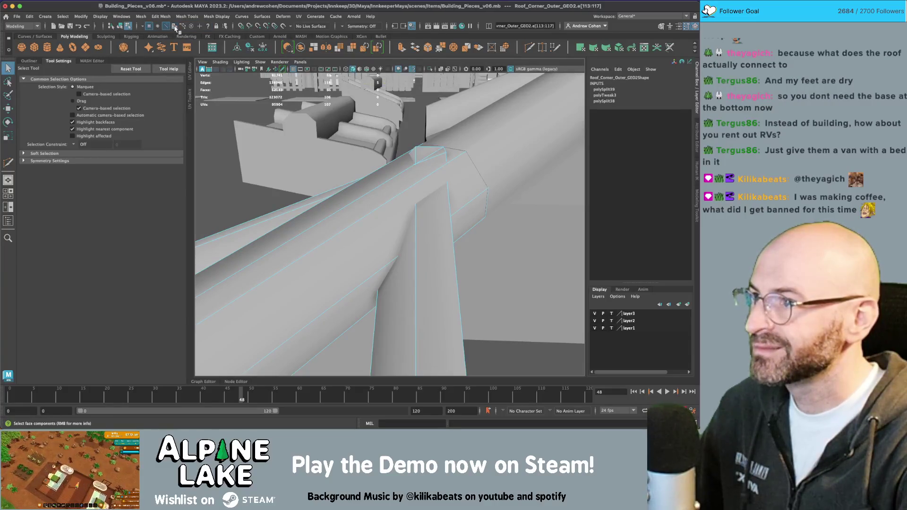
pyautogui.click(413, 154)
pyautogui.press('Delete')
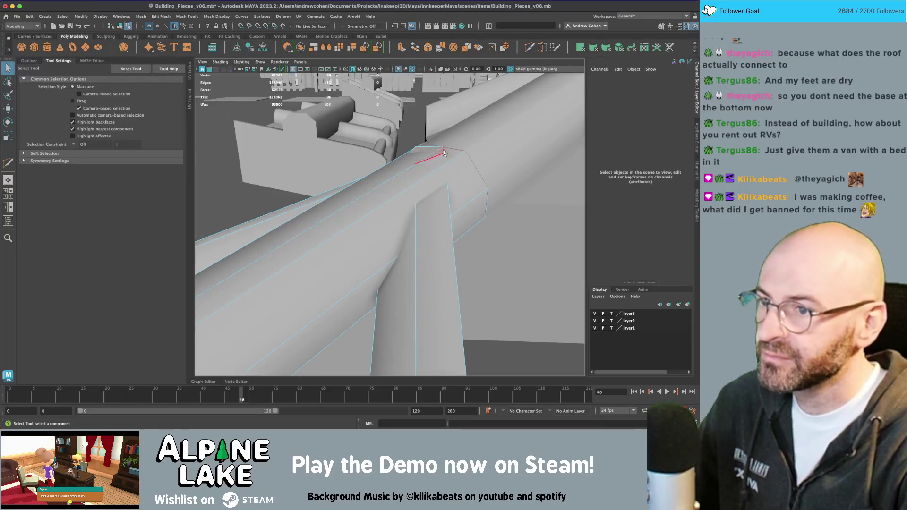
pyautogui.press('Delete')
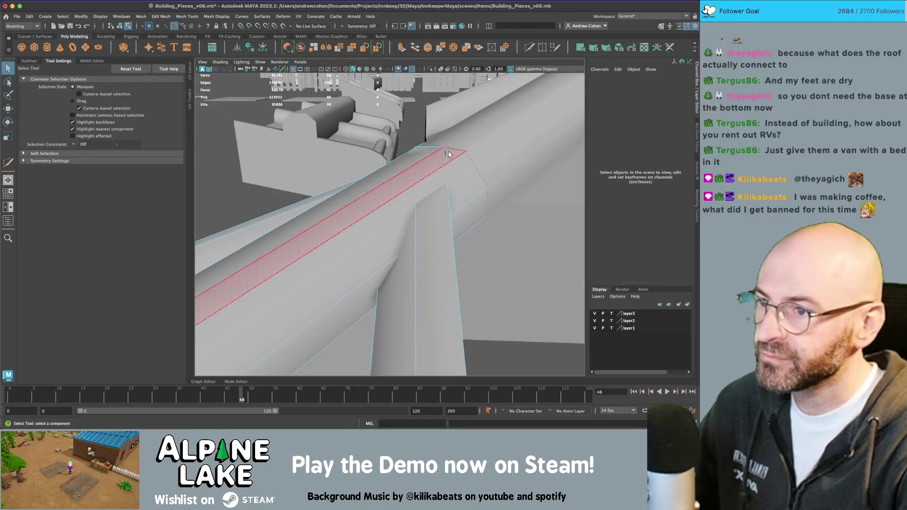
pyautogui.keyDown('alt'); pyautogui.moveTo(449, 156); pyautogui.dragTo(312, 178); pyautogui.keyUp('alt')
pyautogui.click(310, 178)
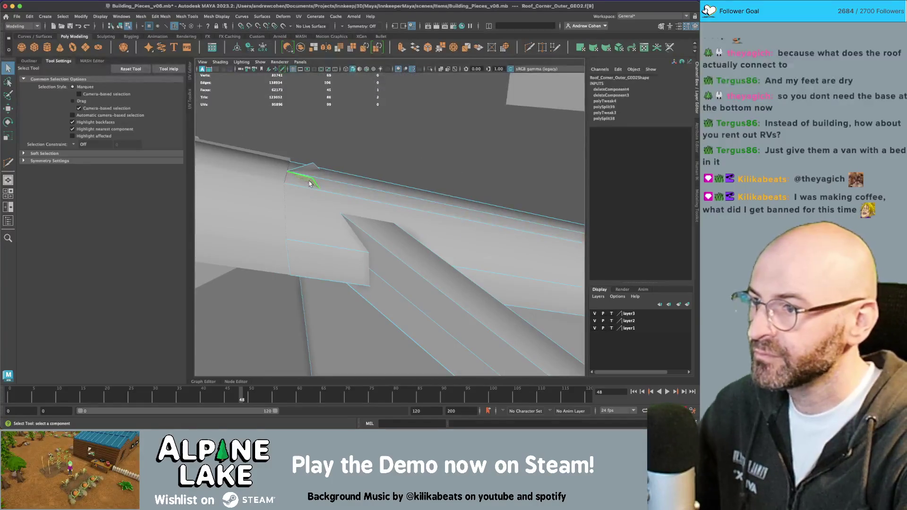
pyautogui.press('Delete')
pyautogui.moveTo(331, 170)
pyautogui.keyDown('alt'); pyautogui.mouseDown()
pyautogui.moveTo(362, 179)
pyautogui.moveTo(284, 191)
pyautogui.mouseUp(); pyautogui.keyUp('alt')
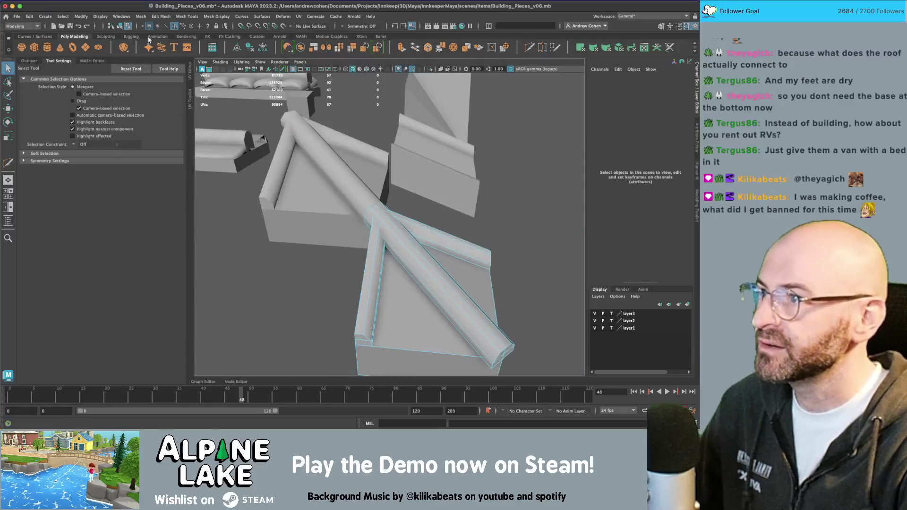
# - Delete the duplicate Roof_Corner_Outer_GEO3, keeping the edited corner piece
pyautogui.click(119, 27)
pyautogui.scroll(-5, 387, 213)
pyautogui.scroll(3, 406, 198)
pyautogui.click(412, 195)
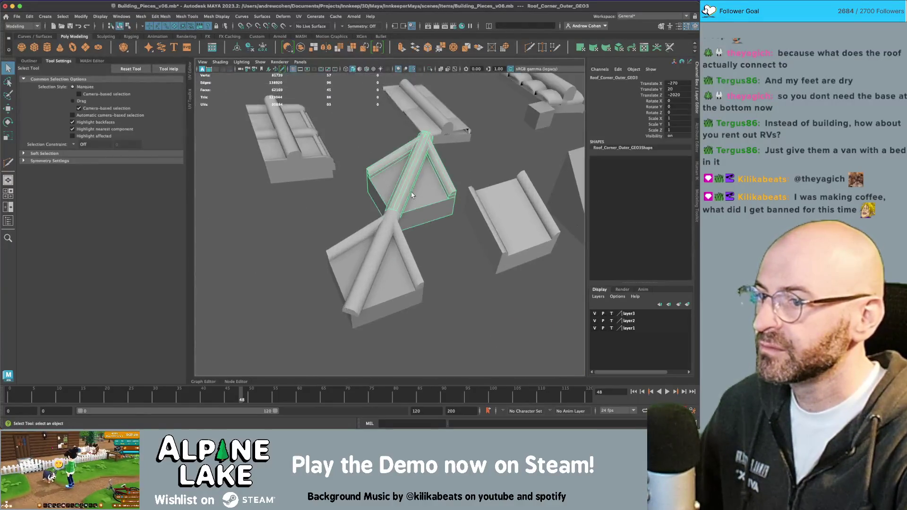
pyautogui.press('Delete')
pyautogui.click(383, 226)
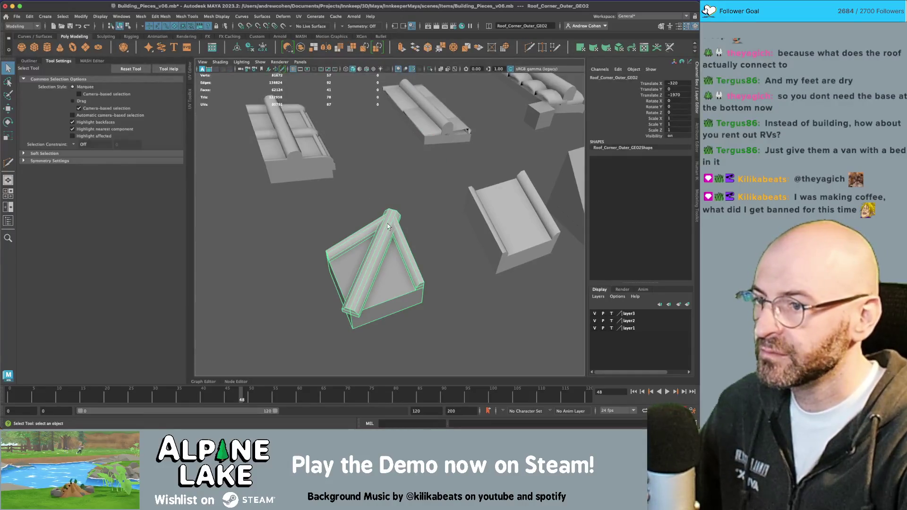
pyautogui.click(380, 205)
# - Orbit over the roof pieces, then select and frame Roof_Corner_Inner_GEO
pyautogui.scroll(6, 425, 202)
pyautogui.keyDown('alt'); pyautogui.moveTo(443, 197); pyautogui.dragTo(323, 188); pyautogui.keyUp('alt')
pyautogui.scroll(-6, 326, 196)
pyautogui.moveTo(296, 232)
pyautogui.keyDown('alt'); pyautogui.mouseDown()
pyautogui.moveTo(492, 208)
pyautogui.moveTo(316, 226)
pyautogui.moveTo(371, 218)
pyautogui.mouseUp(); pyautogui.keyUp('alt')
pyautogui.scroll(-5, 439, 200)
pyautogui.moveTo(376, 211)
pyautogui.keyDown('alt'); pyautogui.mouseDown()
pyautogui.moveTo(370, 230)
pyautogui.moveTo(334, 204)
pyautogui.moveTo(355, 226)
pyautogui.mouseUp(); pyautogui.keyUp('alt')
pyautogui.click(356, 226)
pyautogui.keyDown('alt'); pyautogui.moveTo(355, 226); pyautogui.dragTo(305, 227, button='middle'); pyautogui.keyUp('alt')
pyautogui.click(389, 231)
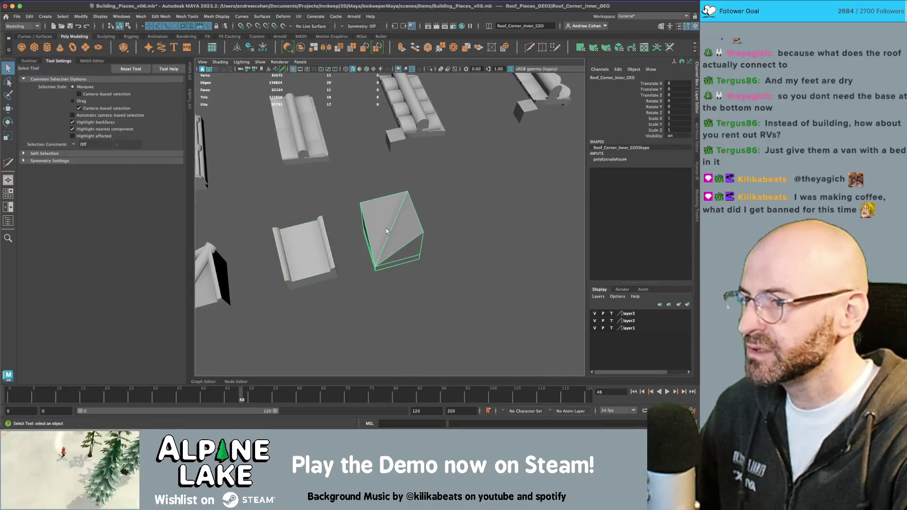
pyautogui.press('f')
# - Restore the hierarchy list and tumble to a low side view of the roof pieces
pyautogui.click(29, 61)
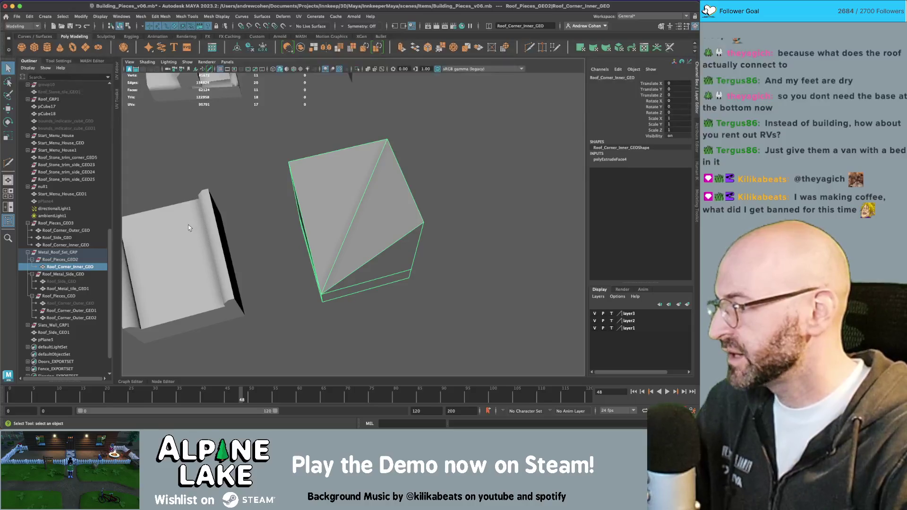
pyautogui.click(430, 171)
pyautogui.moveTo(394, 192)
pyautogui.keyDown('alt'); pyautogui.mouseDown()
pyautogui.moveTo(353, 191)
pyautogui.moveTo(401, 173)
pyautogui.mouseUp(); pyautogui.keyUp('alt')
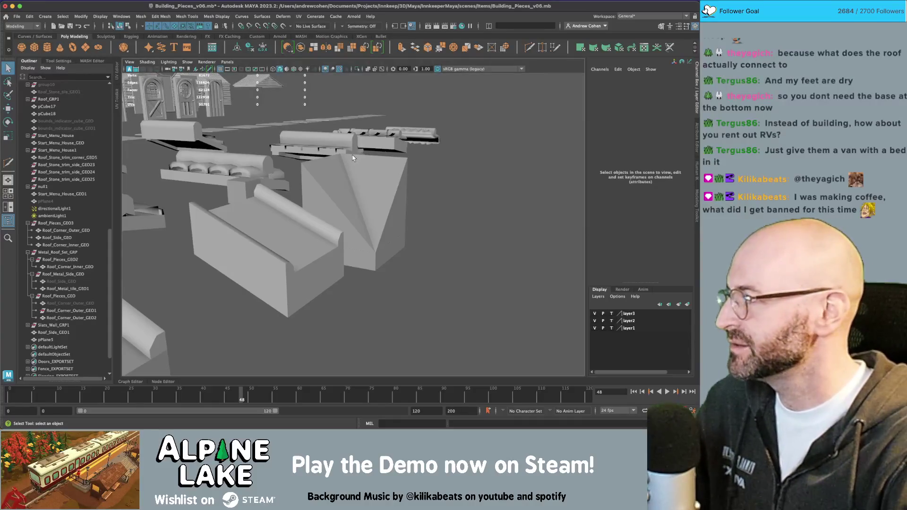
pyautogui.moveTo(436, 180)
pyautogui.keyDown('alt'); pyautogui.mouseDown(button='middle')
pyautogui.moveTo(415, 186)
pyautogui.moveTo(432, 189)
pyautogui.mouseUp(button='middle'); pyautogui.keyUp('alt')
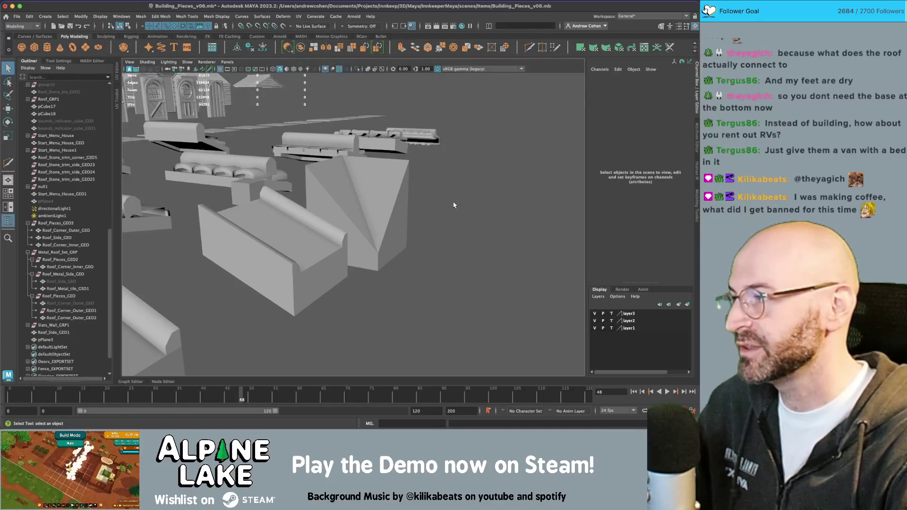
pyautogui.moveTo(453, 201)
pyautogui.keyDown('alt'); pyautogui.mouseDown()
pyautogui.moveTo(467, 197)
pyautogui.moveTo(438, 212)
pyautogui.mouseUp(); pyautogui.keyUp('alt')
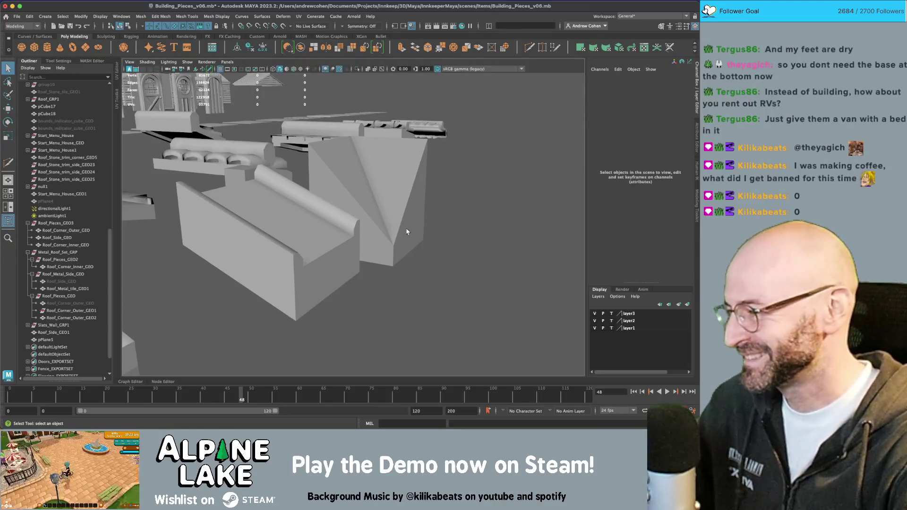
# - Duplicate the metal tile under Roof_Pieces_GEO2, slide it along X, and delete Roof_Corner_Inner_GEO
pyautogui.click(352, 222)
pyautogui.keyDown('alt'); pyautogui.moveTo(373, 217); pyautogui.dragTo(279, 235); pyautogui.keyUp('alt')
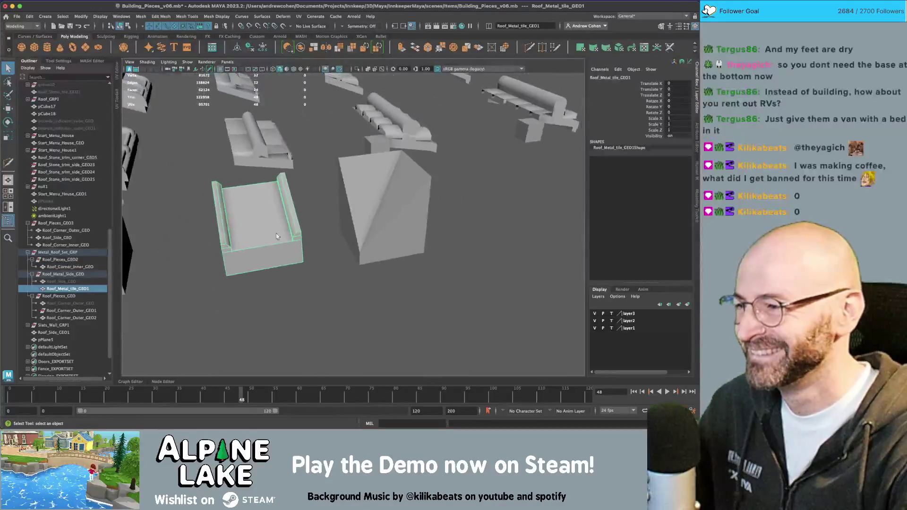
pyautogui.hotkey('ctrl', 'd')
pyautogui.moveTo(77, 295); pyautogui.dragTo(72, 261)
pyautogui.press('w')
pyautogui.moveTo(258, 248)
pyautogui.mouseDown()
pyautogui.moveTo(374, 230)
pyautogui.moveTo(373, 265)
pyautogui.moveTo(379, 232)
pyautogui.moveTo(242, 208)
pyautogui.moveTo(321, 220)
pyautogui.moveTo(340, 210)
pyautogui.moveTo(345, 182)
pyautogui.moveTo(353, 200)
pyautogui.moveTo(339, 232)
pyautogui.moveTo(316, 214)
pyautogui.moveTo(335, 229)
pyautogui.mouseUp()
pyautogui.press('q')
pyautogui.click(367, 185)
pyautogui.press('Delete')
# - Duplicate Roof_Metal_tile_GEO3 and rotate the copy -90 degrees in Y
pyautogui.click(359, 200)
pyautogui.hotkey('ctrl', 'd')
pyautogui.press('e')
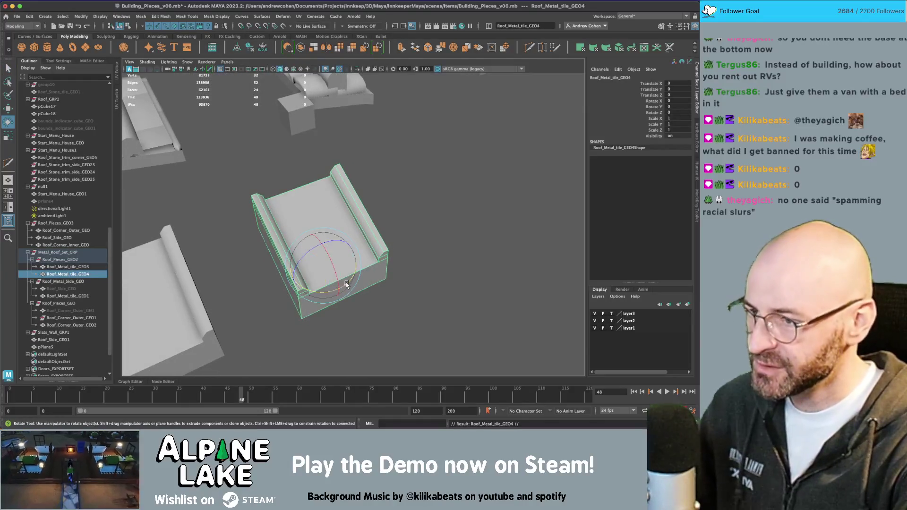
pyautogui.moveTo(347, 283); pyautogui.dragTo(401, 242)
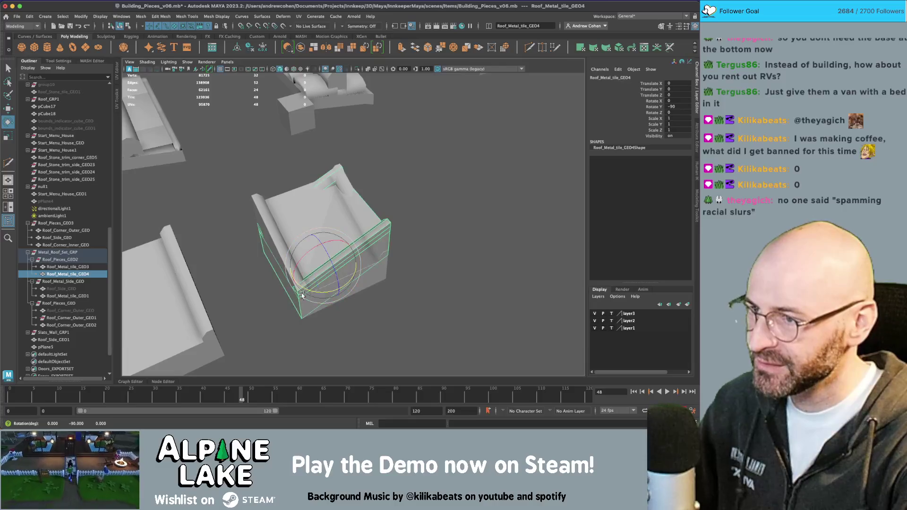
pyautogui.press('q')
# - Inspect the faces of Roof_Metal_tile_GEO3 and the rotated GEO4 at the corner
pyautogui.click(424, 203)
pyautogui.moveTo(424, 204)
pyautogui.keyDown('alt'); pyautogui.mouseDown()
pyautogui.moveTo(405, 178)
pyautogui.moveTo(318, 198)
pyautogui.mouseUp(); pyautogui.keyUp('alt')
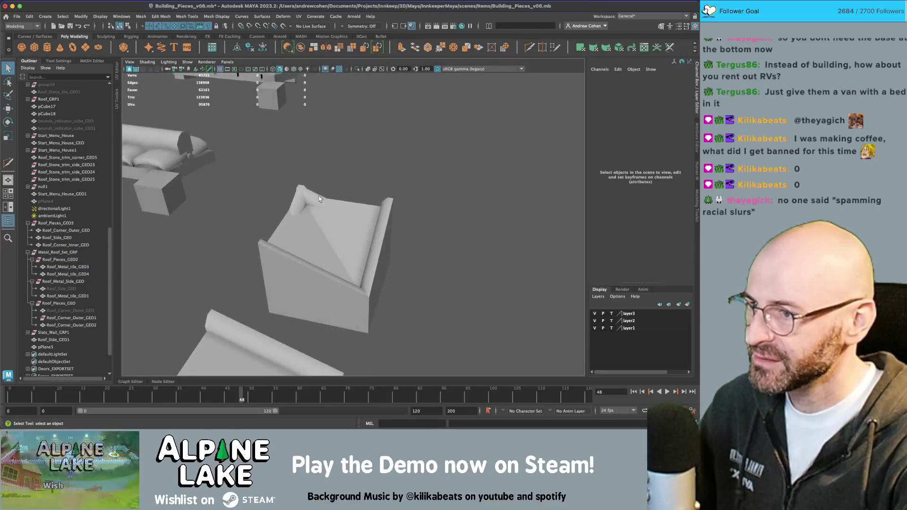
pyautogui.click(313, 197)
pyautogui.moveTo(313, 194); pyautogui.dragTo(312, 210, button='right')
pyautogui.click(313, 200)
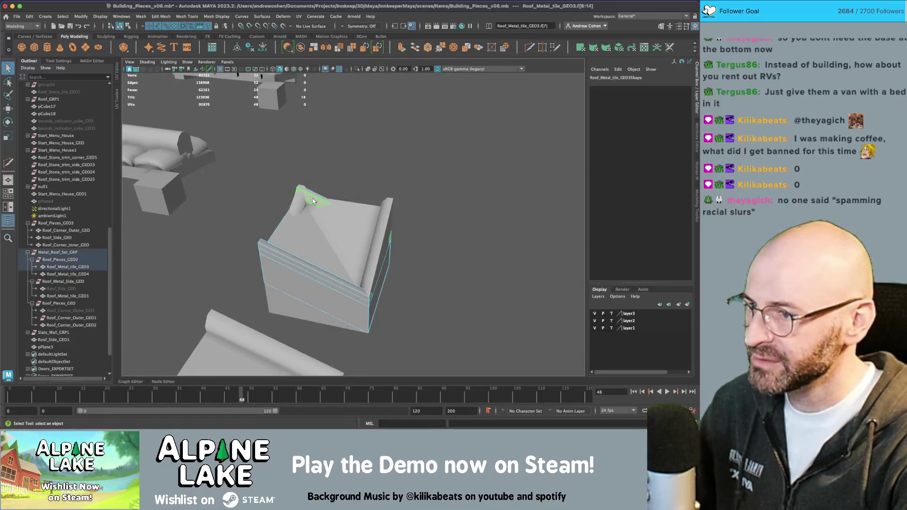
pyautogui.click(303, 196)
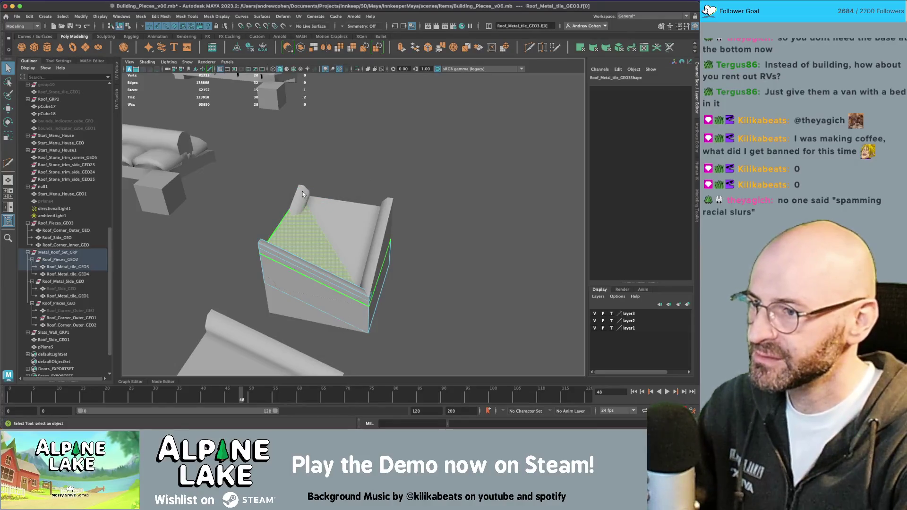
pyautogui.keyDown('alt'); pyautogui.moveTo(361, 185); pyautogui.dragTo(399, 185); pyautogui.keyUp('alt')
pyautogui.press('F8')
pyautogui.click(321, 192)
pyautogui.moveTo(321, 192); pyautogui.dragTo(322, 208, button='right')
pyautogui.click(325, 185)
pyautogui.click(369, 161)
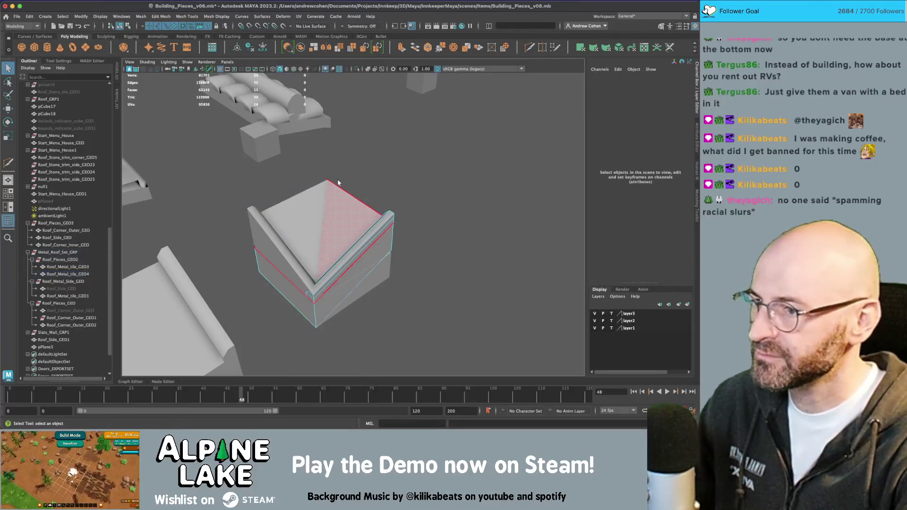
# - Duplicate the outer corner ridge piece and move the copy onto the two-tile corner
pyautogui.click(127, 27)
pyautogui.moveTo(313, 141)
pyautogui.keyDown('alt'); pyautogui.mouseDown(button='right')
pyautogui.moveTo(278, 188)
pyautogui.moveTo(227, 177)
pyautogui.mouseUp(button='right'); pyautogui.keyUp('alt')
pyautogui.click(206, 171)
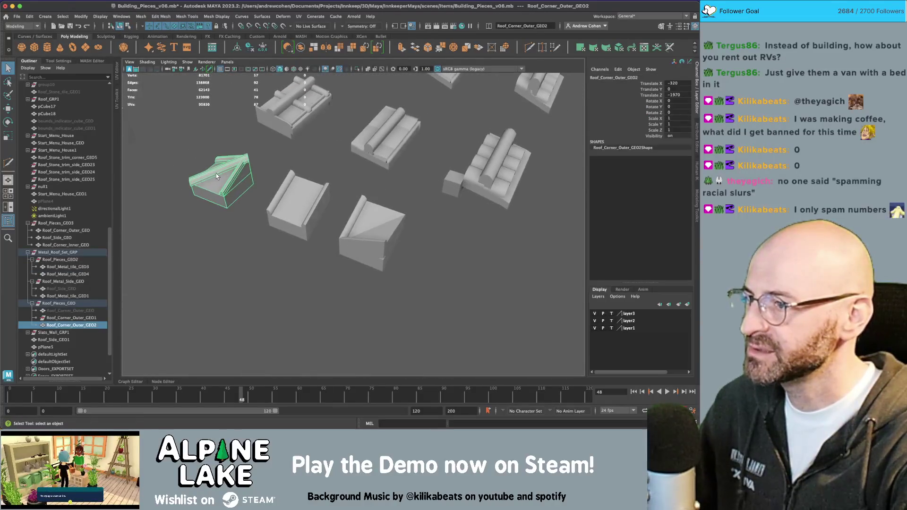
pyautogui.rightClick(216, 173)
pyautogui.hotkey('ctrl', 'd')
pyautogui.press('w')
pyautogui.moveTo(233, 186); pyautogui.dragTo(378, 222)
# - Check the corner copy's faces, including its ridge face loop
pyautogui.press('q')
pyautogui.moveTo(377, 222); pyautogui.dragTo(419, 189, button='right')
pyautogui.moveTo(419, 189); pyautogui.dragTo(328, 301)
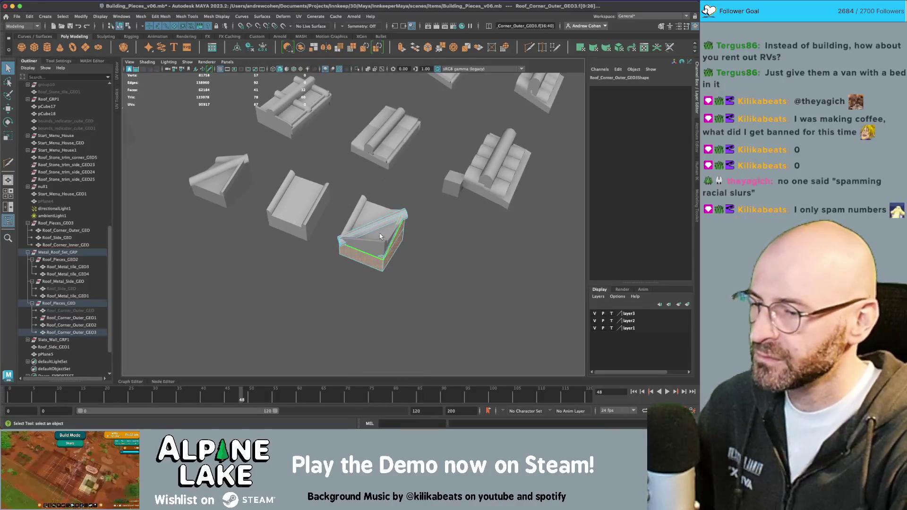
pyautogui.keyDown('alt'); pyautogui.moveTo(303, 246); pyautogui.dragTo(342, 220); pyautogui.keyUp('alt')
pyautogui.press('f')
pyautogui.doubleClick(356, 209)
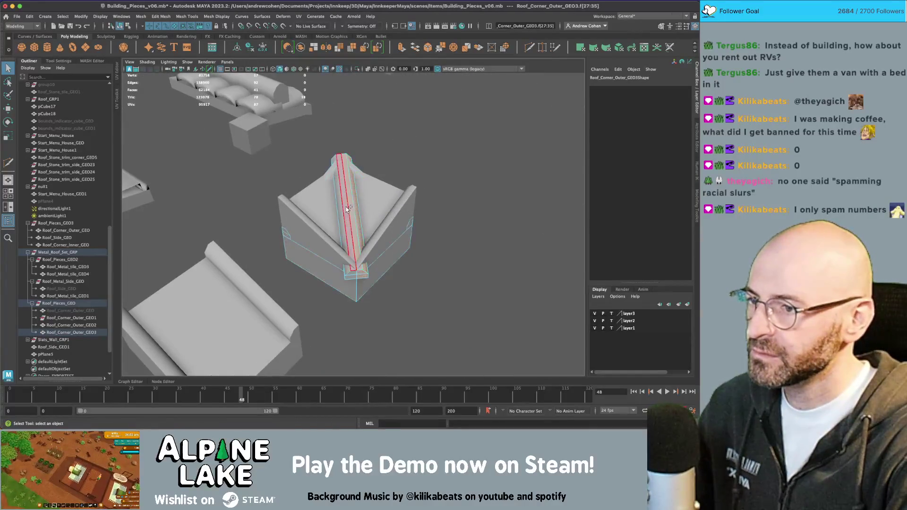
pyautogui.click(480, 295)
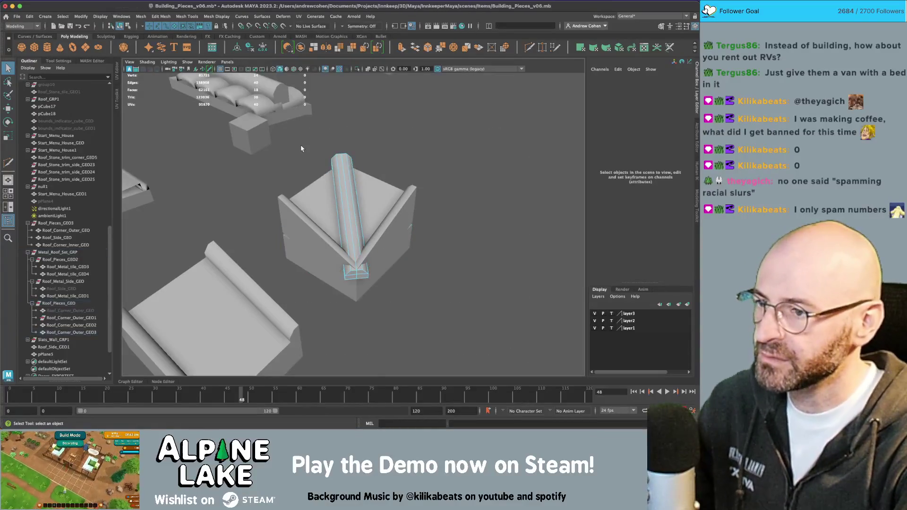
pyautogui.click(120, 25)
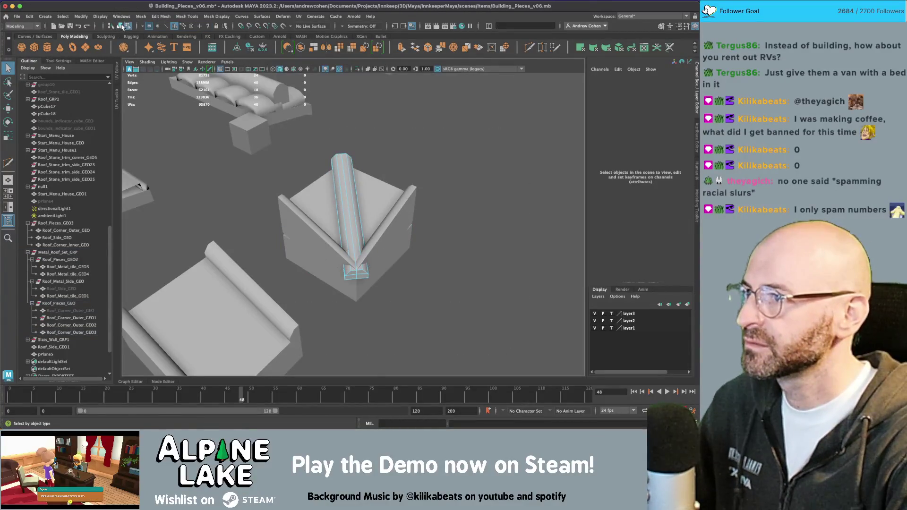
# - Inspect Roof_Metal_tile_GEO3 and GEO4 and the turned tile's faces beneath the ridge copy
pyautogui.moveTo(420, 137)
pyautogui.keyDown('alt'); pyautogui.mouseDown()
pyautogui.moveTo(313, 197)
pyautogui.moveTo(331, 202)
pyautogui.mouseUp(); pyautogui.keyUp('alt')
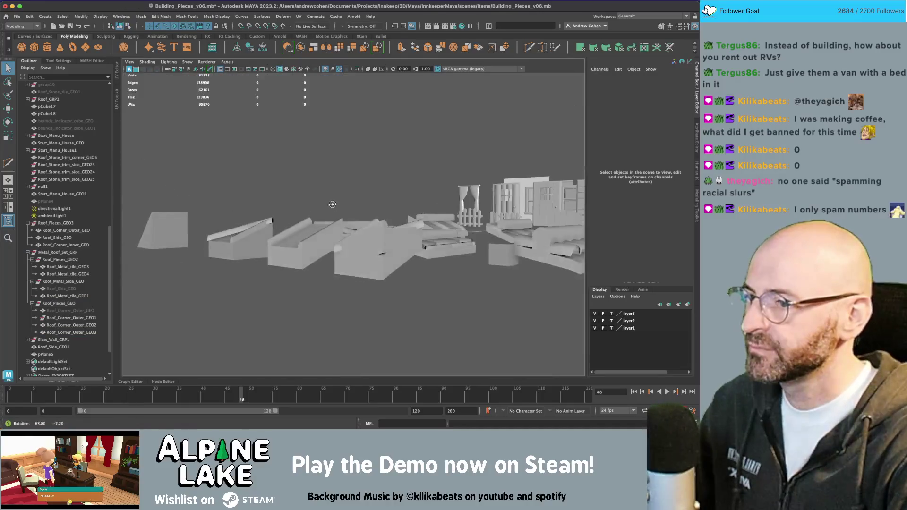
pyautogui.click(360, 259)
pyautogui.click(399, 238)
pyautogui.keyDown('alt'); pyautogui.moveTo(399, 238); pyautogui.dragTo(327, 263); pyautogui.keyUp('alt')
pyautogui.moveTo(327, 263)
pyautogui.keyDown('alt'); pyautogui.mouseDown(button='right')
pyautogui.moveTo(368, 239)
pyautogui.moveTo(424, 253)
pyautogui.mouseUp(button='right'); pyautogui.keyUp('alt')
pyautogui.click(358, 220)
pyautogui.moveTo(388, 203)
pyautogui.mouseDown(button='right')
pyautogui.moveTo(395, 230)
pyautogui.moveTo(237, 165)
pyautogui.mouseUp(button='right')
pyautogui.moveTo(237, 166); pyautogui.dragTo(415, 315)
pyautogui.click(415, 319)
pyautogui.click(126, 26)
pyautogui.click(122, 26)
pyautogui.click(353, 222)
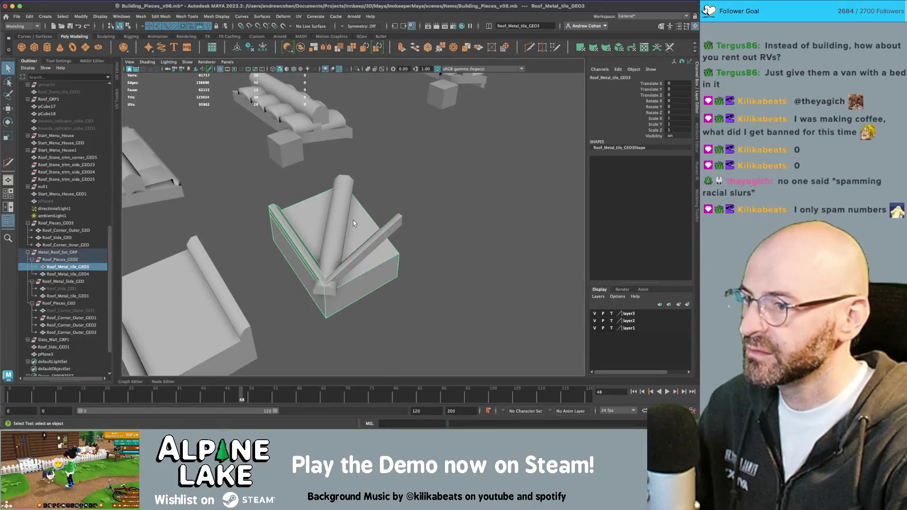
# - Cut a new edge across Roof_Metal_tile_GEO3 with Multi-Cut in wireframe view
pyautogui.press('y')
pyautogui.press('4')
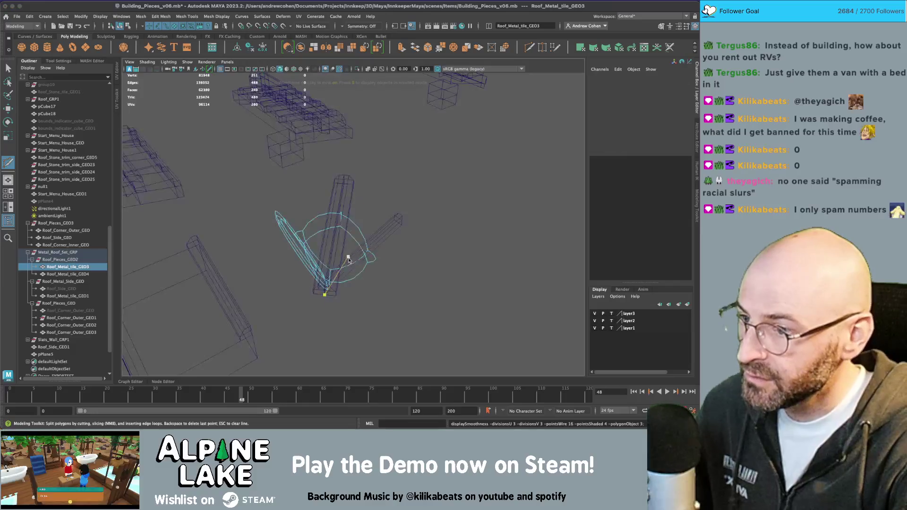
pyautogui.keyDown('alt'); pyautogui.moveTo(352, 228); pyautogui.dragTo(352, 208); pyautogui.keyUp('alt')
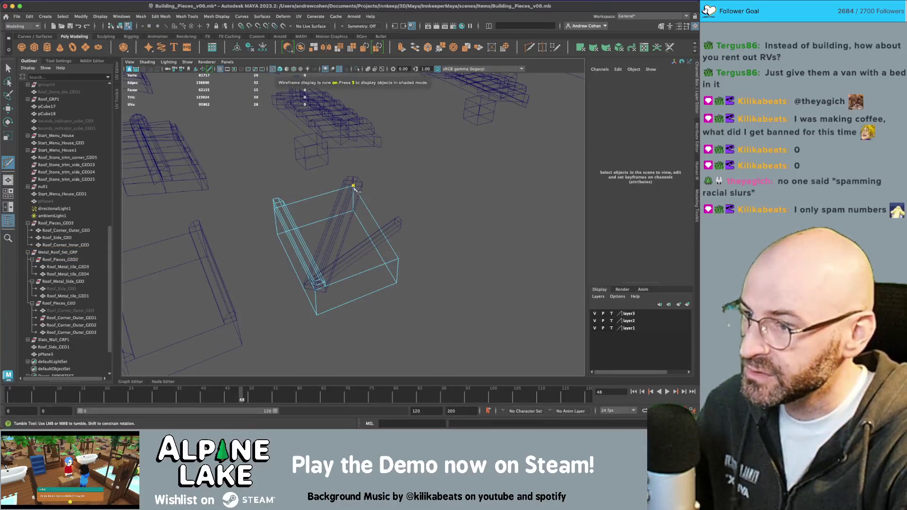
pyautogui.click(315, 290)
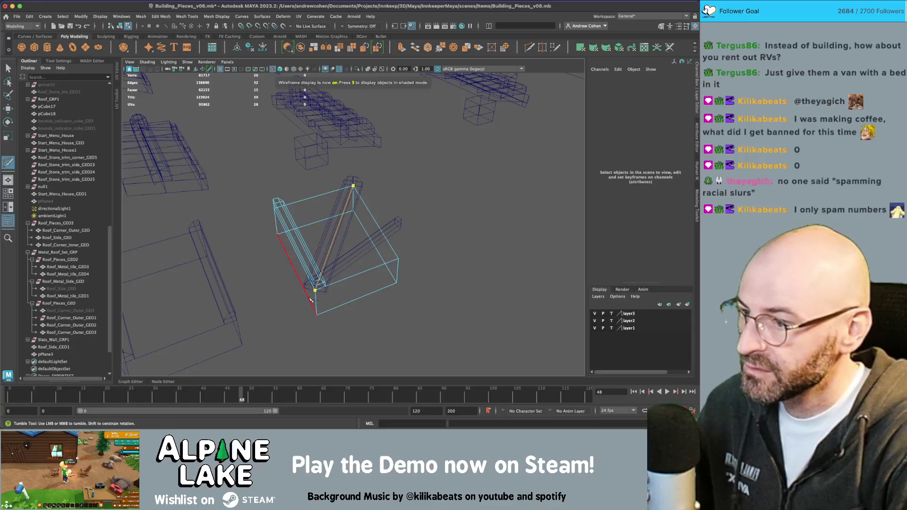
pyautogui.press('q')
pyautogui.press('5')
# - Select a corner vertex of the tile and set the Move tool's Transform Constraint to Off
pyautogui.moveTo(399, 202); pyautogui.dragTo(371, 206, button='right')
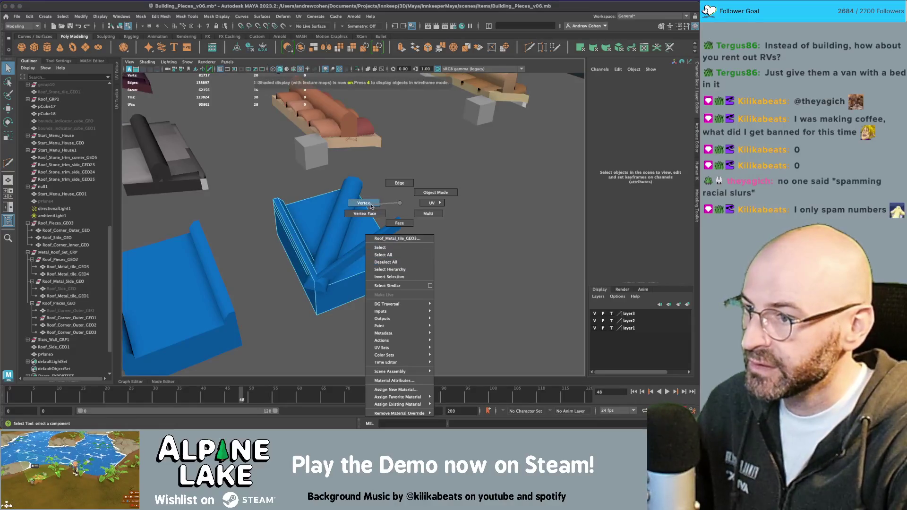
pyautogui.click(398, 259)
pyautogui.press('5')
pyautogui.press('w')
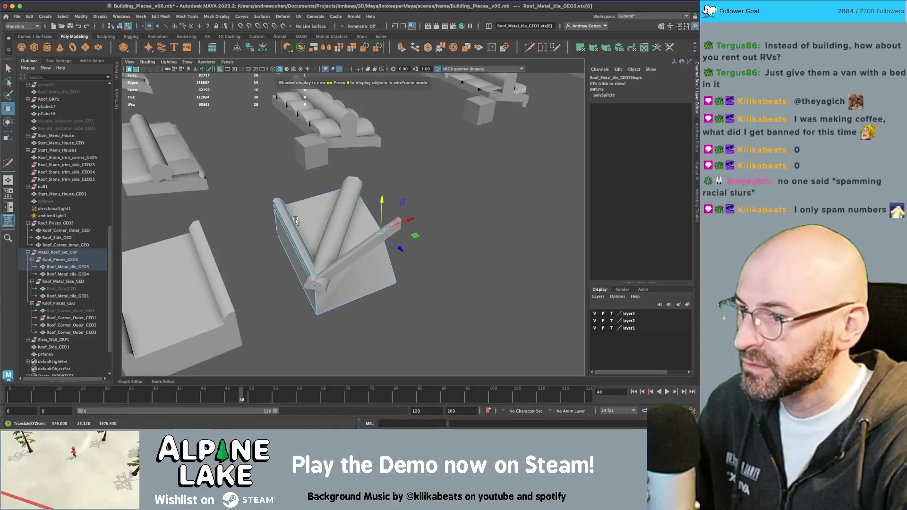
pyautogui.keyDown('alt'); pyautogui.moveTo(275, 213); pyautogui.dragTo(363, 196); pyautogui.keyUp('alt')
pyautogui.press('z')
pyautogui.click(58, 61)
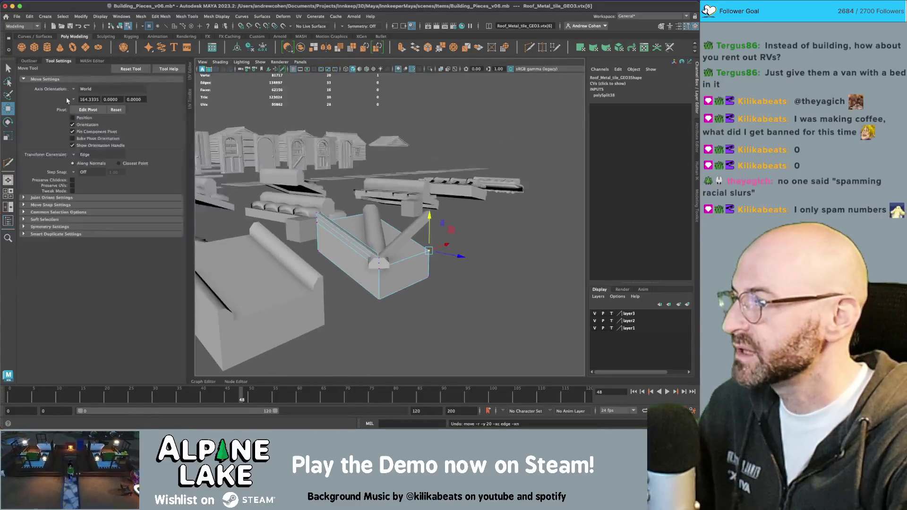
pyautogui.click(75, 154)
pyautogui.click(83, 150)
# - Lower the corner vertex along Y, then select the lower-right corner vertex to move
pyautogui.moveTo(313, 216); pyautogui.dragTo(318, 222, button='middle')
pyautogui.keyDown('alt'); pyautogui.moveTo(317, 223); pyautogui.dragTo(425, 276); pyautogui.keyUp('alt')
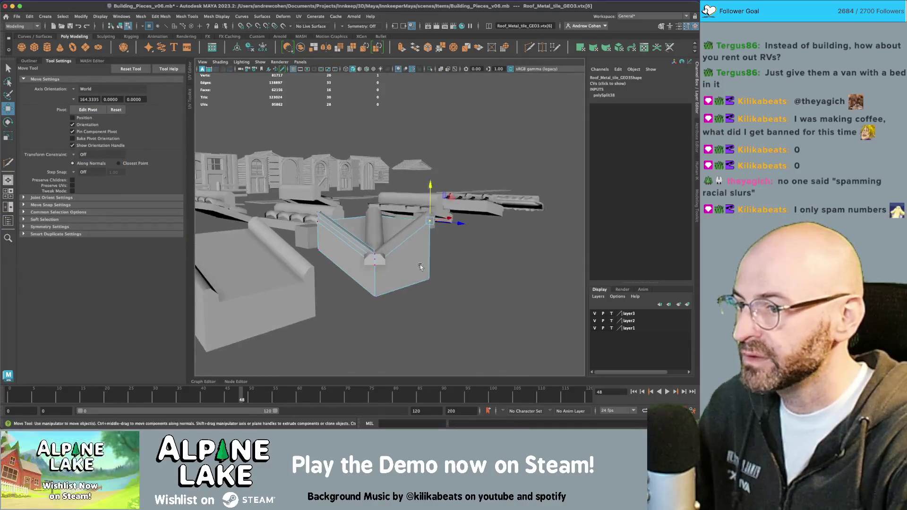
pyautogui.press('q')
pyautogui.click(429, 280)
pyautogui.press('w')
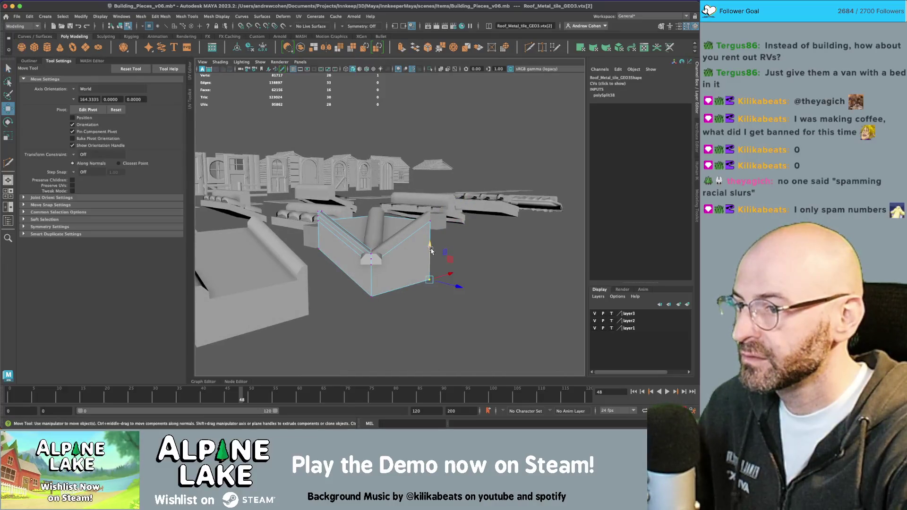
pyautogui.moveTo(318, 253)
pyautogui.keyDown('alt'); pyautogui.mouseDown()
pyautogui.moveTo(255, 229)
pyautogui.moveTo(314, 246)
pyautogui.moveTo(253, 245)
pyautogui.moveTo(356, 252)
pyautogui.moveTo(378, 236)
pyautogui.moveTo(340, 250)
pyautogui.moveTo(372, 247)
pyautogui.mouseUp(); pyautogui.keyUp('alt')
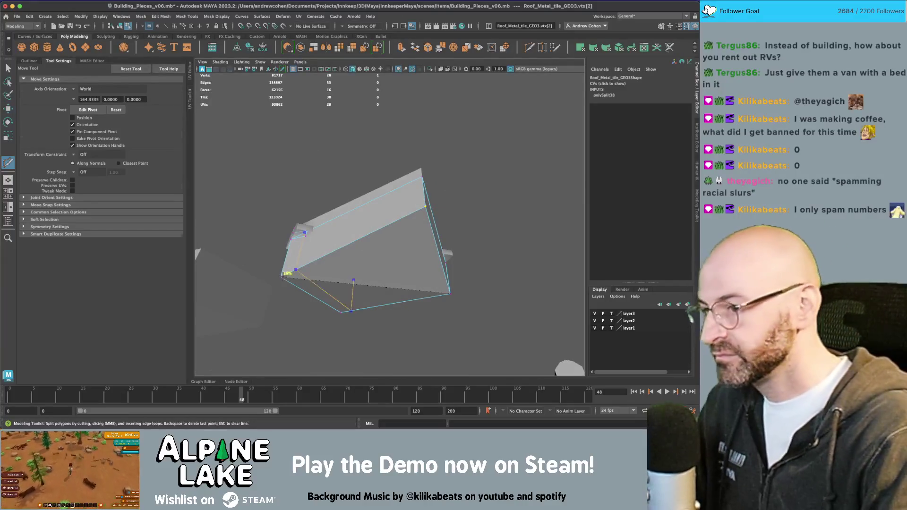
# - Multi-Cut a diagonal edge from the left corner vertex to the right corner vertex
pyautogui.hotkey('ctrl', 'shift', 'x')
pyautogui.click(281, 278)
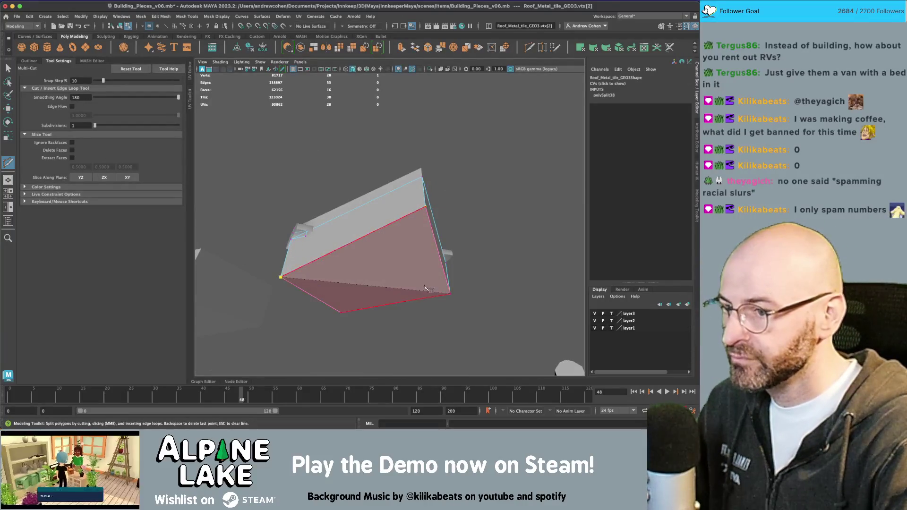
pyautogui.click(450, 293)
pyautogui.press('Return')
pyautogui.keyDown('alt'); pyautogui.moveTo(449, 294); pyautogui.dragTo(406, 283); pyautogui.keyUp('alt')
pyautogui.click(119, 28)
pyautogui.keyDown('alt'); pyautogui.moveTo(359, 203); pyautogui.dragTo(397, 216); pyautogui.keyUp('alt')
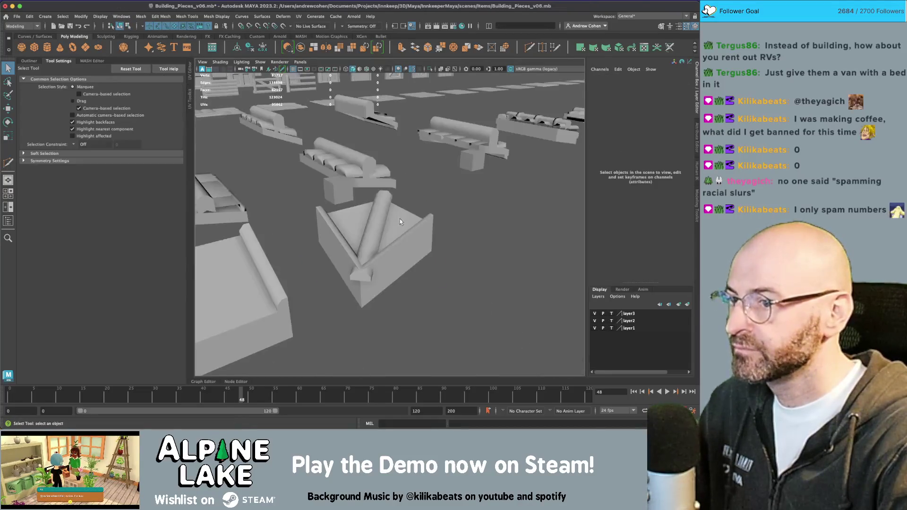
# - Parent Roof_Metal_tile_GEO3 and GEO4 under Roof_Pieces_GEO2 in the Outliner
pyautogui.click(411, 250)
pyautogui.moveTo(411, 250)
pyautogui.keyDown('alt'); pyautogui.mouseDown()
pyautogui.moveTo(370, 251)
pyautogui.moveTo(392, 213)
pyautogui.mouseUp(); pyautogui.keyUp('alt')
pyautogui.click(395, 229)
pyautogui.click(24, 60)
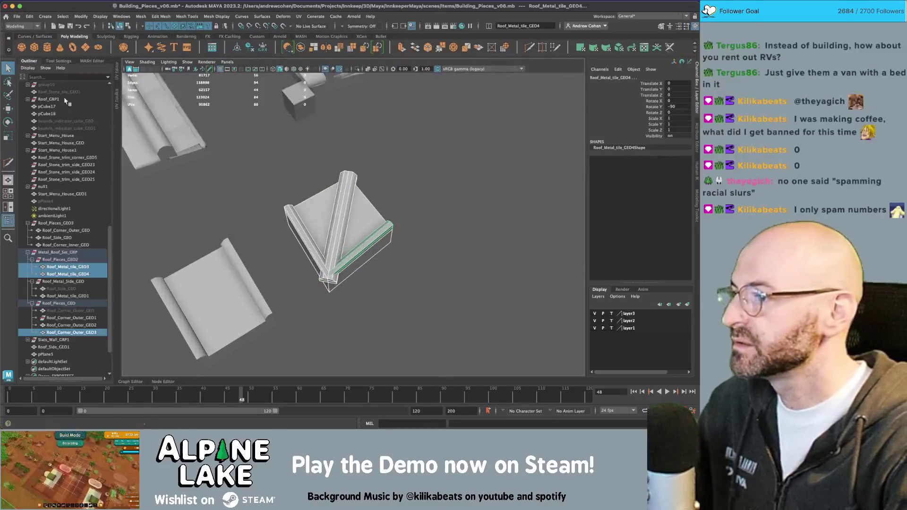
pyautogui.moveTo(66, 266); pyautogui.dragTo(67, 261, button='middle')
# - Select both metal tiles together with Roof_Corner_Outer_GEO3 in the Outliner
pyautogui.click(67, 261)
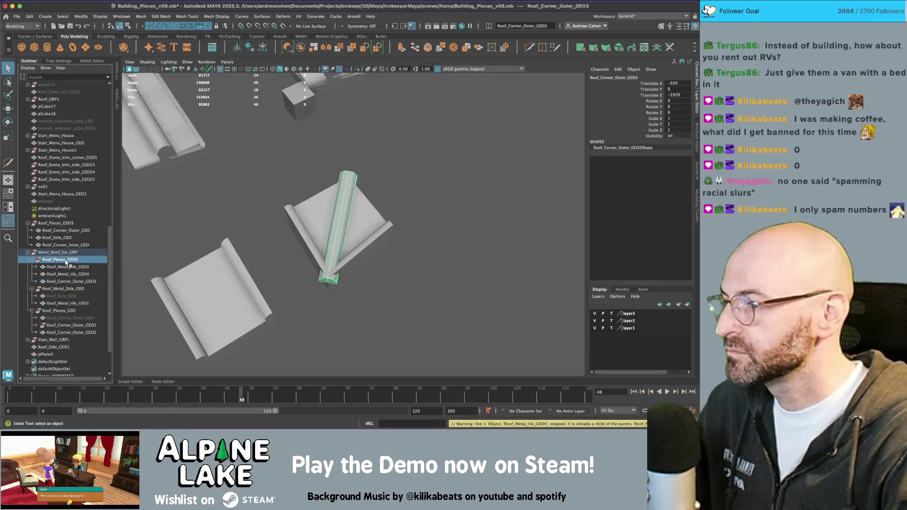
pyautogui.click(68, 268)
pyautogui.click(67, 282)
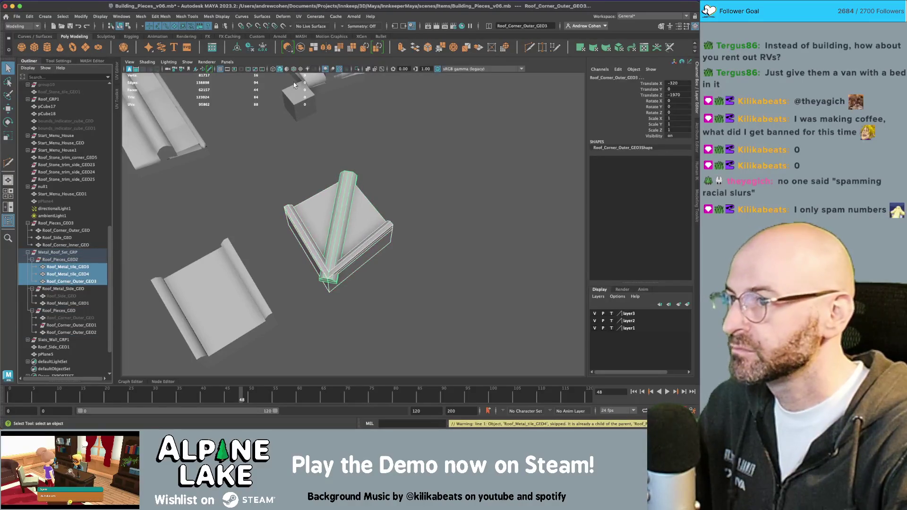
pyautogui.keyDown('shift'); pyautogui.click(76, 268); pyautogui.keyUp('shift')
pyautogui.moveTo(81, 289); pyautogui.dragTo(80, 309, button='middle')
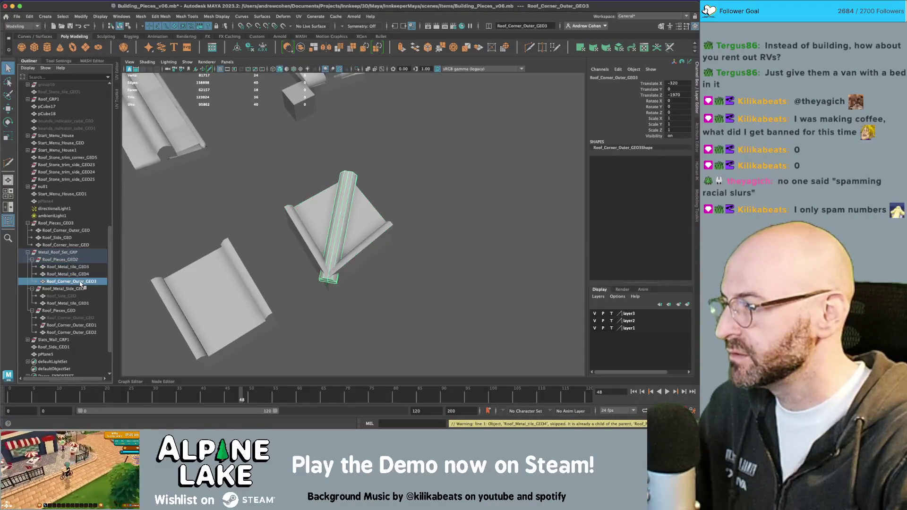
pyautogui.click(80, 281)
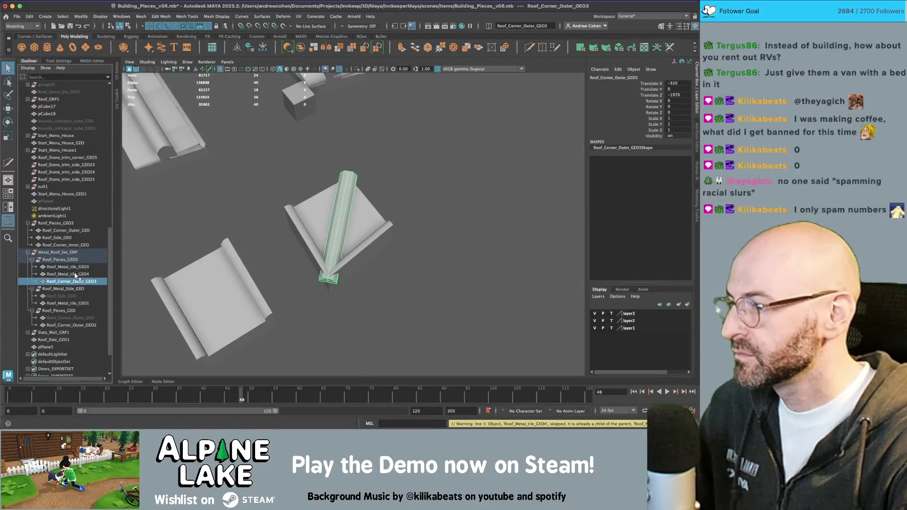
pyautogui.keyDown('shift'); pyautogui.click(73, 268); pyautogui.keyUp('shift')
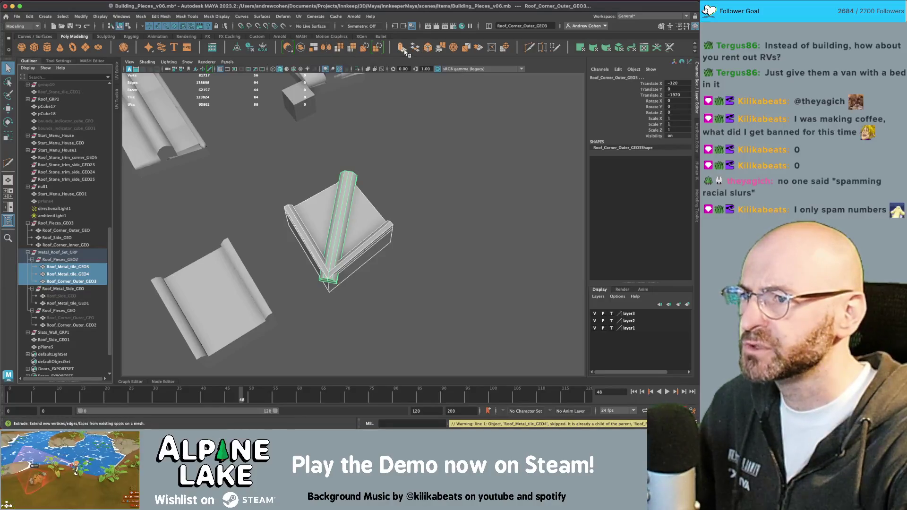
# - Combine the three parts, move the result into Roof_Pieces_GEO2, delete history and freeze transforms
pyautogui.click(314, 47)
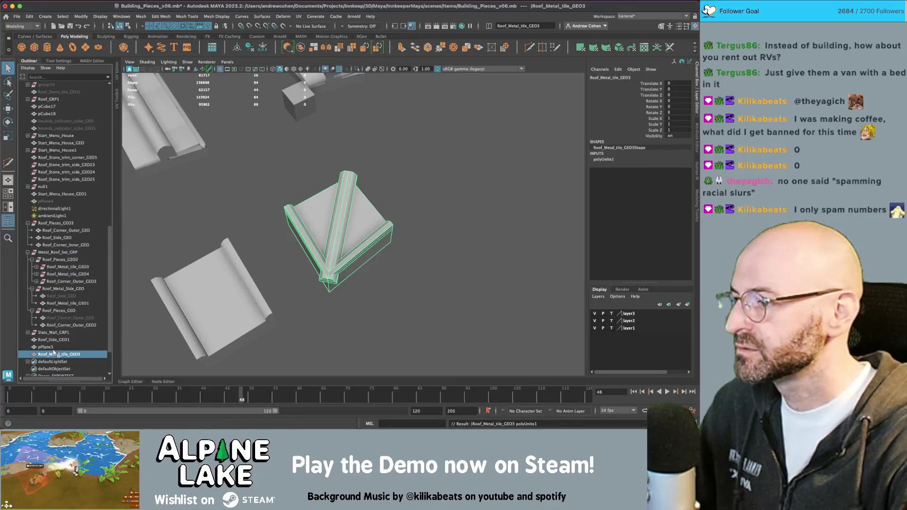
pyautogui.moveTo(57, 354); pyautogui.dragTo(65, 262)
pyautogui.hotkey('alt', 'shift', 'd')
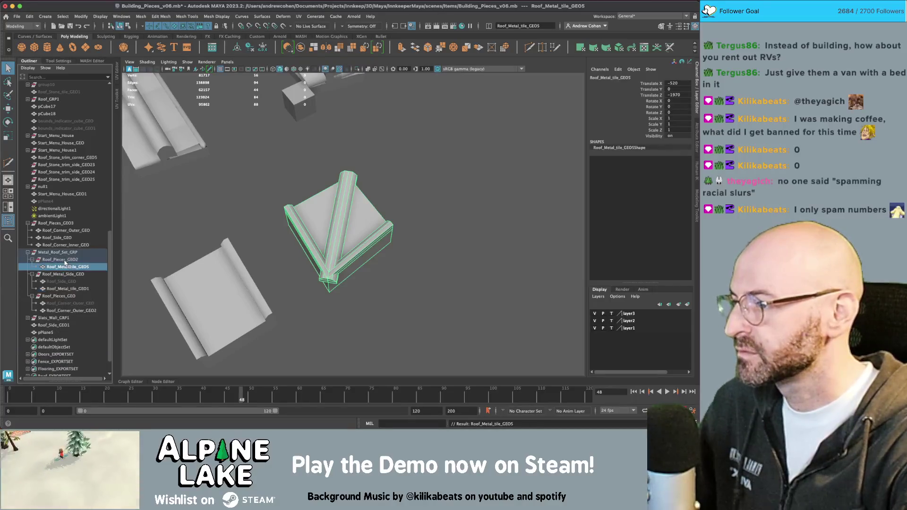
pyautogui.press('w')
pyautogui.moveTo(252, 228)
pyautogui.keyDown('alt'); pyautogui.mouseDown()
pyautogui.moveTo(341, 199)
pyautogui.moveTo(126, 239)
pyautogui.mouseUp(); pyautogui.keyUp('alt')
pyautogui.hotkey('ctrl', 'shift', 'f')
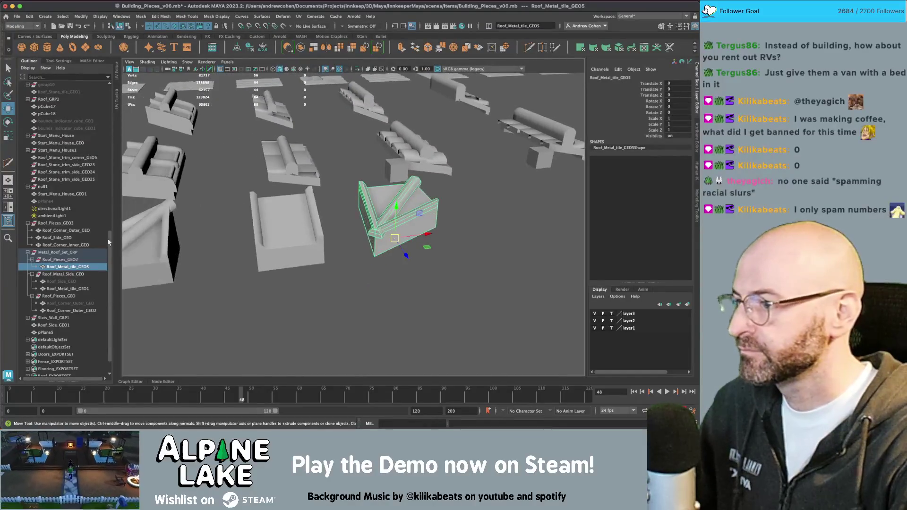
# - Freeze transforms on Roof_Metal_tile_GEO1 and Roof_Corner_Outer_GEO2, then begin renaming GEO1
pyautogui.click(62, 288)
pyautogui.hotkey('ctrl', 'shift', 'f')
pyautogui.click(76, 310)
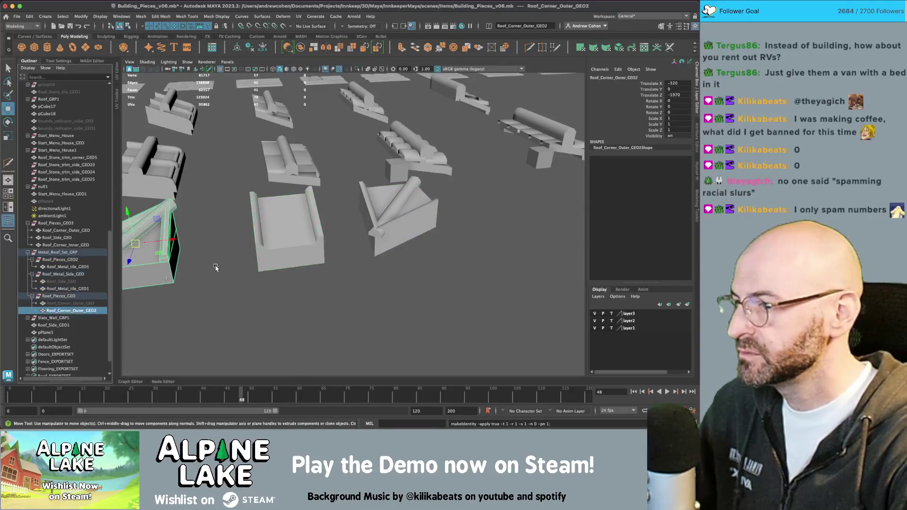
pyautogui.keyDown('alt'); pyautogui.moveTo(241, 253); pyautogui.dragTo(283, 231); pyautogui.keyUp('alt')
pyautogui.hotkey('ctrl', 'shift', 'f')
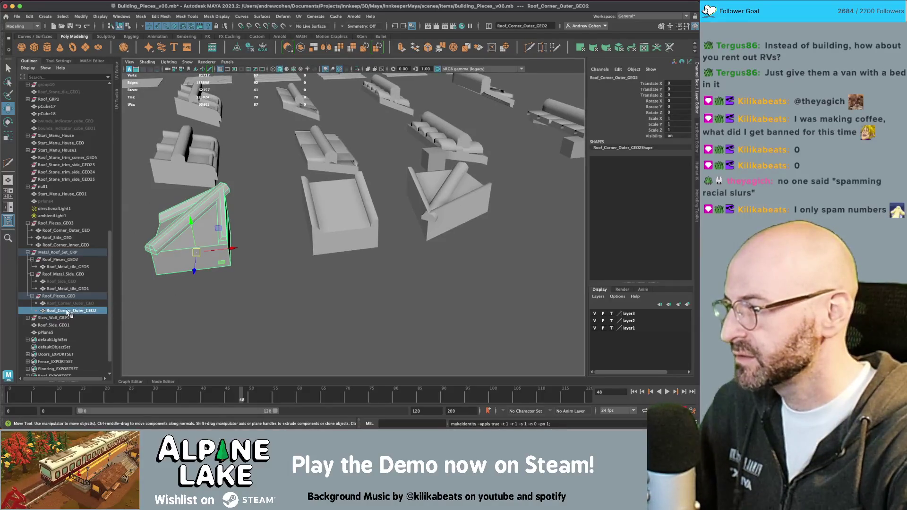
pyautogui.doubleClick(64, 289)
pyautogui.click(83, 289)
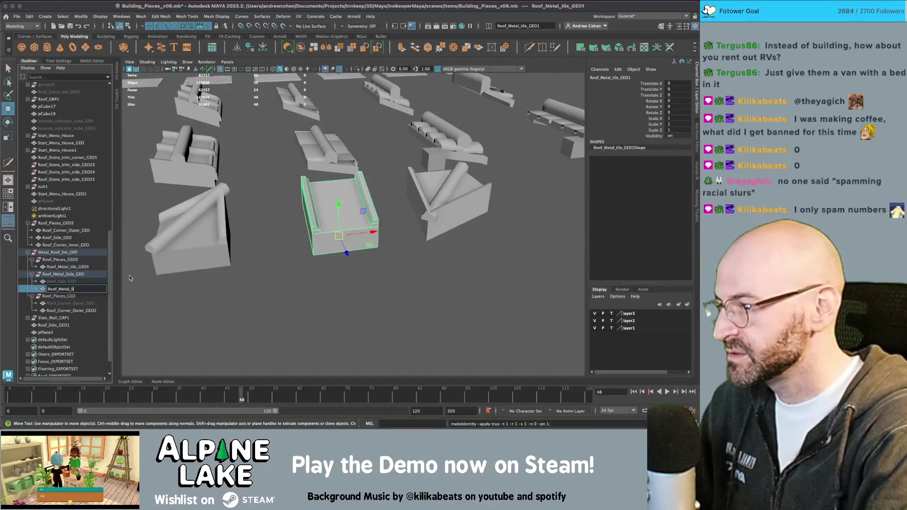
# - Rename the side tile to Roof_Metal_Side_GEO and the outer corner to Roof_Metal_Corner_GEO
pyautogui.write('GEO')
pyautogui.press('Return')
pyautogui.doubleClick(88, 308)
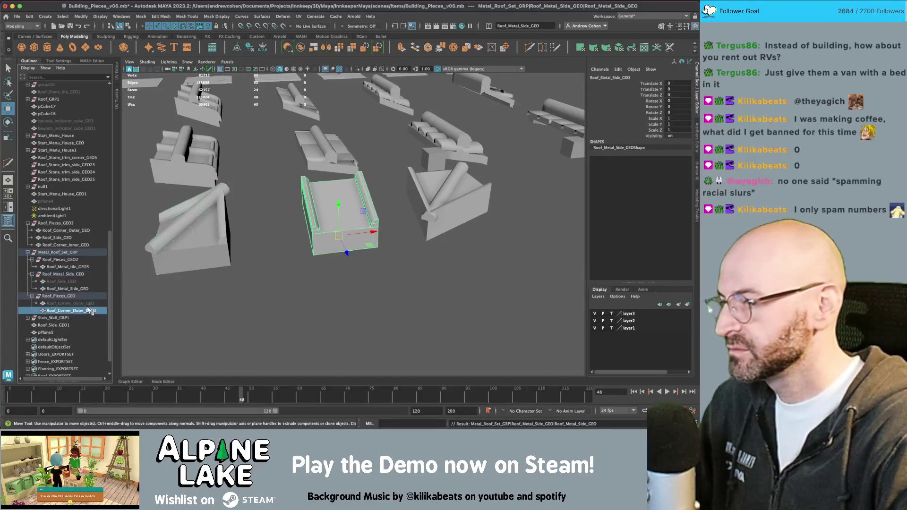
pyautogui.write('Metal_Corner_')
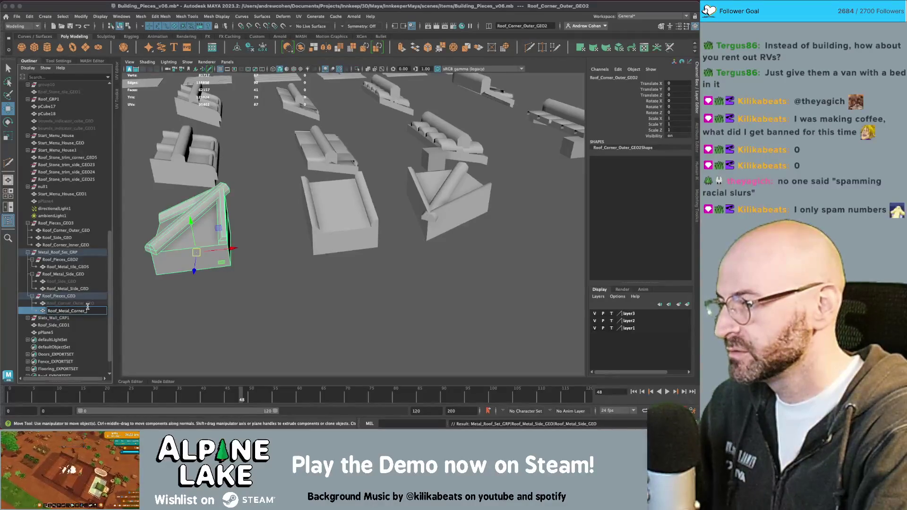
pyautogui.write('GEO')
pyautogui.press('Return')
# - Rename the merged mesh Roof_Metal_Corner_Inner_GEO and the corner Roof_Metal_Corner_Outer_GEO
pyautogui.doubleClick(84, 267)
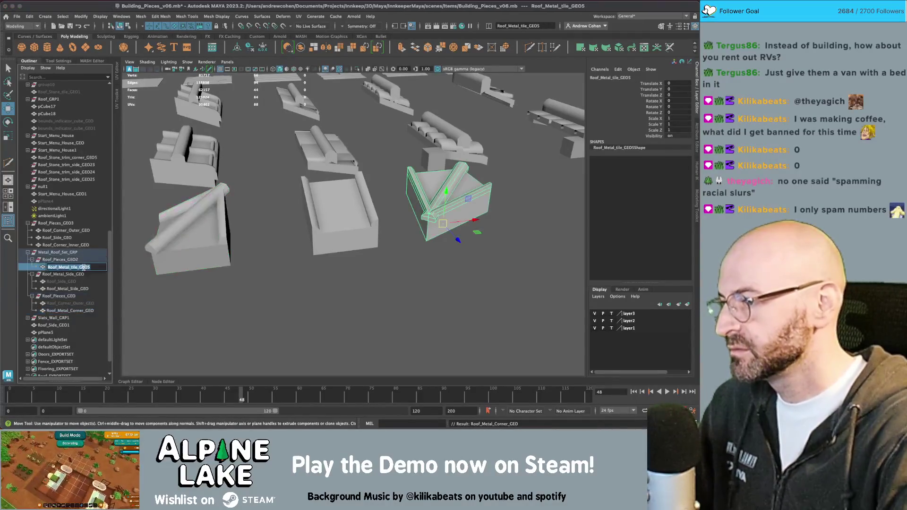
pyautogui.write('Roof_Metal')
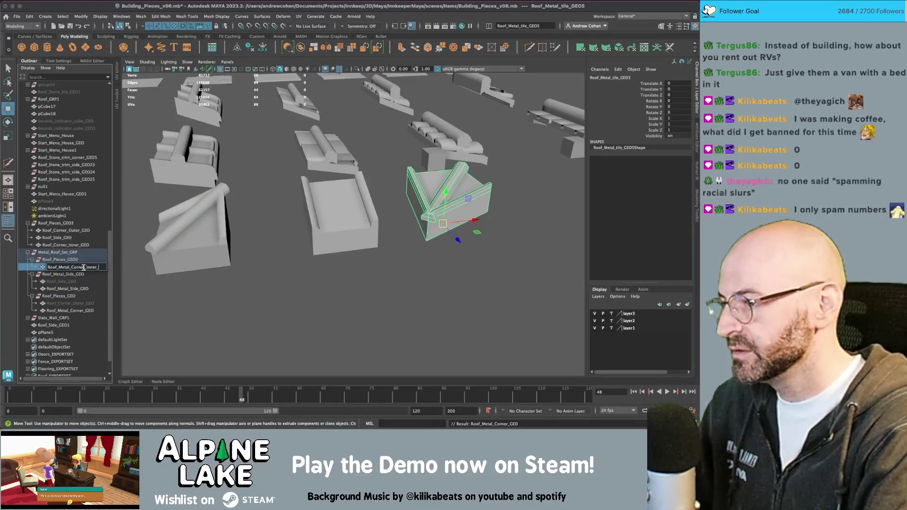
pyautogui.press('Return')
pyautogui.doubleClick(81, 310)
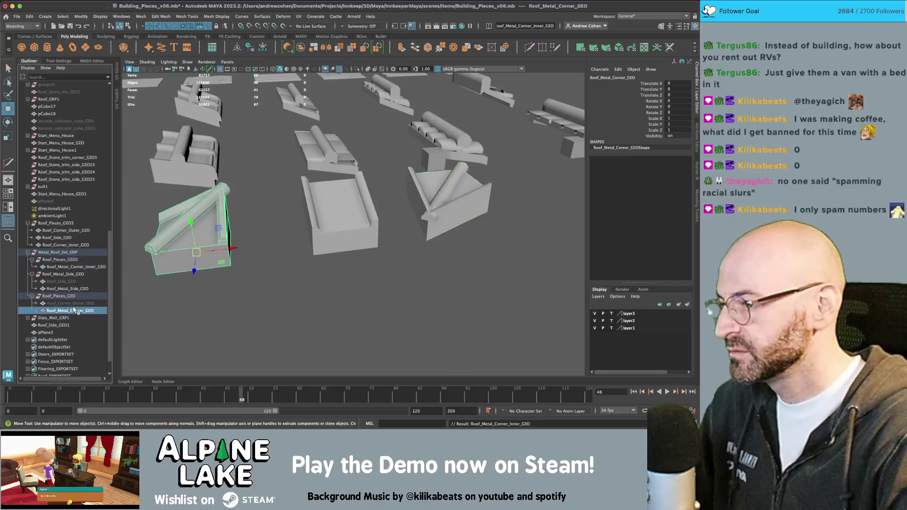
pyautogui.click(81, 309)
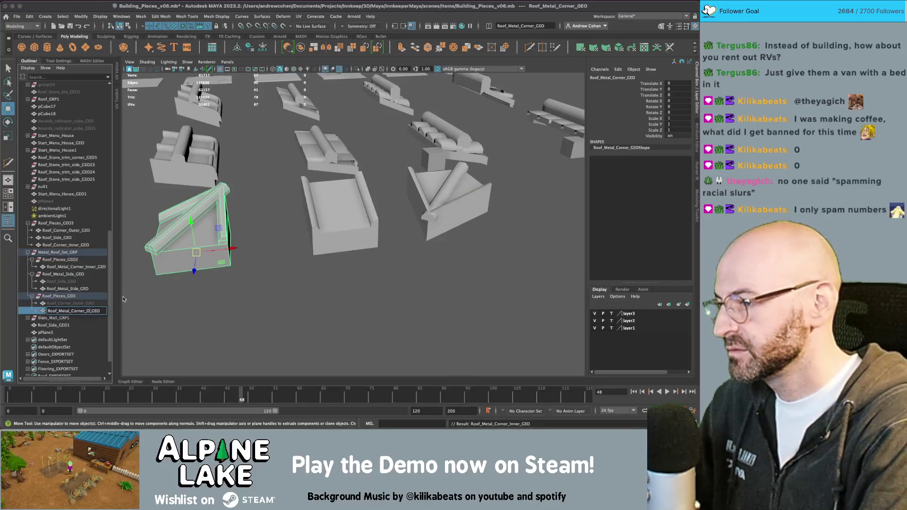
pyautogui.press('Return')
# - Select the three metal roof pieces in the viewport
pyautogui.click(123, 299)
pyautogui.moveTo(124, 299)
pyautogui.keyDown('alt'); pyautogui.mouseDown()
pyautogui.moveTo(212, 284)
pyautogui.moveTo(302, 227)
pyautogui.mouseUp(); pyautogui.keyUp('alt')
pyautogui.press('q')
pyautogui.click(293, 258)
pyautogui.keyDown('shift'); pyautogui.click(352, 203); pyautogui.keyUp('shift')
pyautogui.keyDown('shift'); pyautogui.click(375, 188); pyautogui.keyUp('shift')
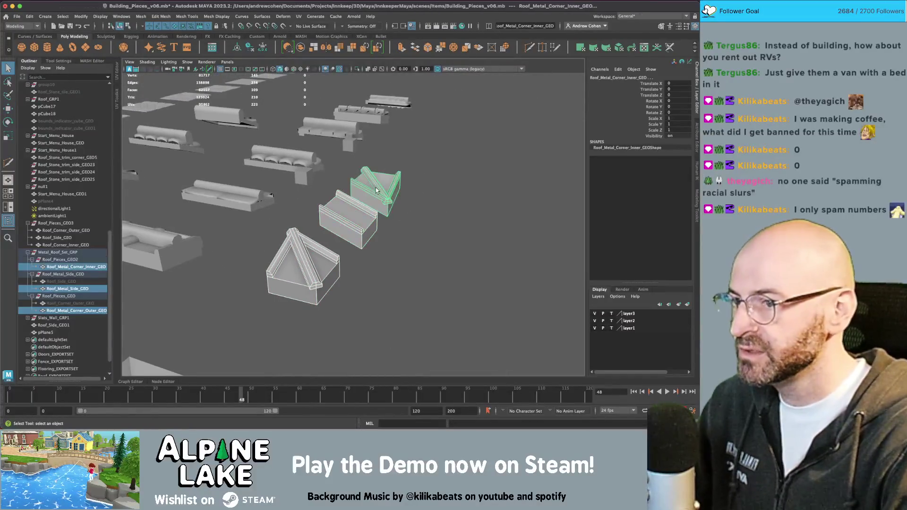
# - Open the UV Editor with textured display and select all three metal roof pieces
pyautogui.hotkey('ctrl', 'u')
pyautogui.press('6')
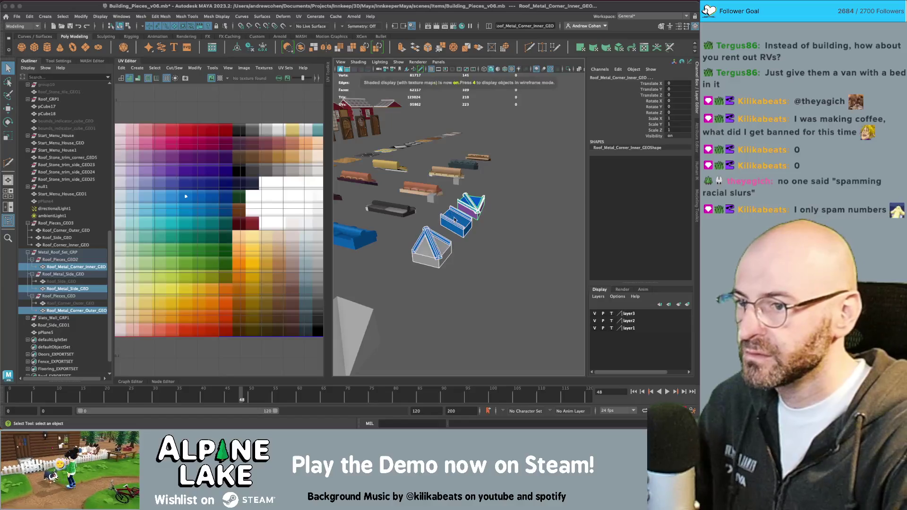
pyautogui.scroll(3, 426, 247)
pyautogui.moveTo(425, 249)
pyautogui.mouseDown(button='right')
pyautogui.moveTo(429, 411)
pyautogui.moveTo(472, 405)
pyautogui.moveTo(491, 381)
pyautogui.moveTo(512, 285)
pyautogui.mouseUp(button='right')
pyautogui.click(453, 220)
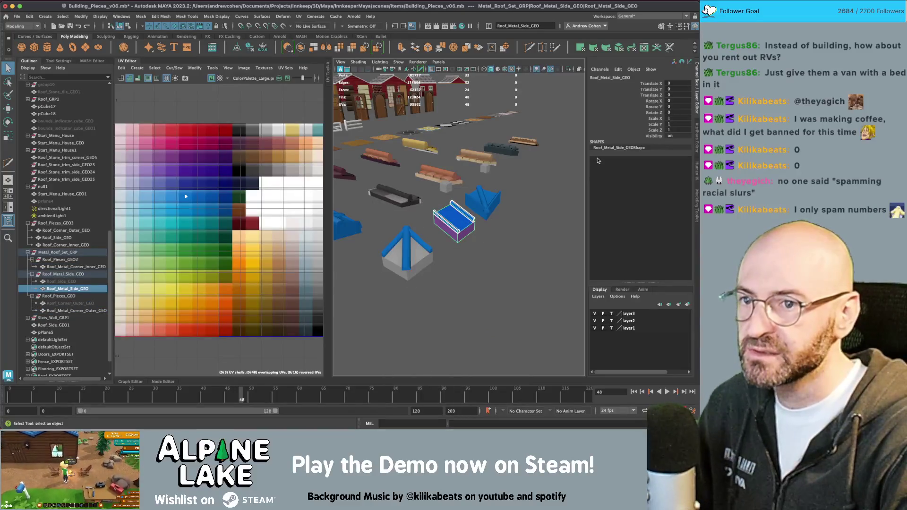
pyautogui.hotkey('ctrl', 'a')
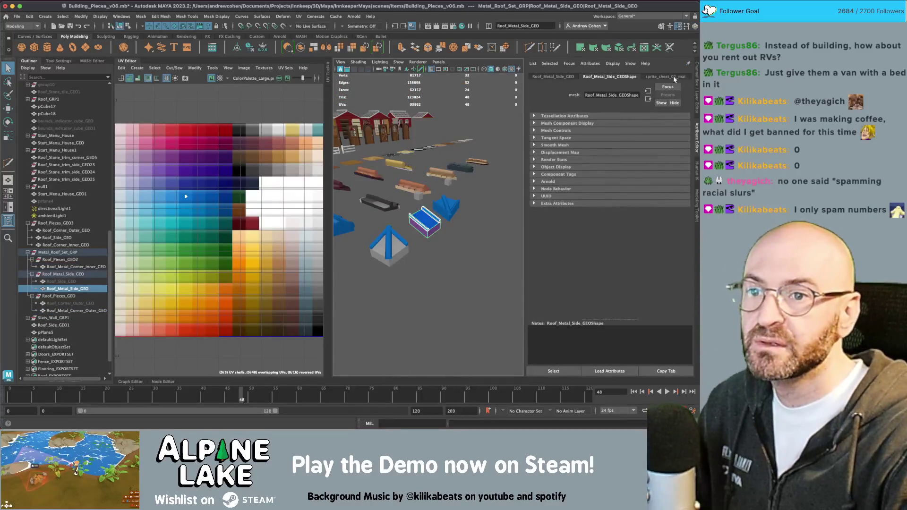
pyautogui.press('f')
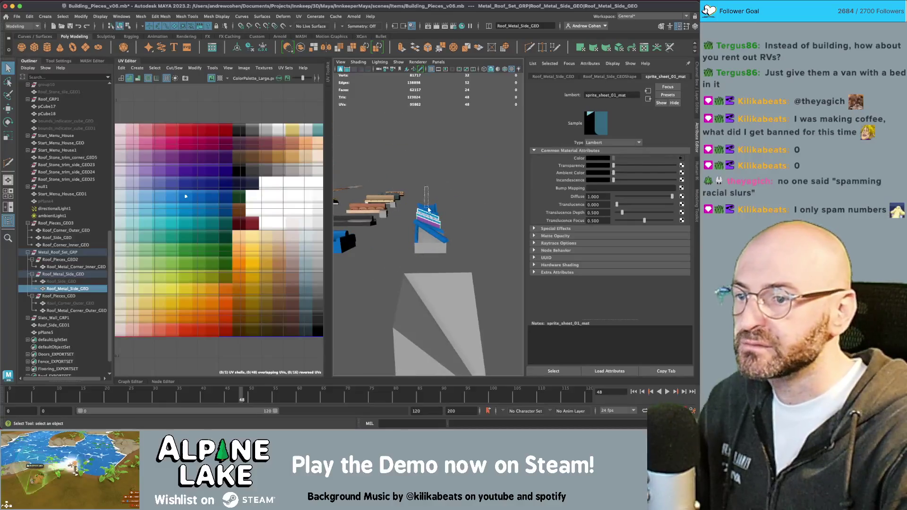
pyautogui.moveTo(428, 209); pyautogui.dragTo(439, 222)
pyautogui.moveTo(439, 204)
pyautogui.mouseDown(button='right')
pyautogui.moveTo(441, 404)
pyautogui.moveTo(511, 399)
pyautogui.moveTo(515, 372)
pyautogui.mouseUp(button='right')
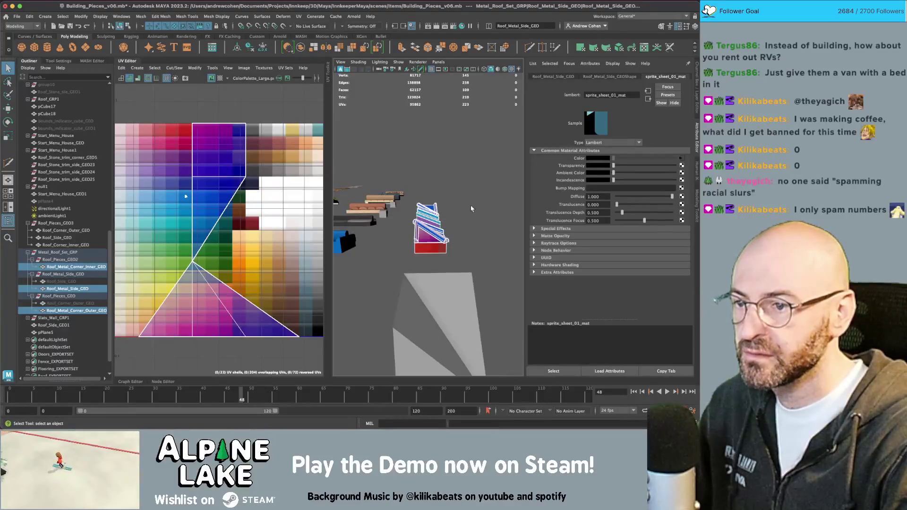
# - Planar-project the pieces' faces and scale the UV shell onto the blue palette swatch
pyautogui.press('F11')
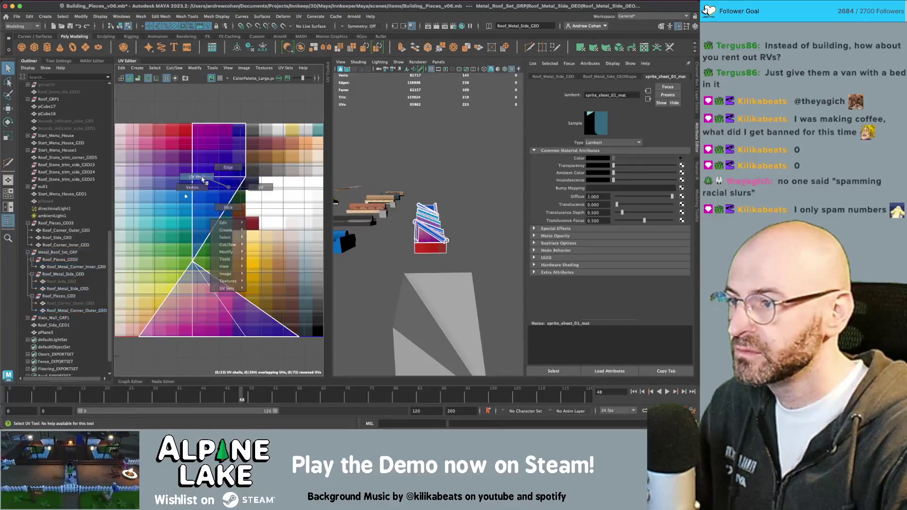
pyautogui.moveTo(208, 129); pyautogui.dragTo(241, 271)
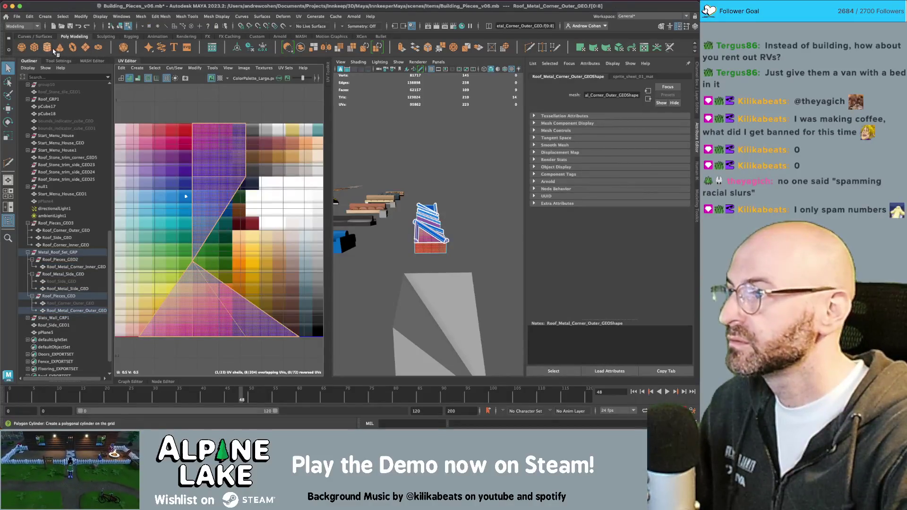
pyautogui.click(137, 68)
pyautogui.click(147, 121)
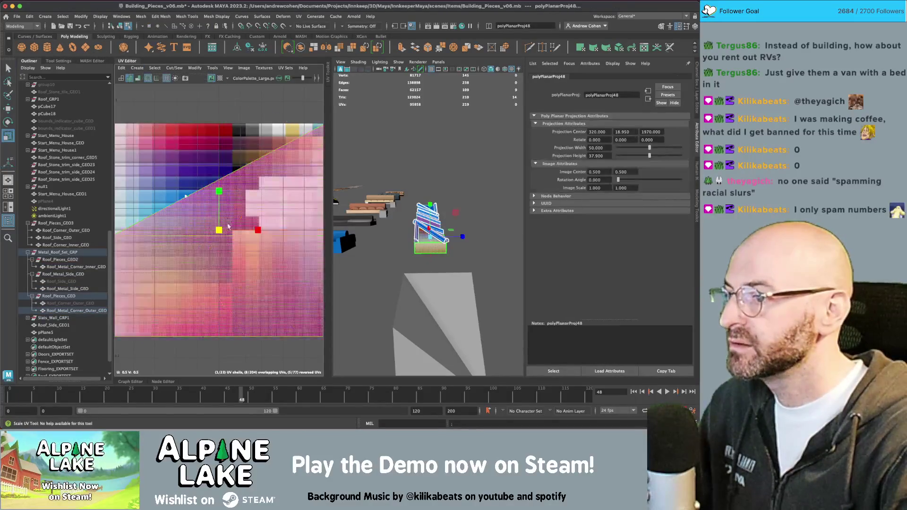
pyautogui.moveTo(207, 244)
pyautogui.mouseDown()
pyautogui.moveTo(219, 227)
pyautogui.moveTo(187, 195)
pyautogui.moveTo(163, 213)
pyautogui.mouseUp()
pyautogui.press('f')
# - Check the now-blue metal roof pieces in the viewport and close the UV Editor
pyautogui.scroll(-5, 227, 215)
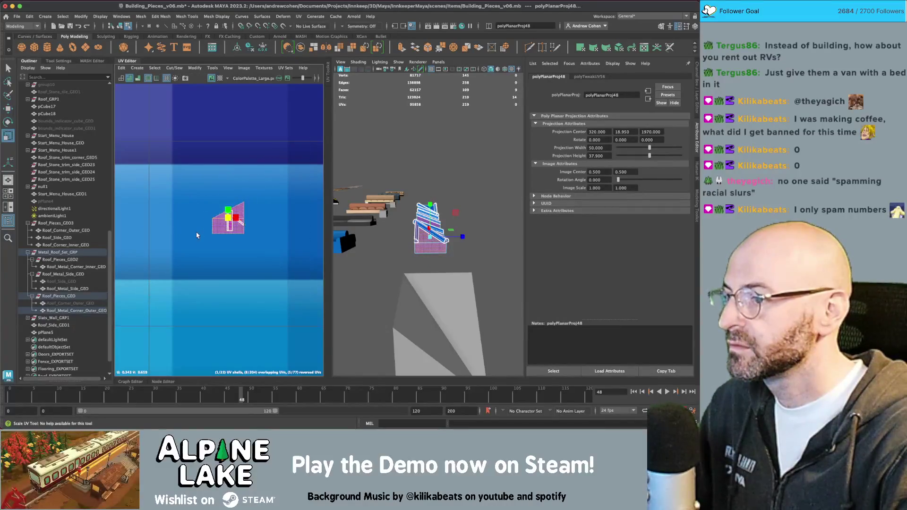
pyautogui.press('q')
pyautogui.click(473, 307)
pyautogui.keyDown('alt'); pyautogui.moveTo(425, 203); pyautogui.dragTo(448, 217); pyautogui.keyUp('alt')
pyautogui.moveTo(401, 293); pyautogui.dragTo(462, 118)
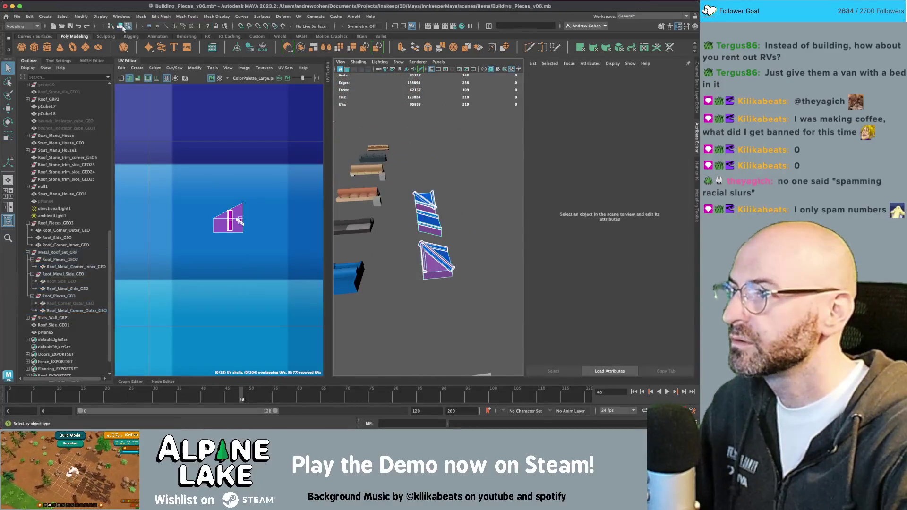
pyautogui.click(462, 118)
pyautogui.click(139, 60)
# - Orbit around the roof pieces and marquee-select the three metal pieces
pyautogui.moveTo(265, 199)
pyautogui.keyDown('alt'); pyautogui.mouseDown()
pyautogui.moveTo(250, 251)
pyautogui.moveTo(293, 246)
pyautogui.mouseUp(); pyautogui.keyUp('alt')
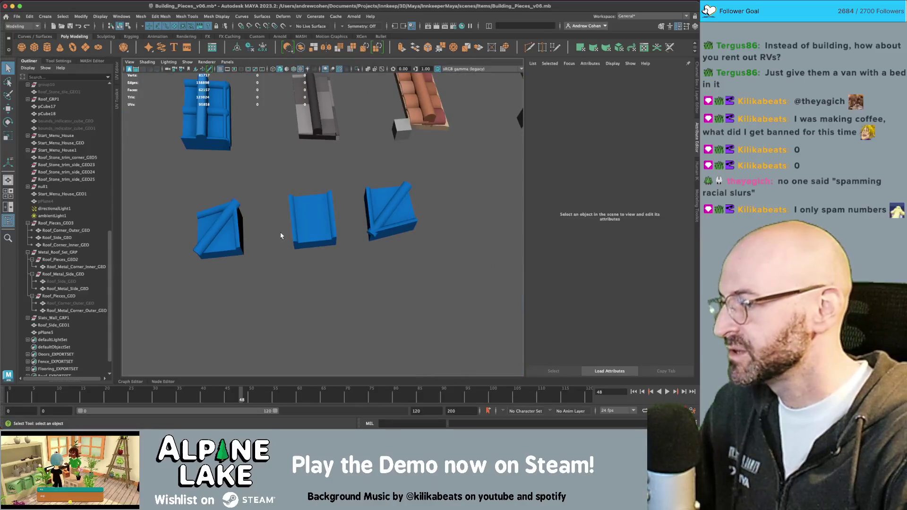
pyautogui.keyDown('alt'); pyautogui.moveTo(236, 220); pyautogui.dragTo(255, 217); pyautogui.keyUp('alt')
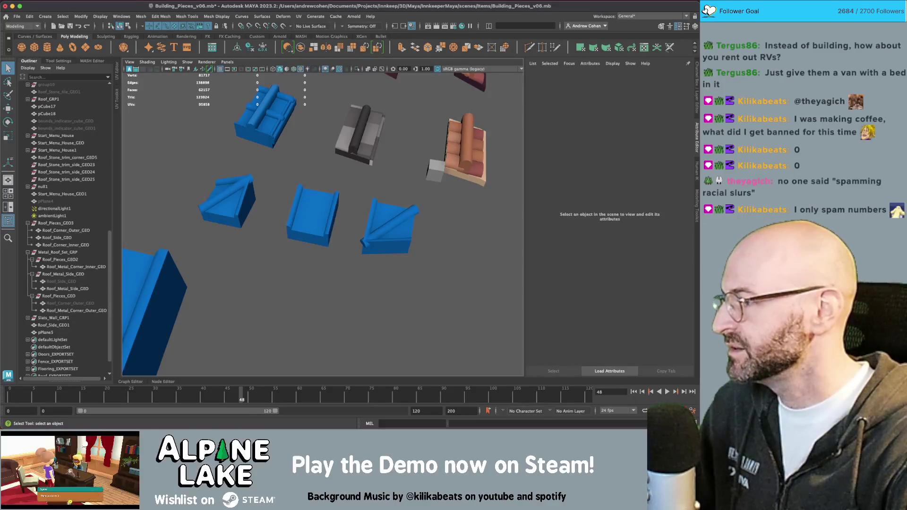
pyautogui.keyDown('alt'); pyautogui.moveTo(283, 201); pyautogui.dragTo(244, 208); pyautogui.keyUp('alt')
pyautogui.moveTo(195, 191); pyautogui.dragTo(486, 241)
pyautogui.keyDown('alt'); pyautogui.moveTo(340, 230); pyautogui.dragTo(406, 201); pyautogui.keyUp('alt')
pyautogui.click(406, 201)
# - Apply a soften/harden edge normals operation to the inner corner piece
pyautogui.click(388, 186)
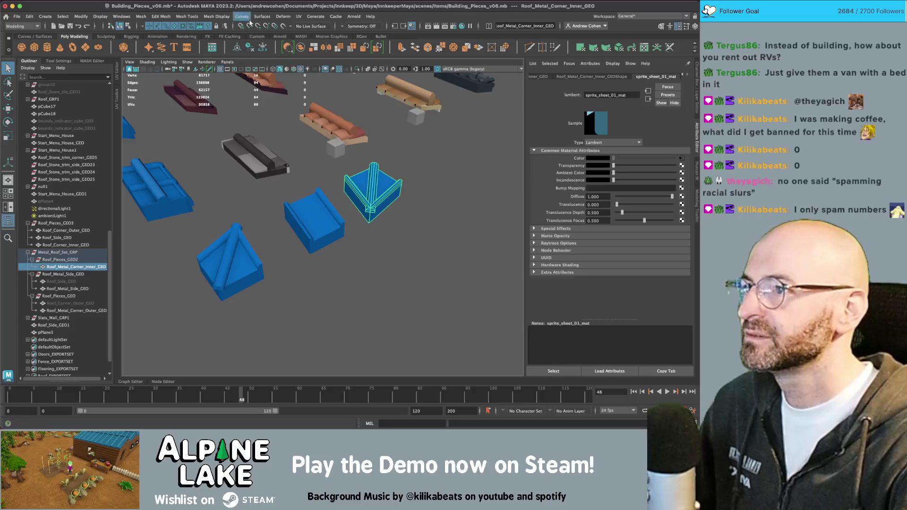
pyautogui.scroll(3, 401, 166)
pyautogui.moveTo(400, 163); pyautogui.dragTo(401, 181, button='right')
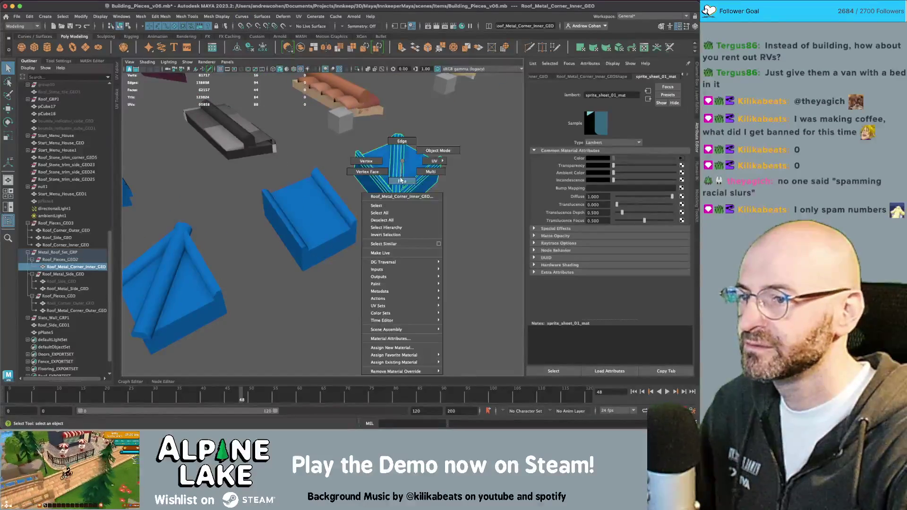
pyautogui.click(223, 18)
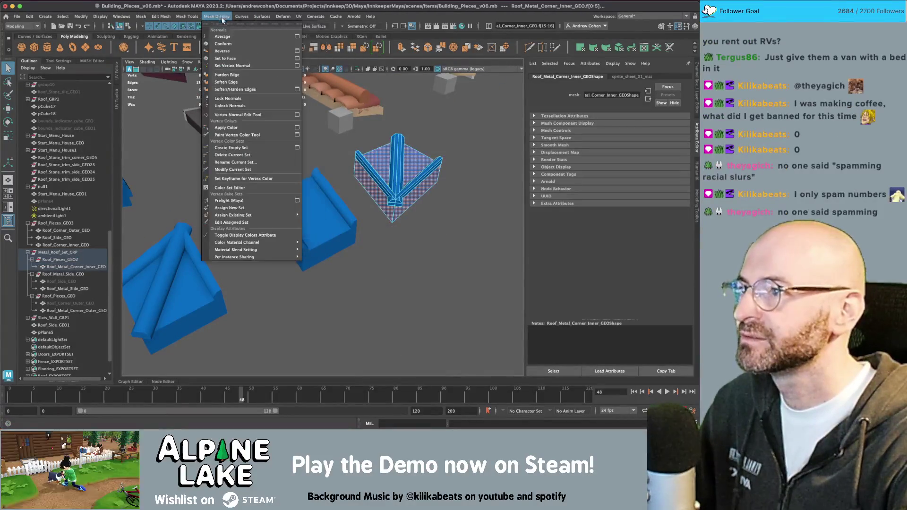
pyautogui.click(227, 74)
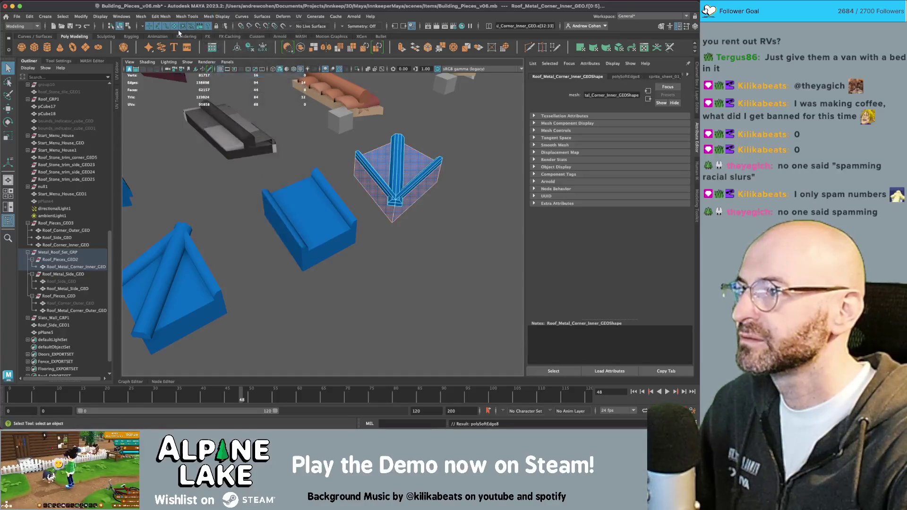
pyautogui.press('F8')
# - Select the three stacked metal roof pieces, then Roof_Side_GEO in the Outliner
pyautogui.click(400, 217)
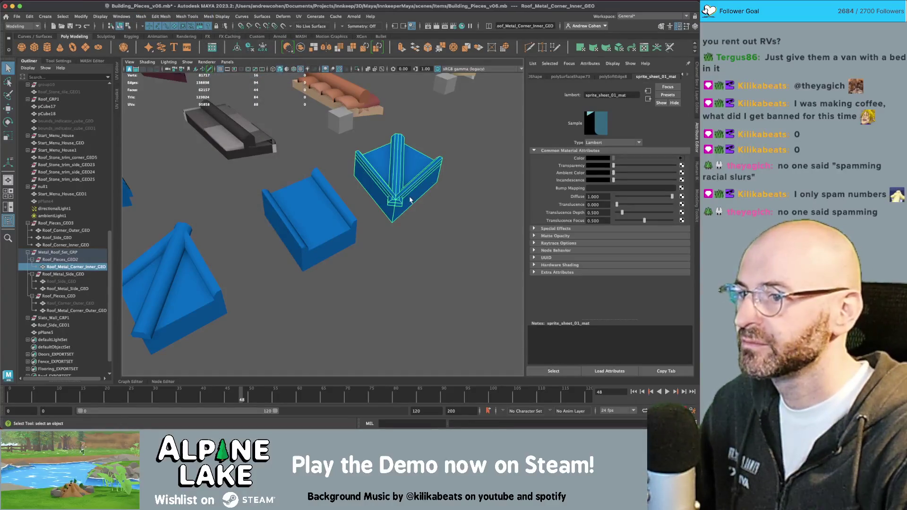
pyautogui.click(425, 250)
pyautogui.moveTo(425, 253)
pyautogui.keyDown('alt'); pyautogui.mouseDown()
pyautogui.moveTo(338, 257)
pyautogui.moveTo(343, 241)
pyautogui.mouseUp(); pyautogui.keyUp('alt')
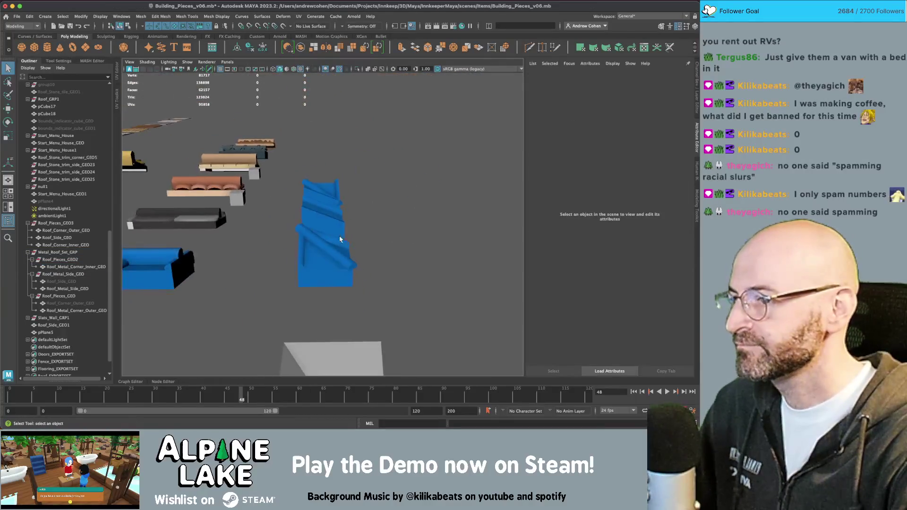
pyautogui.moveTo(313, 184); pyautogui.dragTo(352, 305)
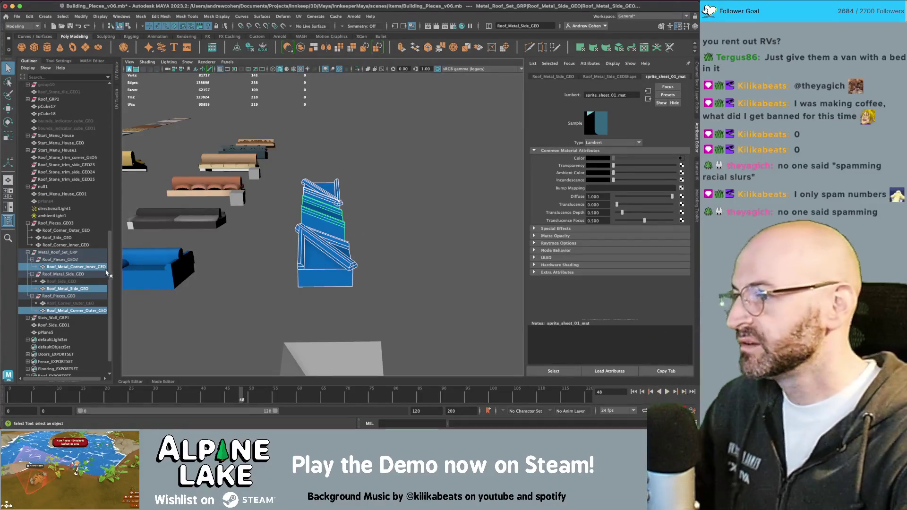
pyautogui.click(90, 281)
# - Unparent Roof_Side_GEO and Roof_Corner_Outer_GEO, then select Metal_Roof_Set_GRP
pyautogui.keyDown('ctrl'); pyautogui.click(89, 302); pyautogui.keyUp('ctrl')
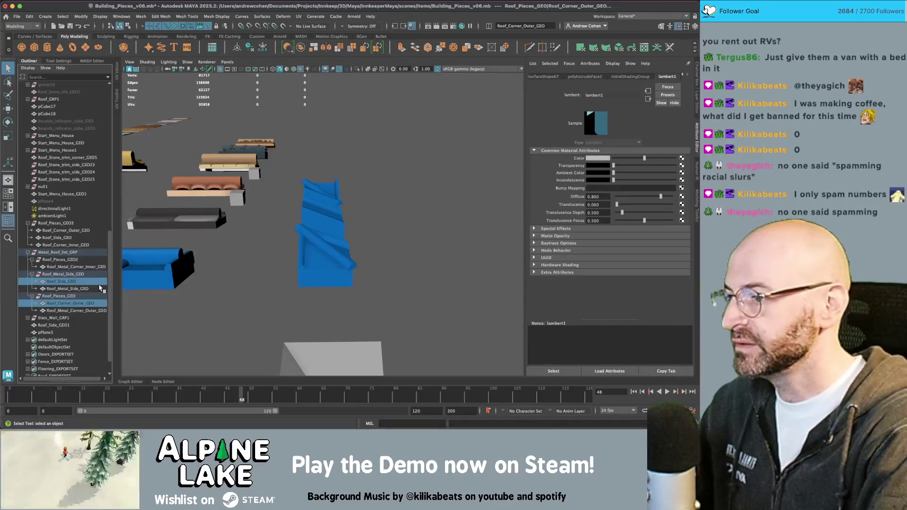
pyautogui.hotkey('shift', 'p')
pyautogui.click(57, 252)
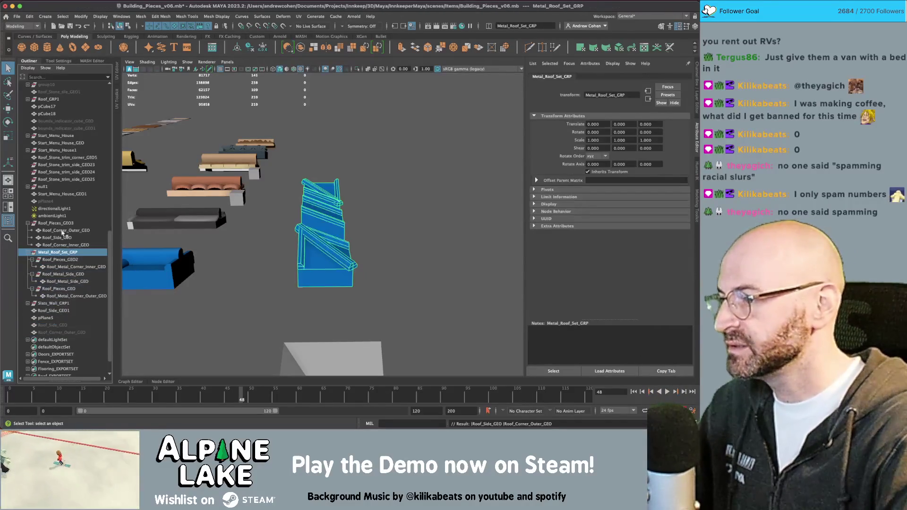
# - Export the selected set as roofpieces_3 into the Unity project's Roofs folder
pyautogui.click(17, 17)
pyautogui.moveTo(66, 125)
pyautogui.click(132, 129)
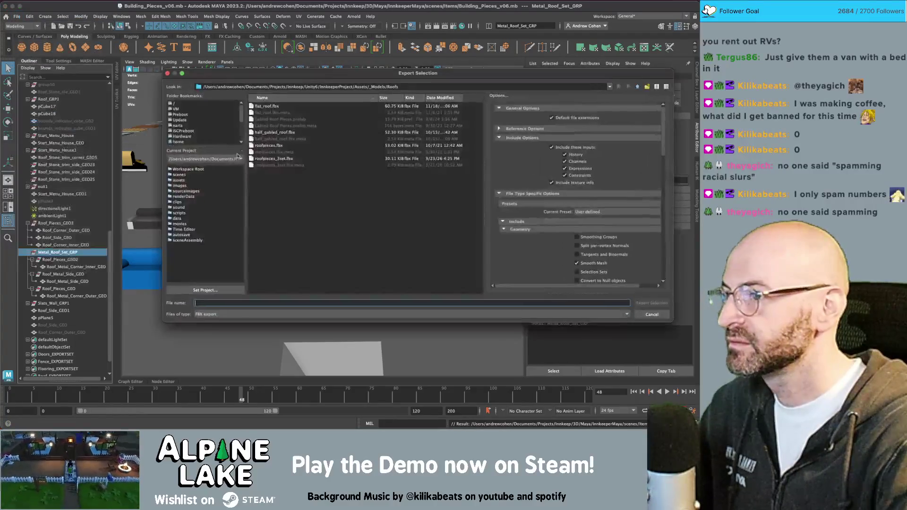
pyautogui.write('roofpieces_')
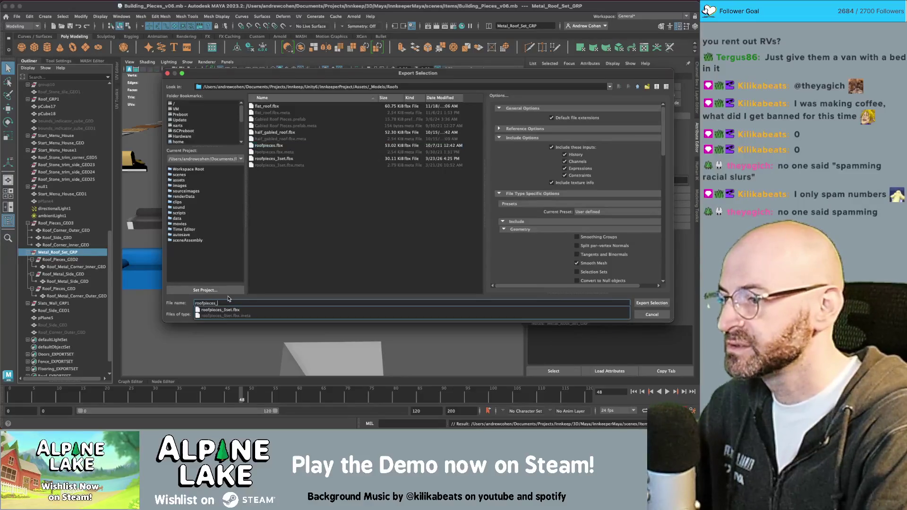
pyautogui.write('3_metal')
pyautogui.press('Return')
pyautogui.press('super+Tab')
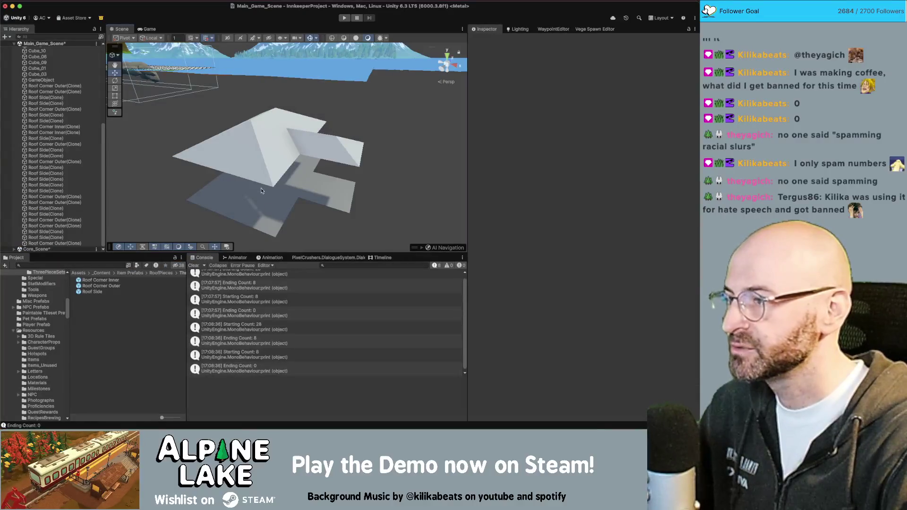
# - Clear the generated test roof pieces from the roof-building GameObject
pyautogui.click(266, 173)
pyautogui.click(41, 80)
pyautogui.scroll(-10, 619, 342)
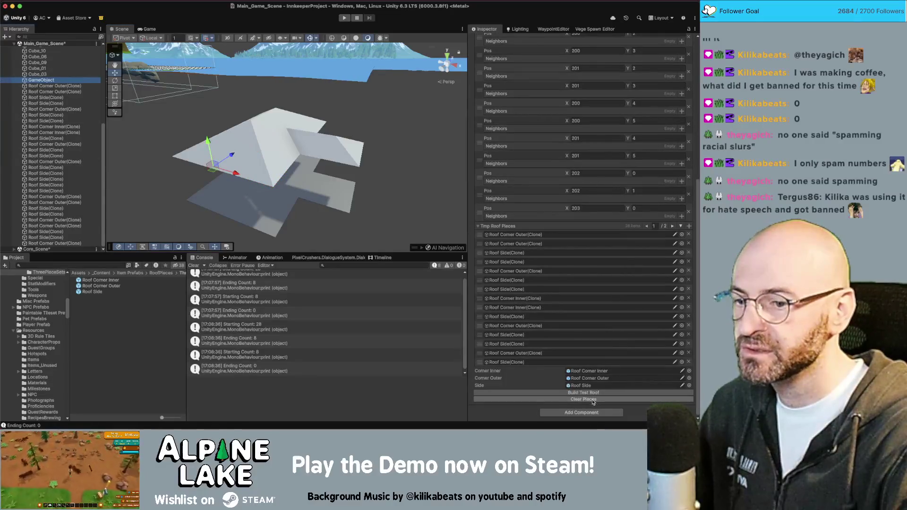
pyautogui.click(593, 399)
# - Assign Roof_Metal_Corner_Outer_GEO to the Roof Corner Outer prefab's Mesh Filter and save
pyautogui.click(599, 207)
pyautogui.doubleClick(118, 287)
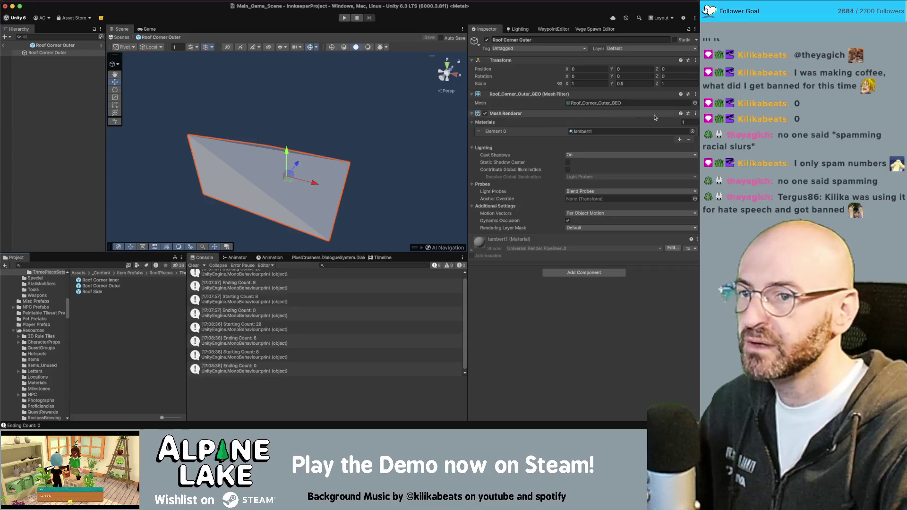
pyautogui.click(694, 103)
pyautogui.write('metal')
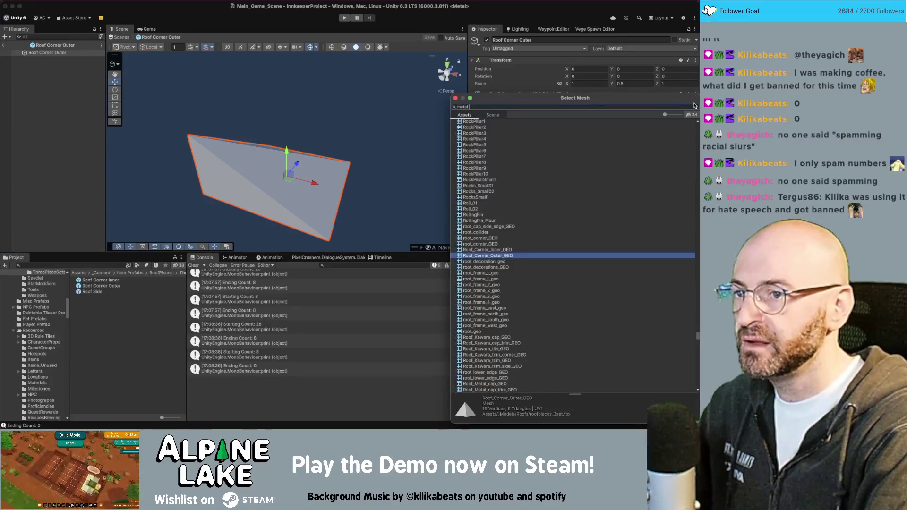
pyautogui.write('roof out')
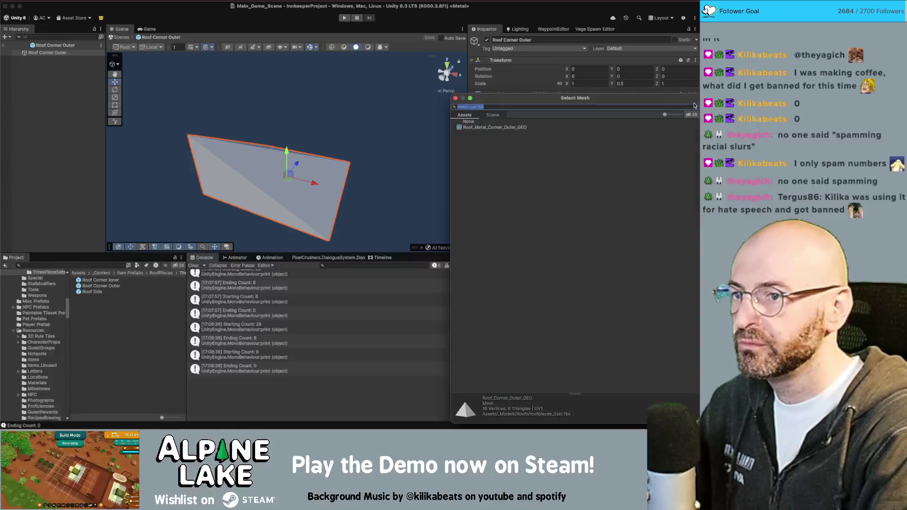
pyautogui.press('Down')
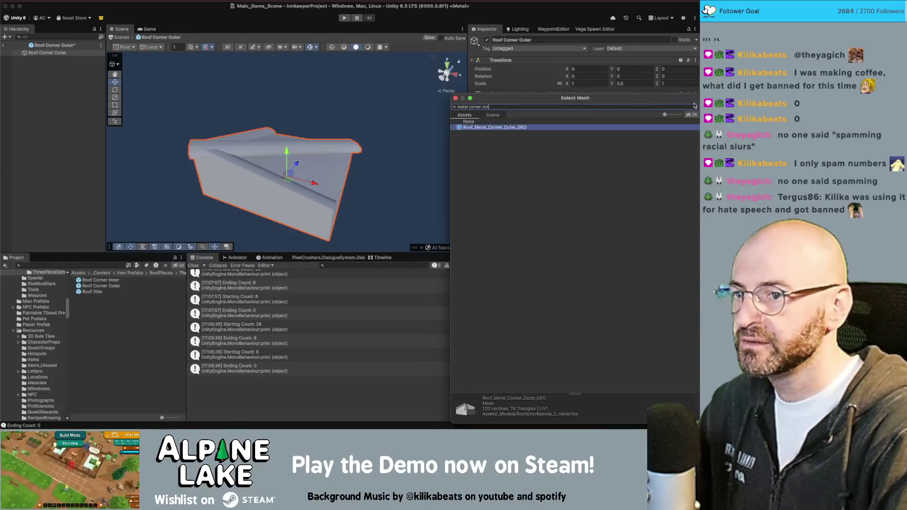
pyautogui.press('Return')
pyautogui.press('super+s')
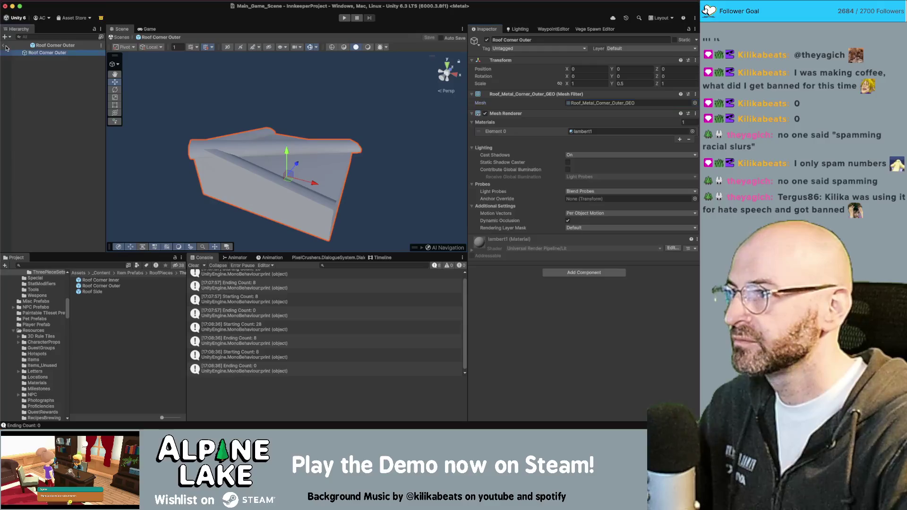
# - Set the outer corner prefab's Y scale to 1 and return to the scene
pyautogui.click(633, 84)
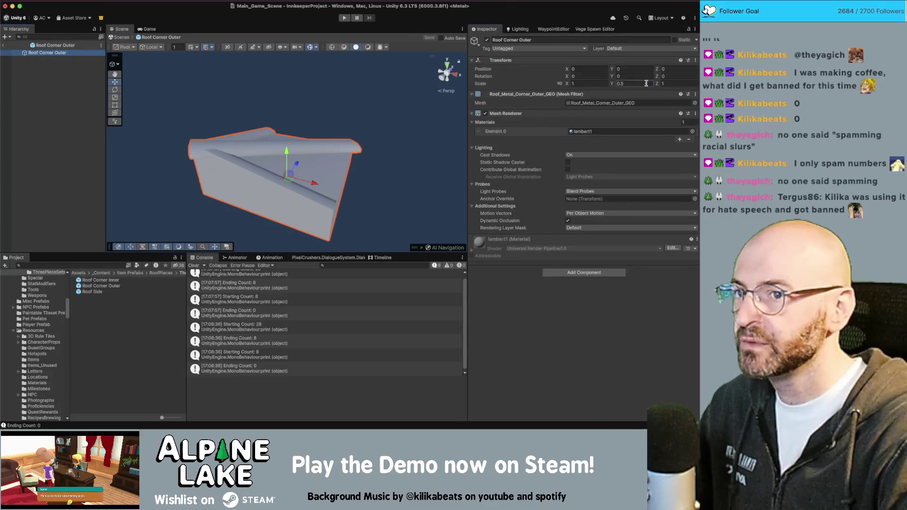
pyautogui.write('1')
pyautogui.scroll(-3, 413, 127)
pyautogui.keyDown('alt'); pyautogui.moveTo(413, 127); pyautogui.dragTo(144, 116); pyautogui.keyUp('alt')
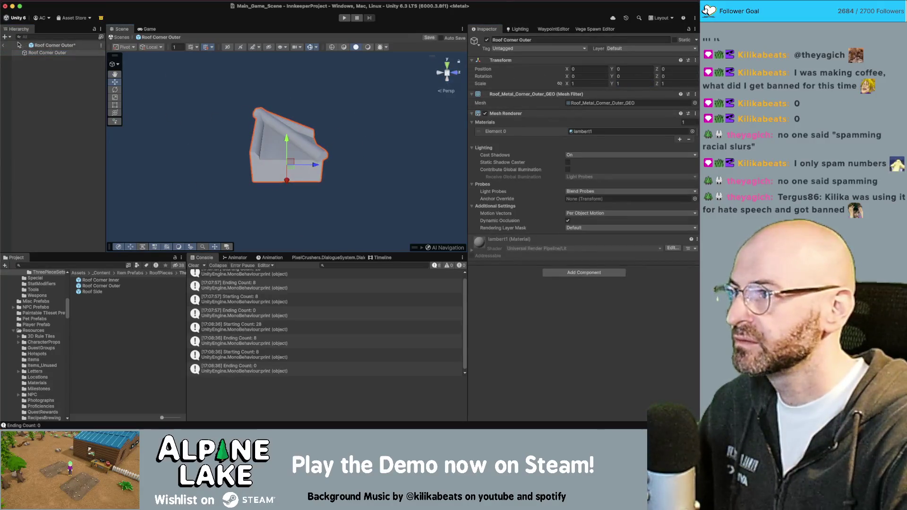
pyautogui.click(3, 45)
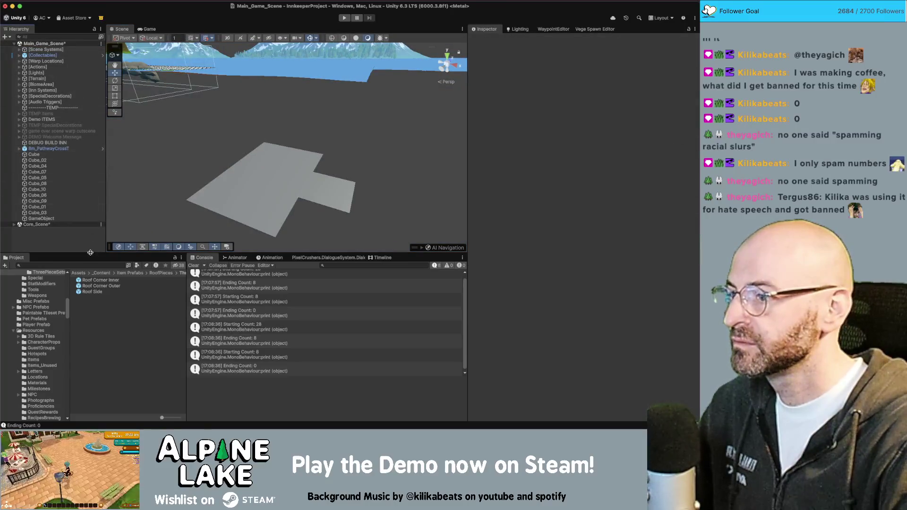
# - Give the Roof Corner Inner prefab Y scale 1 and the Roof_Metal_Corner_Inner_GEO mesh, then save it
pyautogui.doubleClick(100, 280)
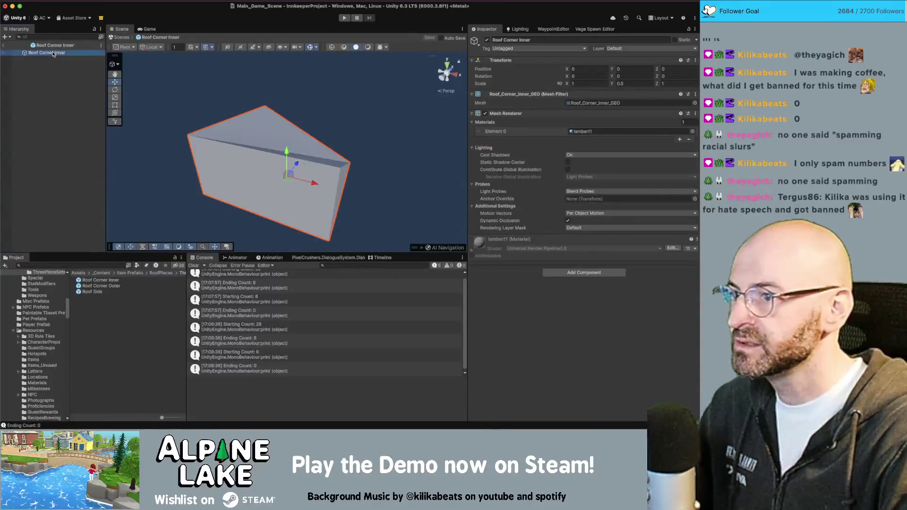
pyautogui.click(633, 83)
pyautogui.write('1')
pyautogui.press('Return')
pyautogui.click(694, 102)
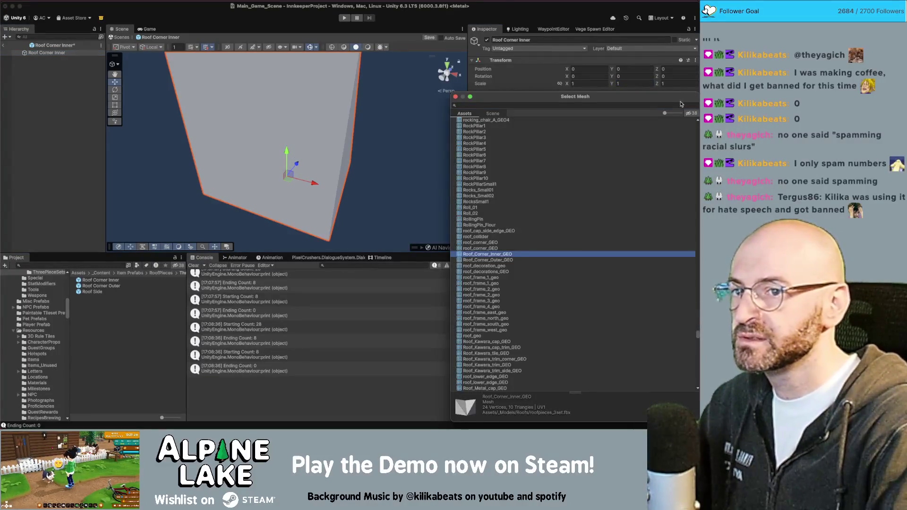
pyautogui.click(678, 104)
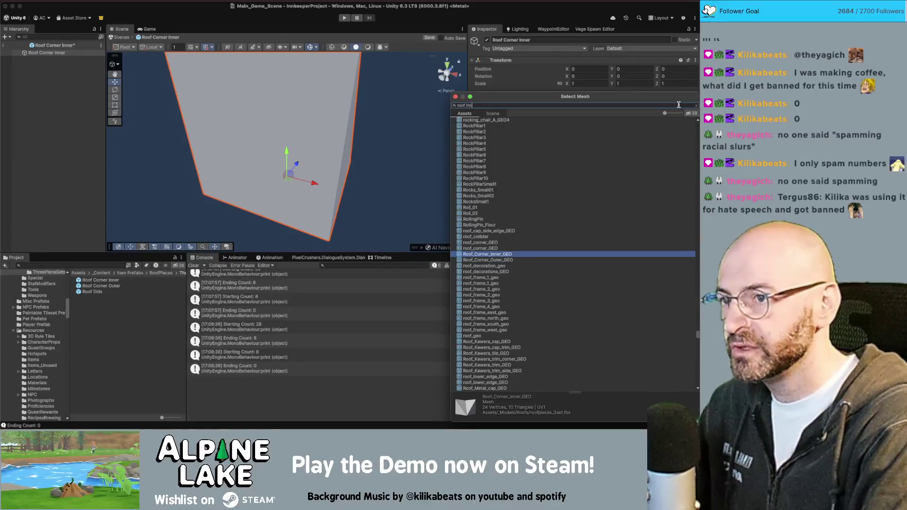
pyautogui.write('ner')
pyautogui.press('Down')
pyautogui.press('Up')
pyautogui.press('Down')
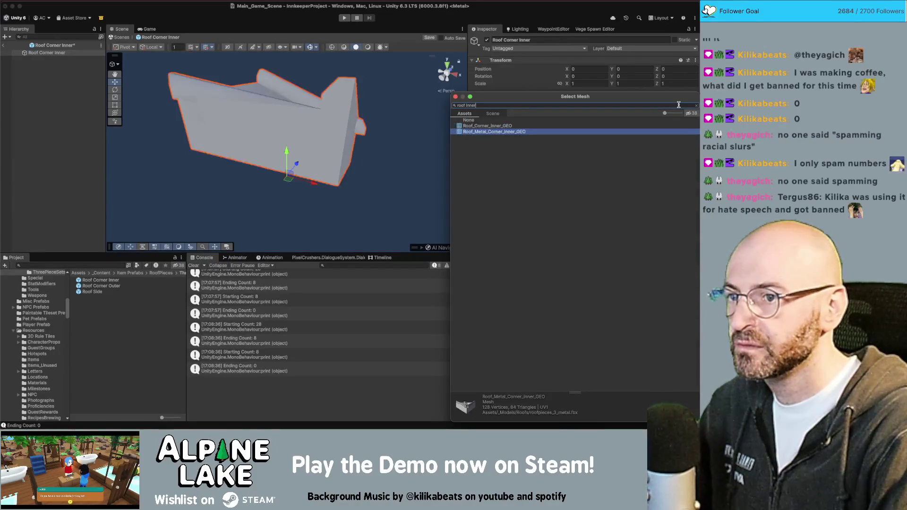
pyautogui.press('Return')
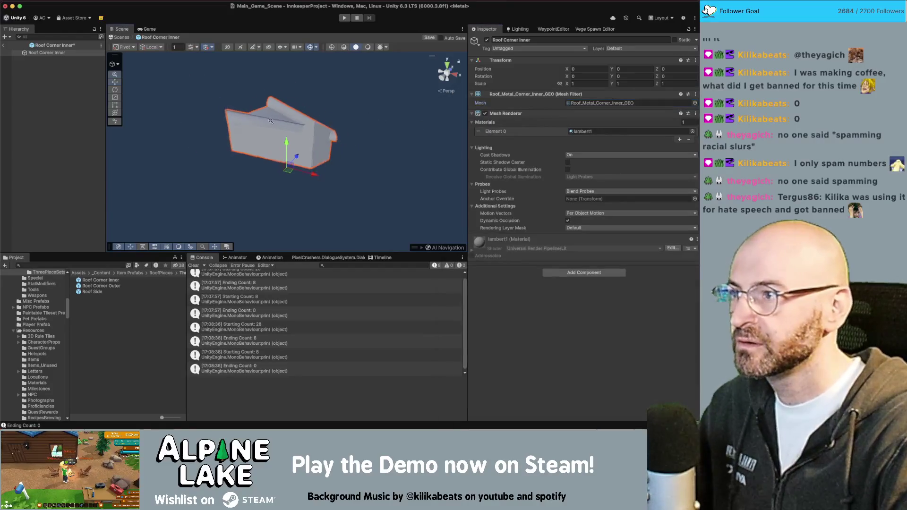
pyautogui.keyDown('alt'); pyautogui.moveTo(293, 123); pyautogui.dragTo(269, 138); pyautogui.keyUp('alt')
pyautogui.hotkey('ctrl', 's')
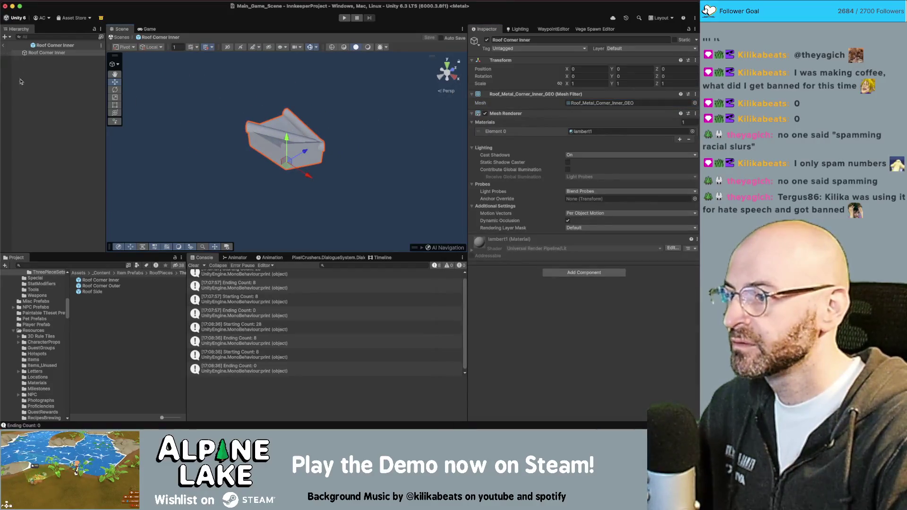
# - Switch the Roof Side prefab to Roof_Metal_Side_GEO with Y scale 1 and return to the scene
pyautogui.doubleClick(92, 291)
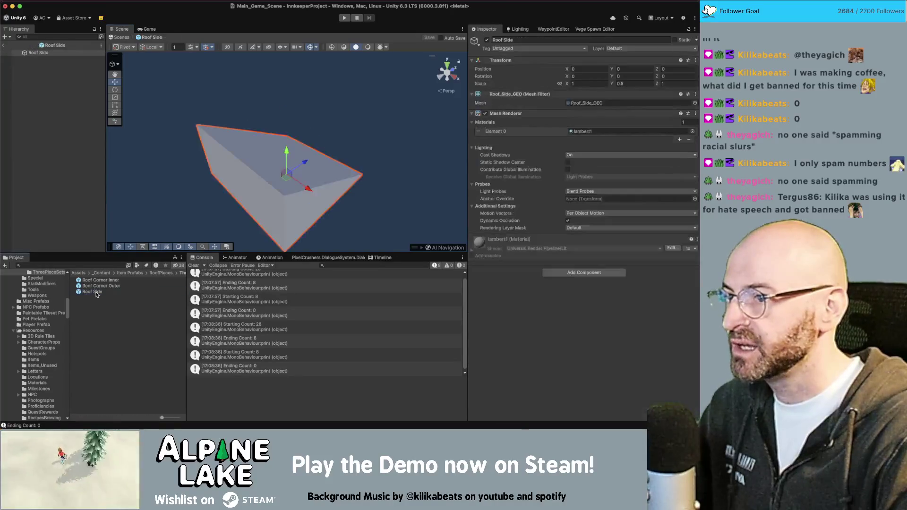
pyautogui.click(694, 104)
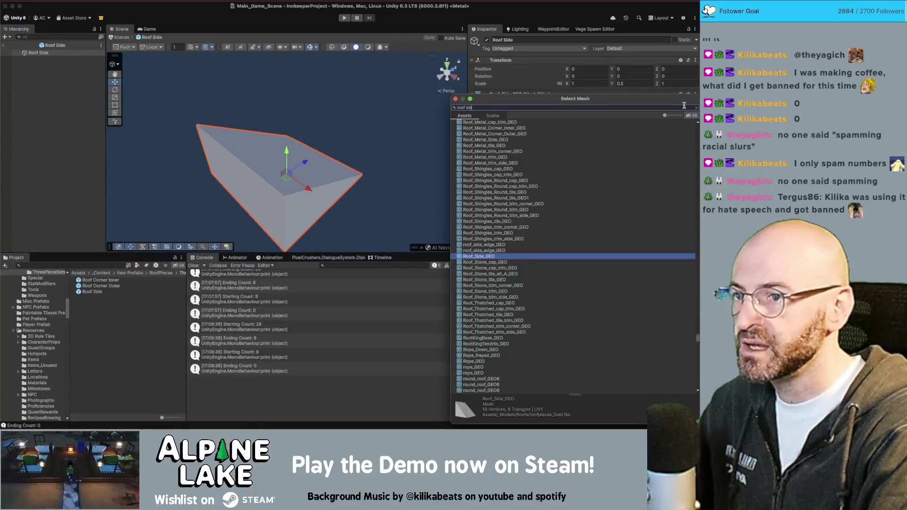
pyautogui.write('etal')
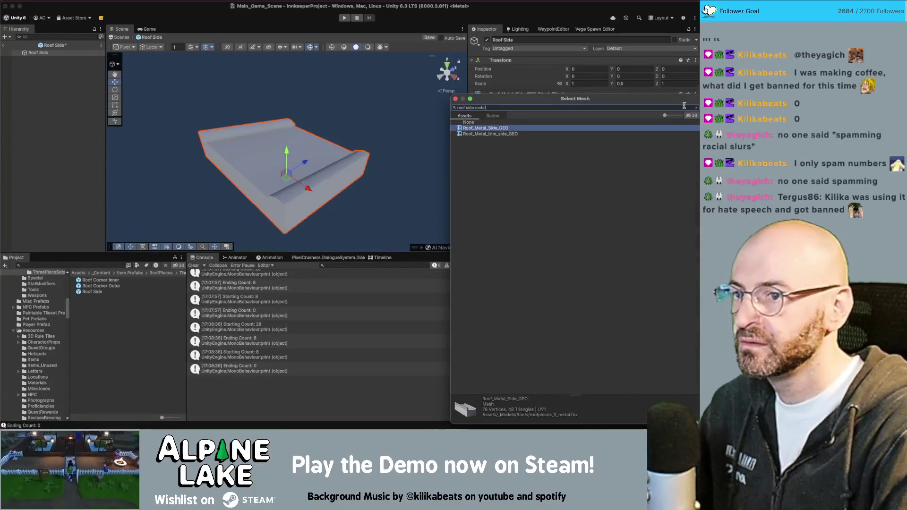
pyautogui.press('Down')
pyautogui.press('Up')
pyautogui.press('Return')
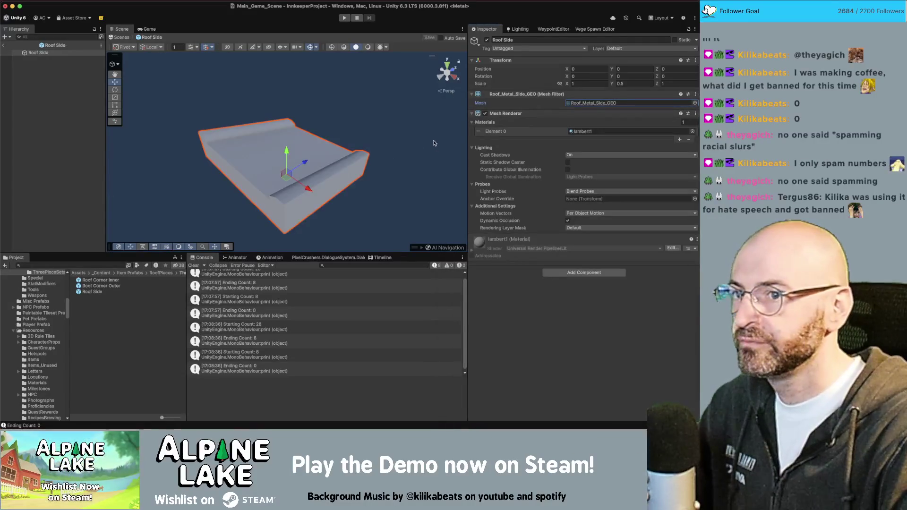
pyautogui.click(633, 83)
pyautogui.write('1')
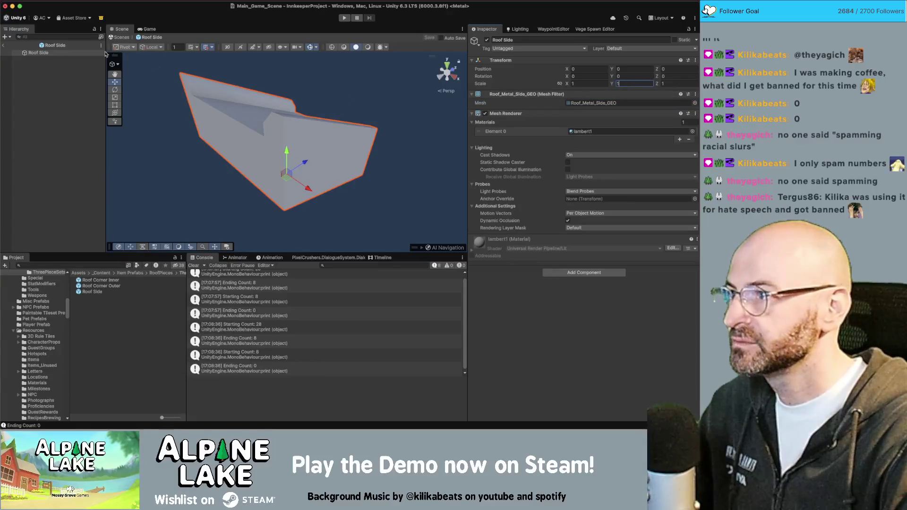
pyautogui.click(4, 46)
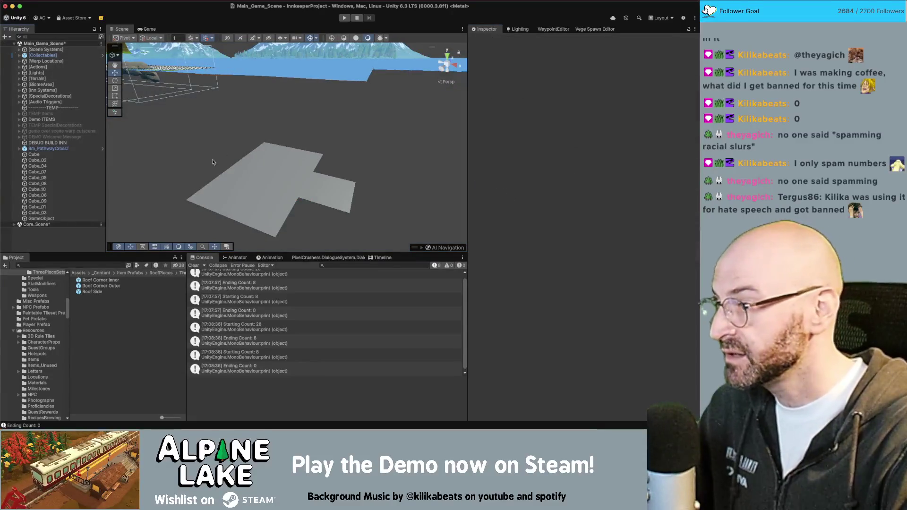
# - Build the test roof with the new metal pieces from the roof-building GameObject
pyautogui.click(40, 218)
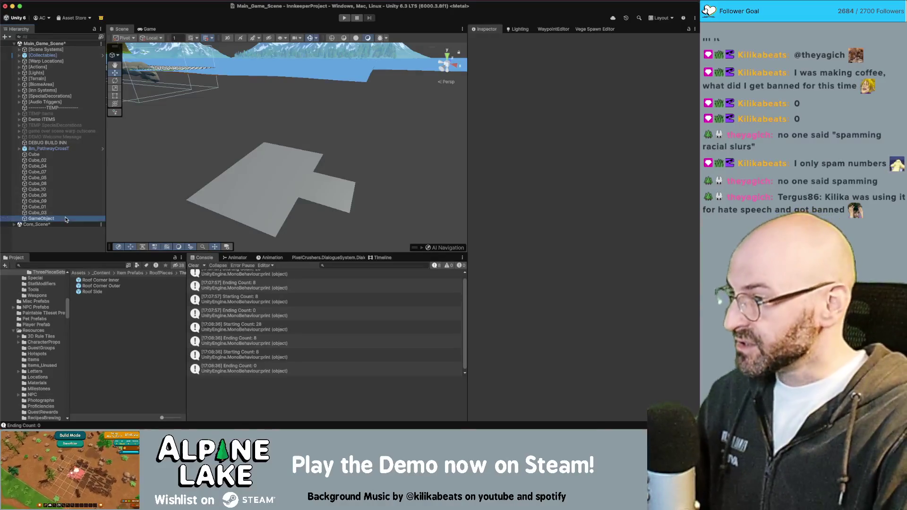
pyautogui.click(550, 222)
pyautogui.moveTo(277, 125)
pyautogui.keyDown('alt'); pyautogui.mouseDown()
pyautogui.moveTo(226, 120)
pyautogui.moveTo(286, 98)
pyautogui.moveTo(392, 119)
pyautogui.moveTo(238, 126)
pyautogui.mouseUp(); pyautogui.keyUp('alt')
pyautogui.scroll(5, 226, 119)
# - Select several roof pieces, frame them with F, and orbit out to see the whole roof
pyautogui.click(287, 98)
pyautogui.keyDown('shift'); pyautogui.click(363, 128); pyautogui.keyUp('shift')
pyautogui.keyDown('shift'); pyautogui.click(374, 117); pyautogui.keyUp('shift')
pyautogui.keyDown('shift'); pyautogui.click(387, 109); pyautogui.keyUp('shift')
pyautogui.scroll(-5, 283, 125)
pyautogui.keyDown('shift'); pyautogui.click(238, 125); pyautogui.keyUp('shift')
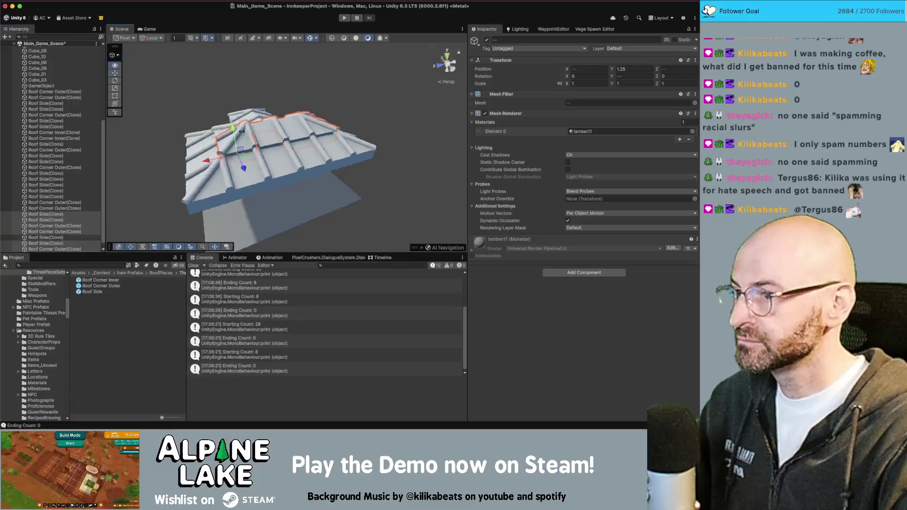
pyautogui.press('f')
pyautogui.keyDown('shift'); pyautogui.click(220, 161); pyautogui.keyUp('shift')
pyautogui.moveTo(220, 161)
pyautogui.keyDown('alt'); pyautogui.mouseDown()
pyautogui.moveTo(232, 155)
pyautogui.moveTo(218, 160)
pyautogui.mouseUp(); pyautogui.keyUp('alt')
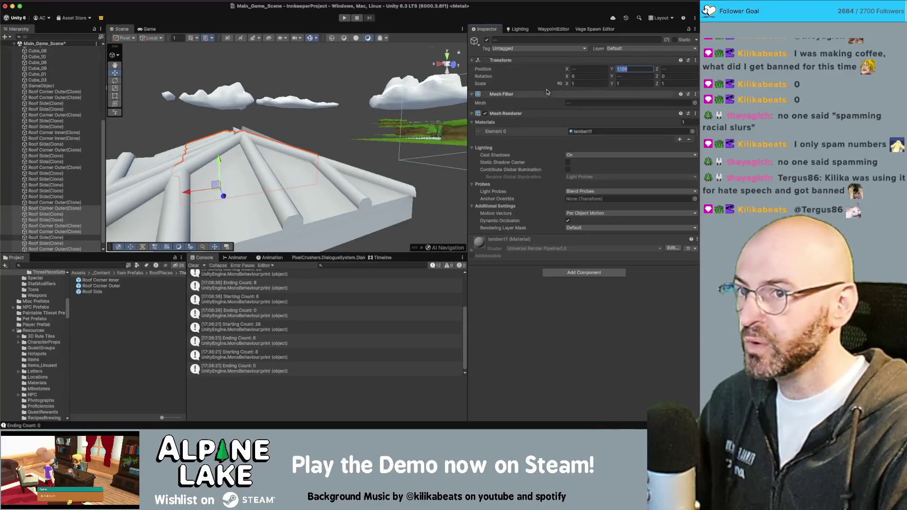
pyautogui.press('f')
pyautogui.moveTo(373, 110)
pyautogui.keyDown('alt'); pyautogui.mouseDown()
pyautogui.moveTo(329, 127)
pyautogui.moveTo(450, 156)
pyautogui.mouseUp(); pyautogui.keyUp('alt')
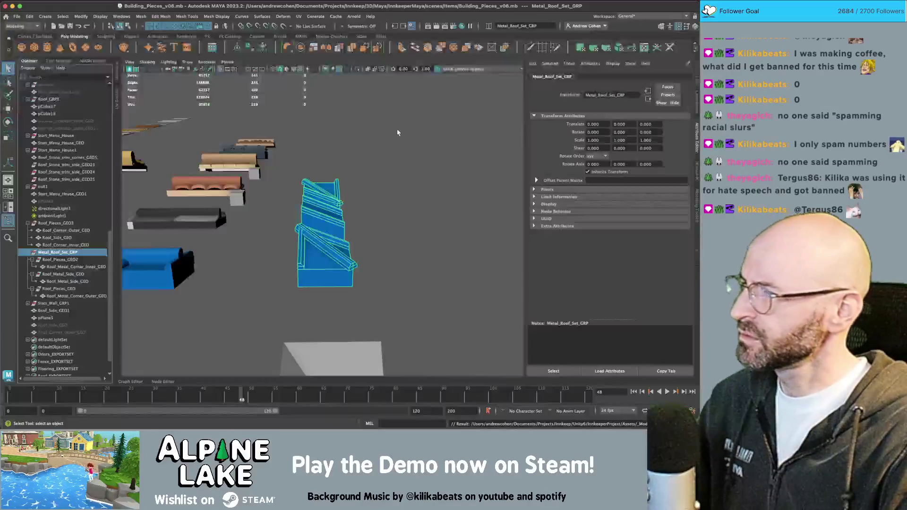
# - Cycle through the open applications, past Maya, and bring Rider to the front
pyautogui.press('super+Tab')
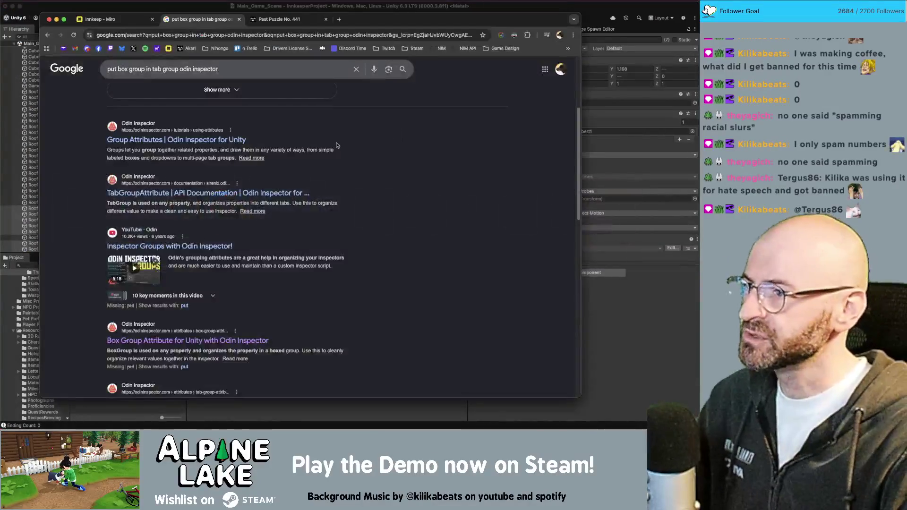
pyautogui.press('super+Tab')
pyautogui.press('Tab')
pyautogui.press('super+Tab')
pyautogui.press('Tab')
pyautogui.press('Tab')
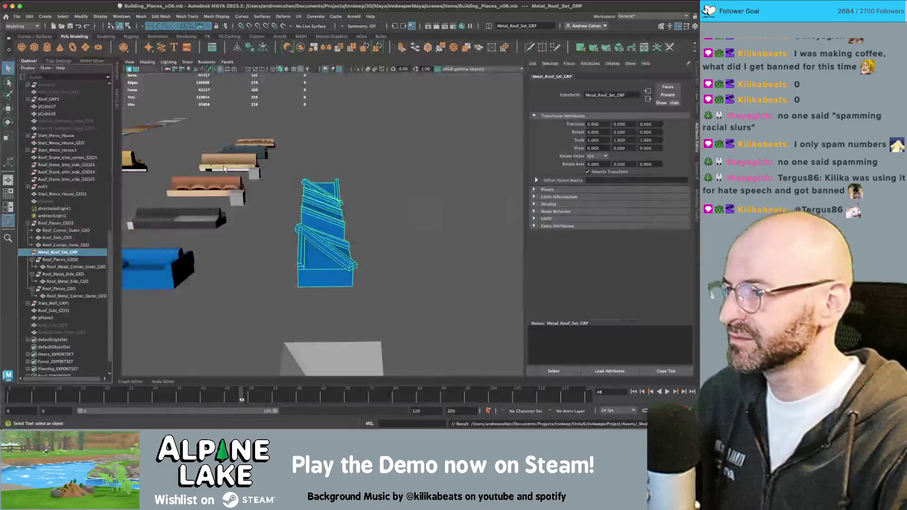
pyautogui.press('super+Tab')
pyautogui.press('Tab')
pyautogui.press('Tab')
pyautogui.press('Tab')
pyautogui.click(97, 213)
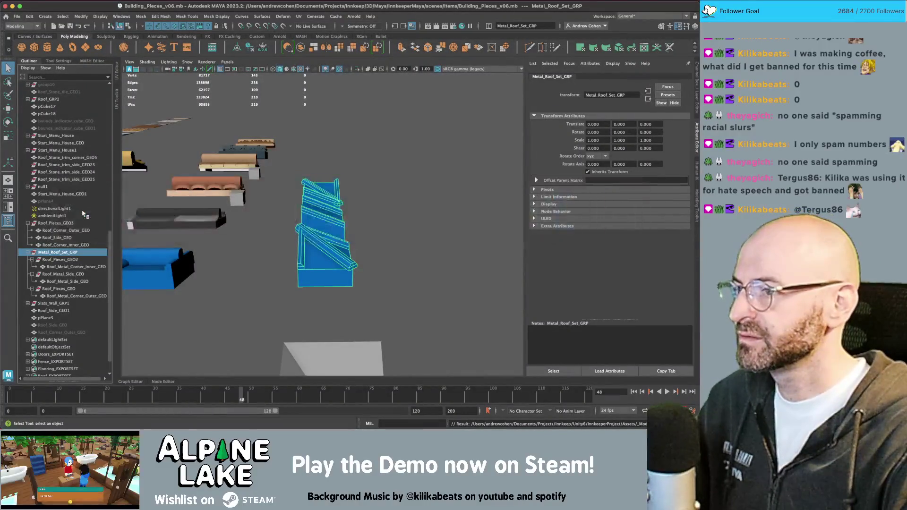
pyautogui.press('super+Tab')
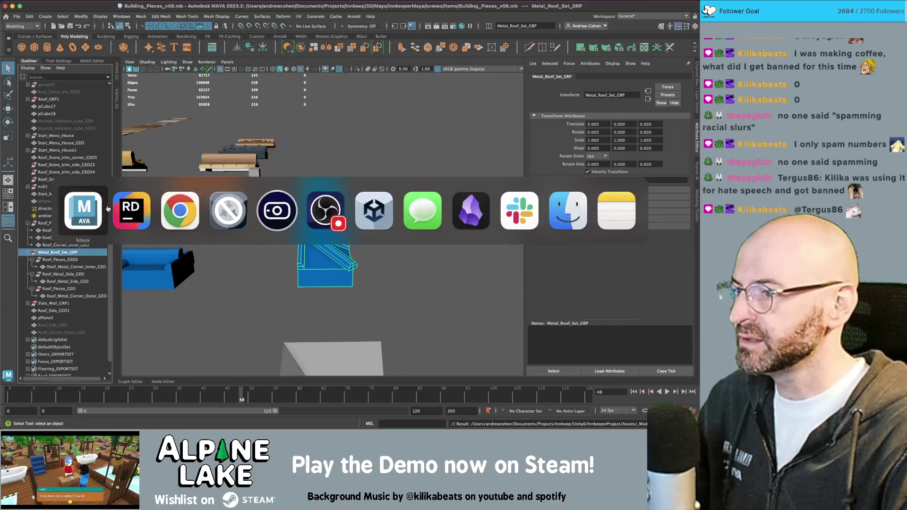
pyautogui.click(131, 210)
# - Add 1.2f as a second argument to the SpawnPieces call on line 93
pyautogui.scroll(8, 265, 155)
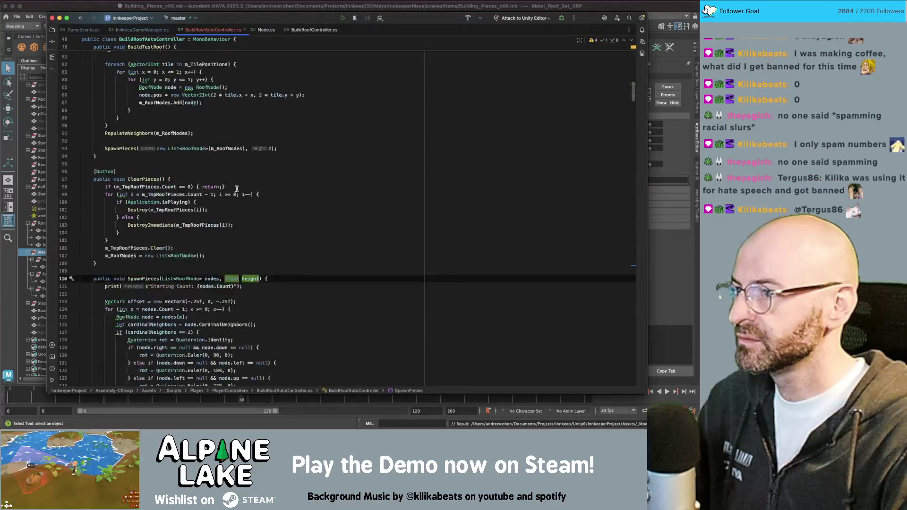
pyautogui.click(271, 170)
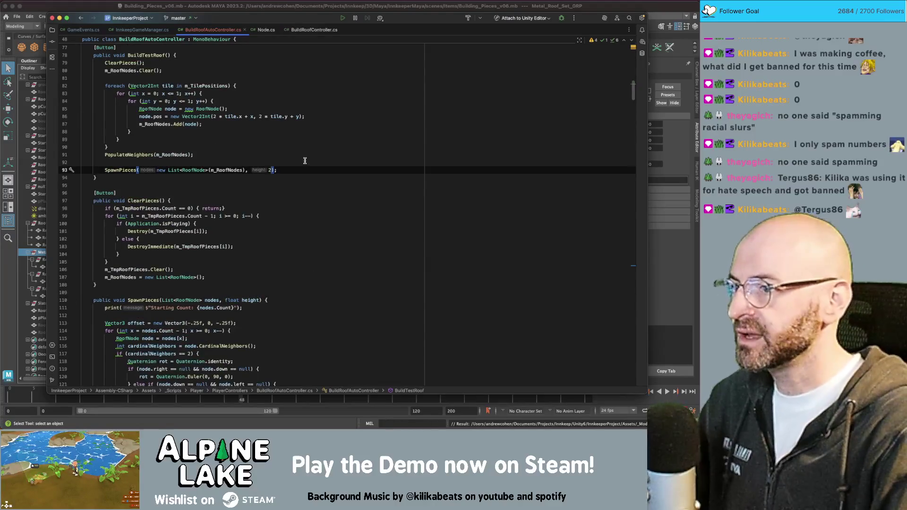
pyautogui.write('starting')
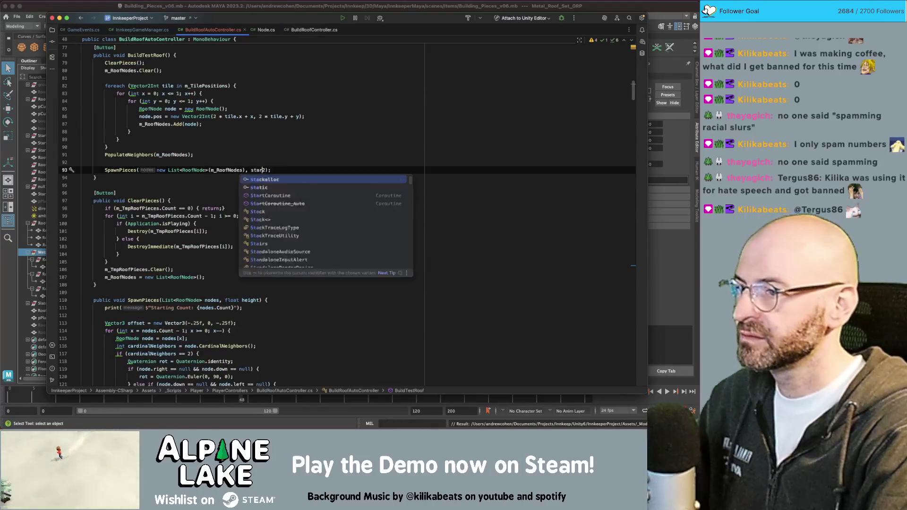
pyautogui.press('BackSpace')
pyautogui.press('BackSpace')
pyautogui.press('BackSpace')
pyautogui.write(', 1.2')
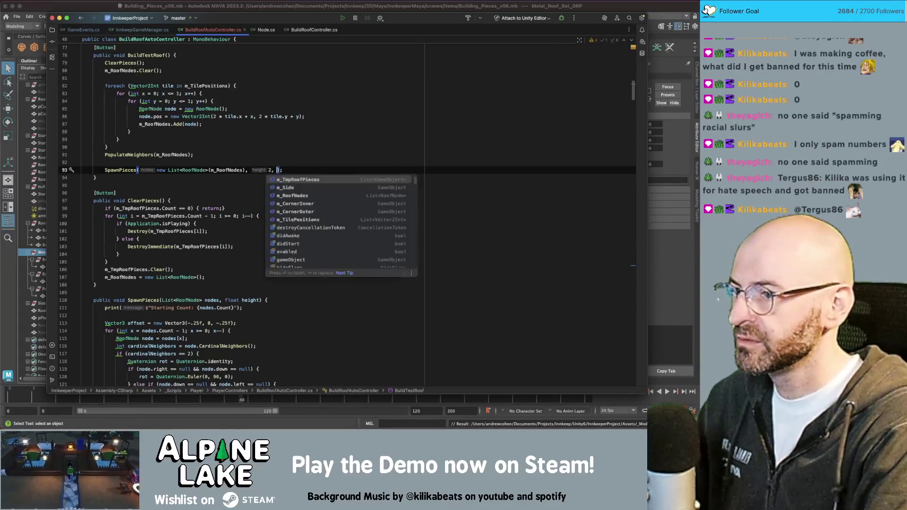
pyautogui.write('f')
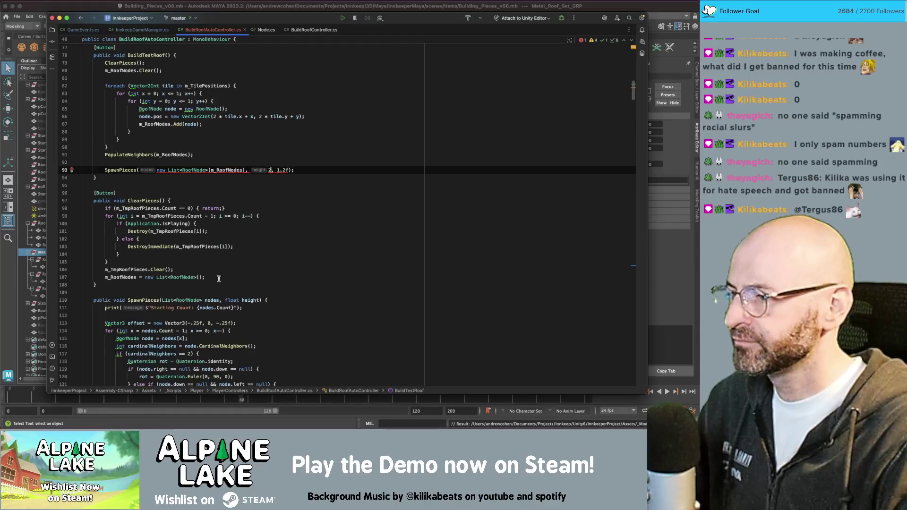
# - Rename SpawnPieces' height parameter to startingHeight and add a float pieceHeight parameter
pyautogui.scroll(-1, 222, 295)
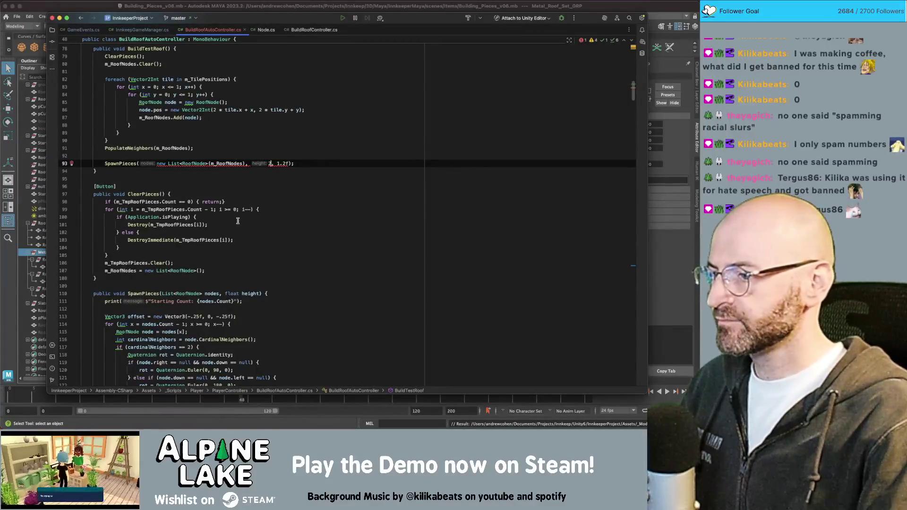
pyautogui.click(259, 294)
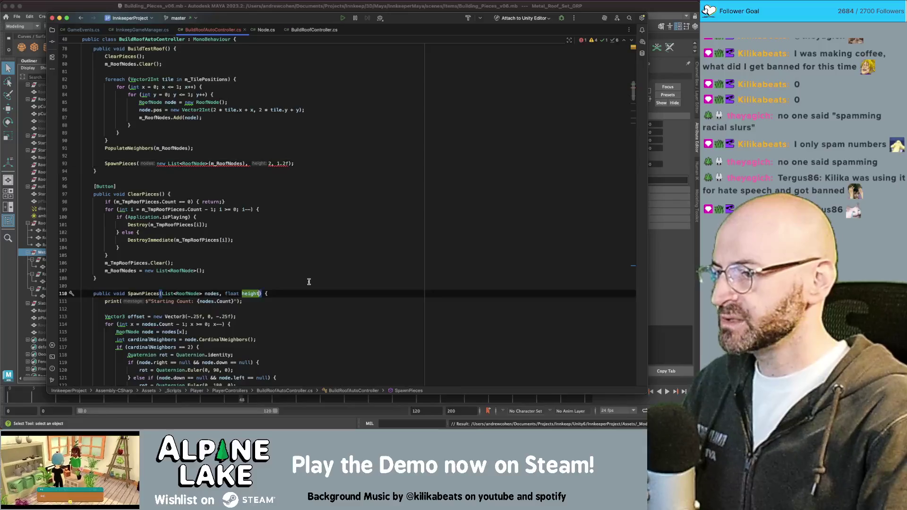
pyautogui.click(242, 293)
pyautogui.write('startingH')
pyautogui.press('Delete')
pyautogui.press('Return')
pyautogui.hotkey('alt', 'Right')
pyautogui.write(', ')
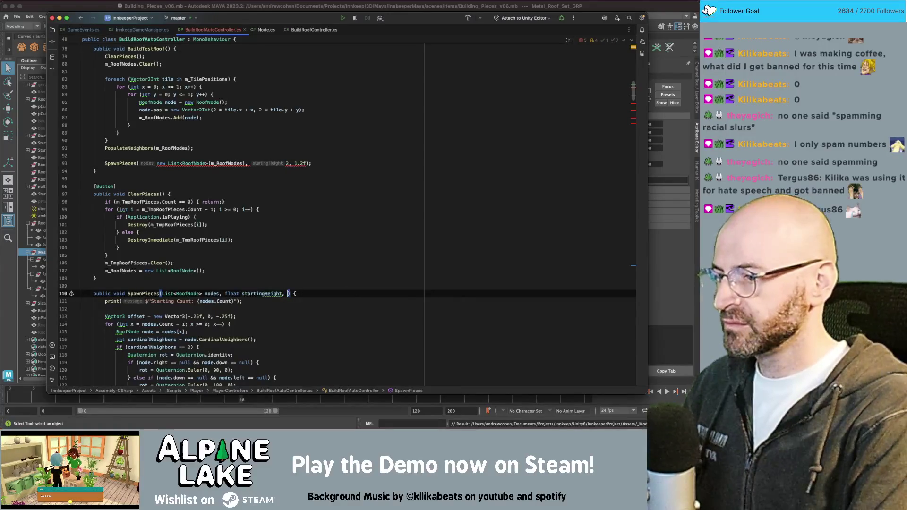
pyautogui.write('fl')
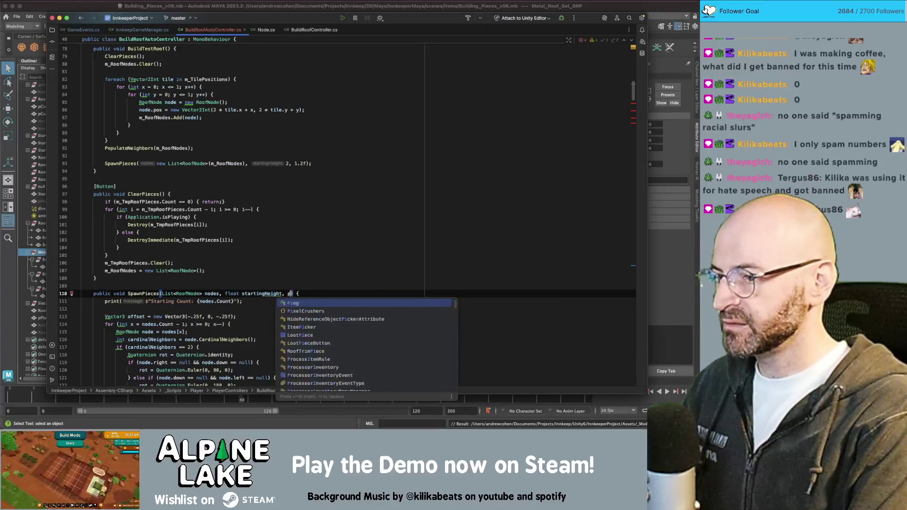
pyautogui.press('Return')
pyautogui.write('pieceHeig')
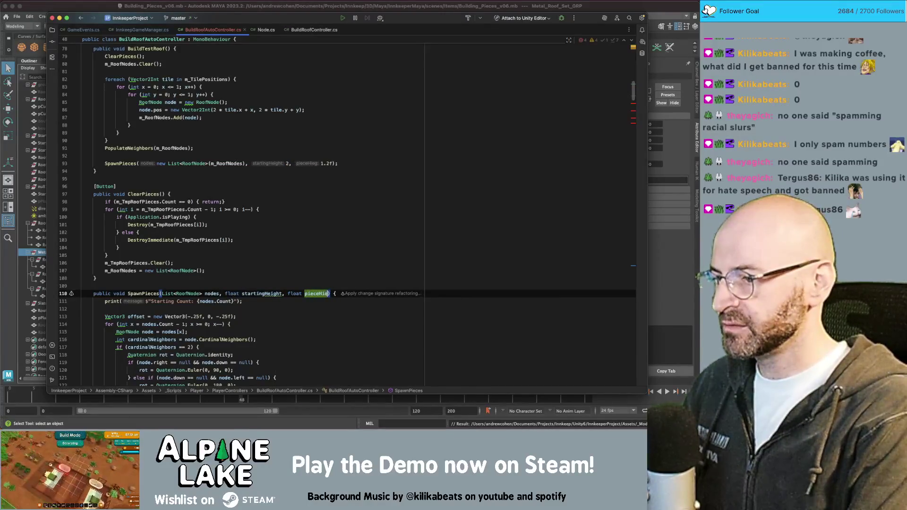
pyautogui.write('ht')
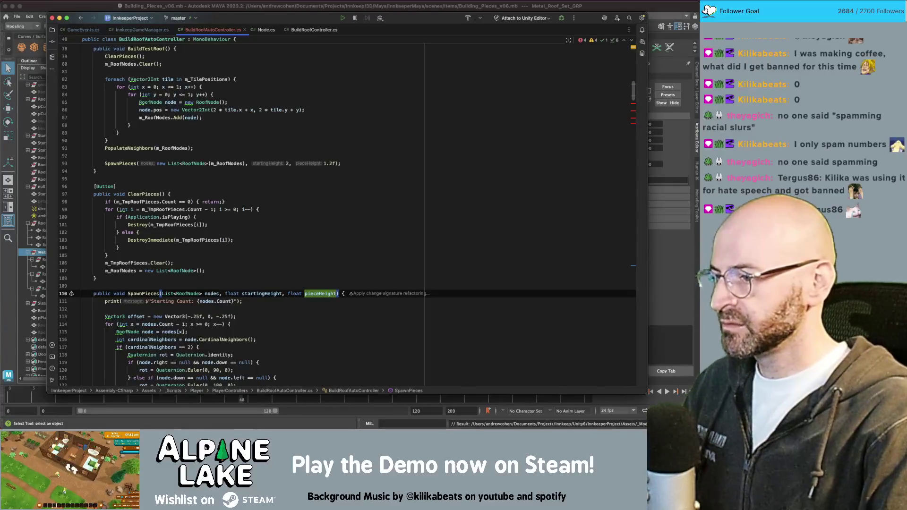
pyautogui.scroll(-3, 307, 284)
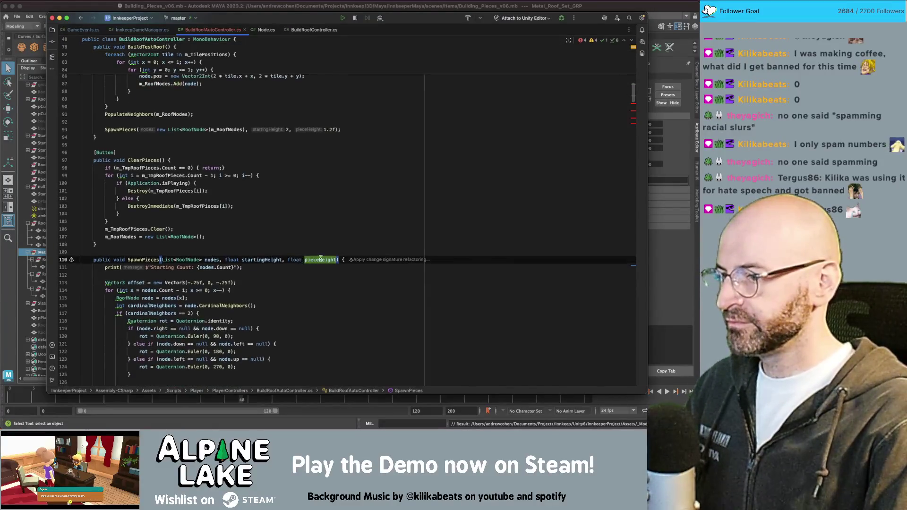
pyautogui.scroll(-3, 326, 255)
pyautogui.click(310, 232)
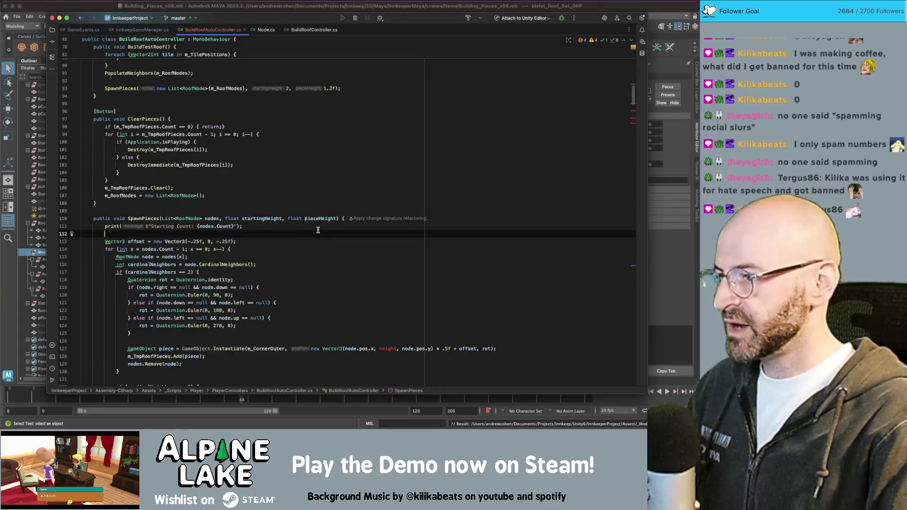
# - Add a line float height = startingHeight + pieceHeight; and a float currentPieceHeight parameter
pyautogui.press('Return')
pyautogui.write('float')
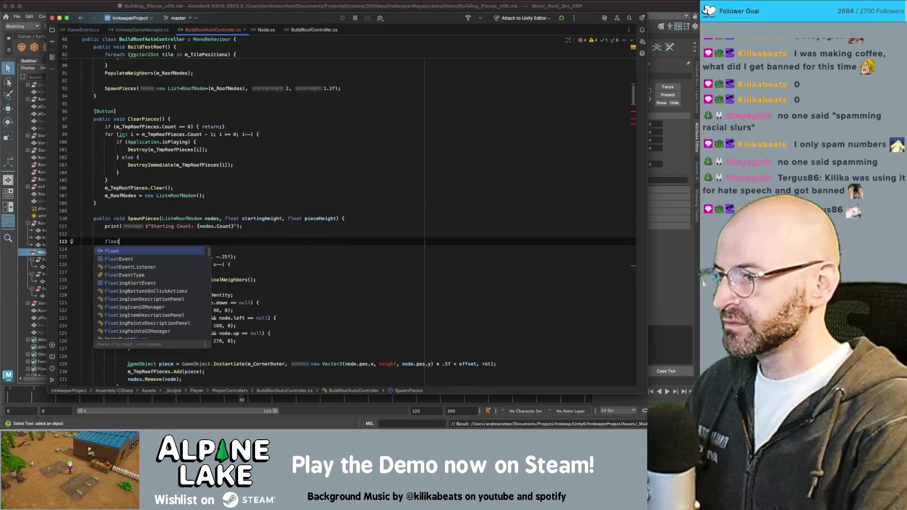
pyautogui.write(' height = sta')
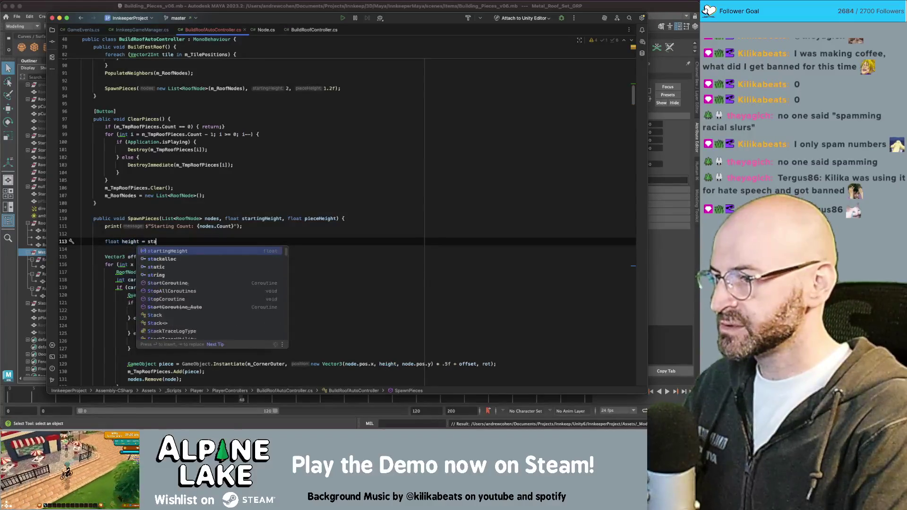
pyautogui.write('rting')
pyautogui.press('Return')
pyautogui.write('+ pieceHeight;')
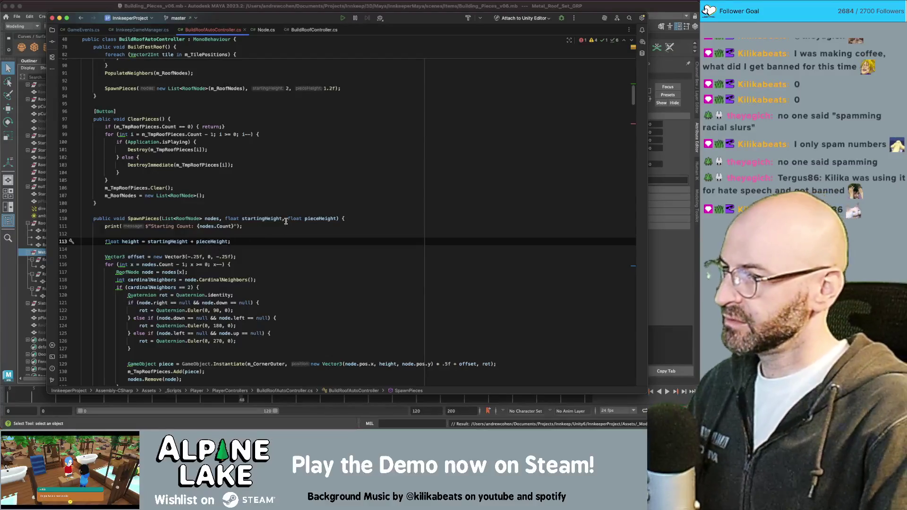
pyautogui.click(337, 218)
pyautogui.write(', float ')
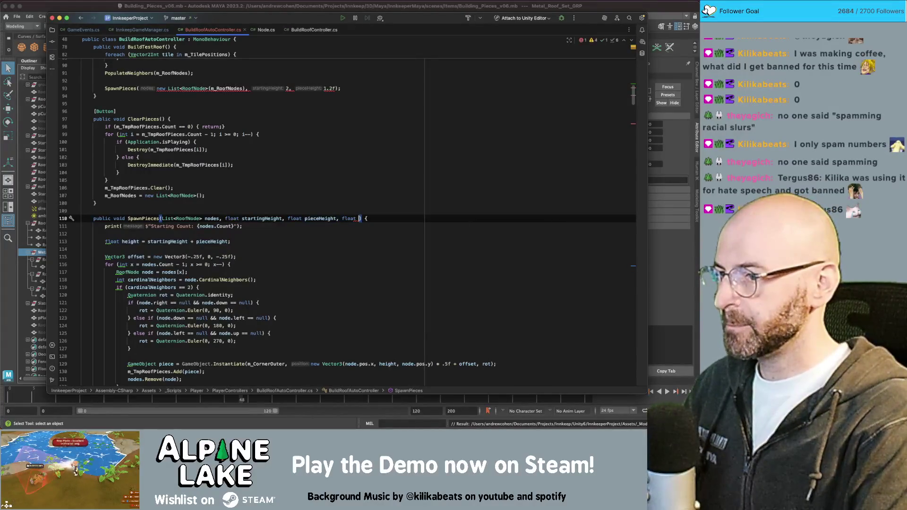
pyautogui.write('currentPieceHeight')
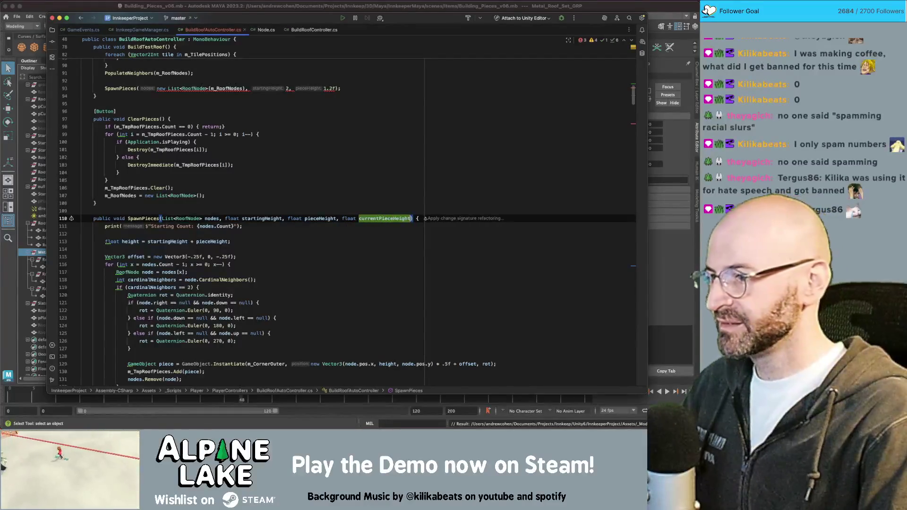
# - Replace that parameter with int iteration and compute height as startingHeight + (pieceHeight * iteration)
pyautogui.click(192, 241)
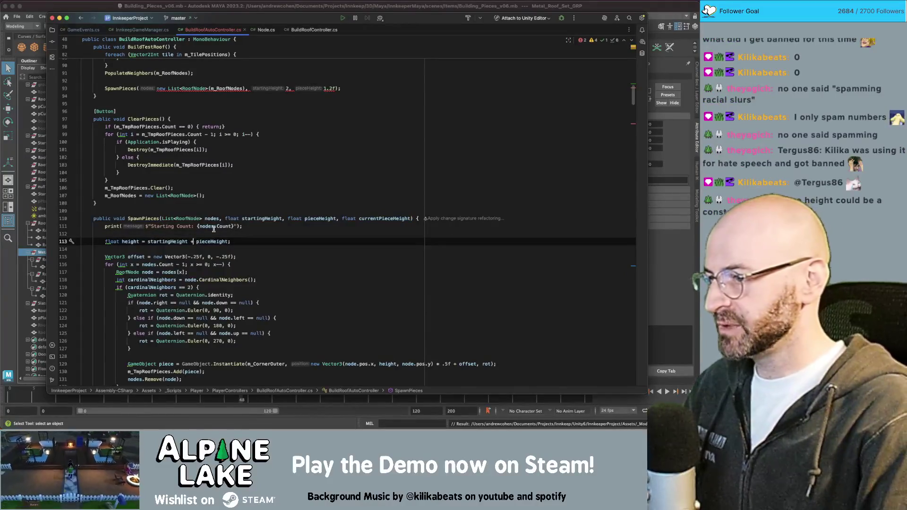
pyautogui.write('(')
pyautogui.scroll(-3, 214, 229)
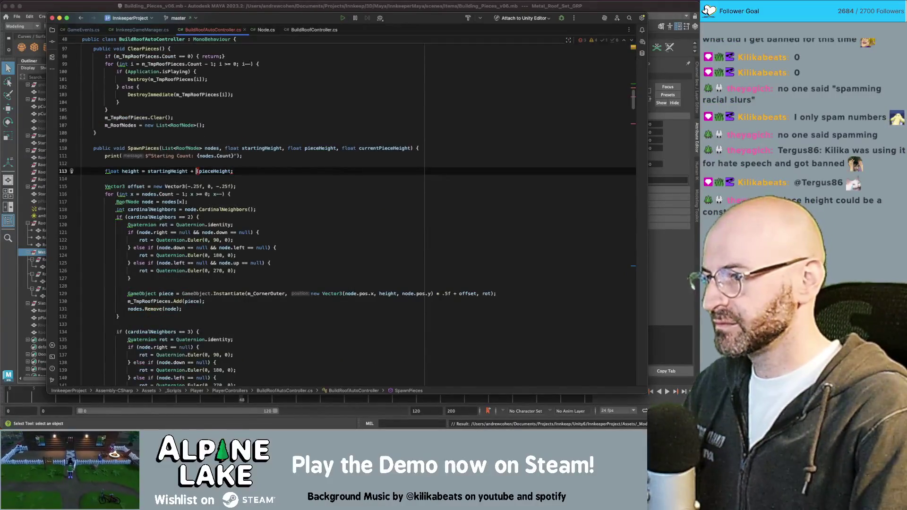
pyautogui.hotkey('alt', 'Right')
pyautogui.write('*')
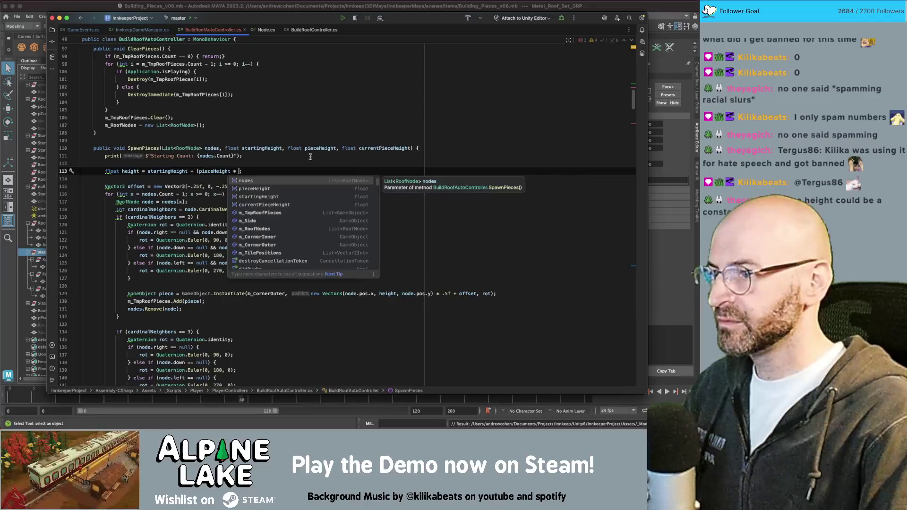
pyautogui.press('BackSpace')
pyautogui.press('BackSpace')
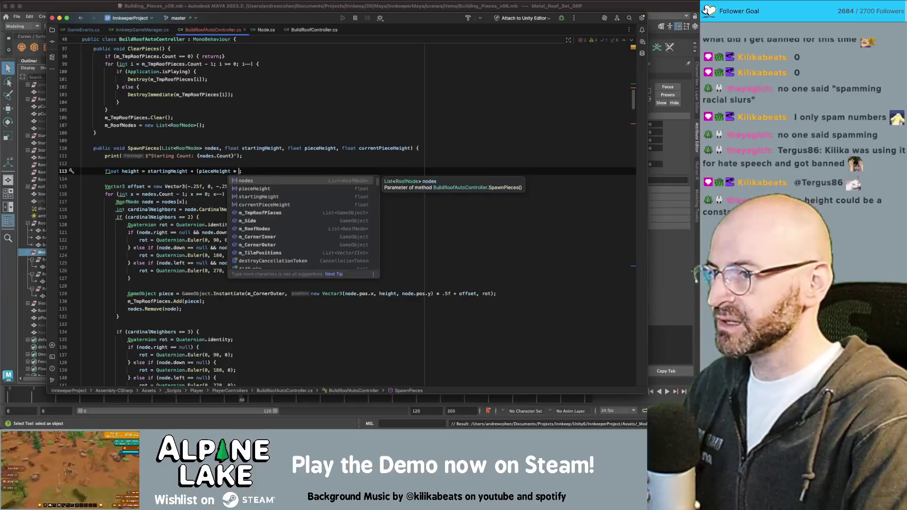
pyautogui.doubleClick(392, 148)
pyautogui.press('BackSpace')
pyautogui.press('BackSpace')
pyautogui.press('BackSpace')
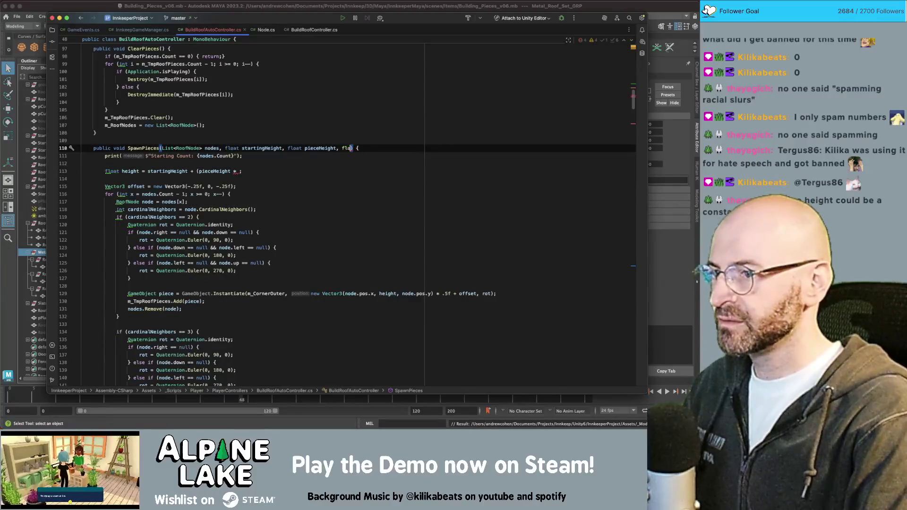
pyautogui.write('int iterat')
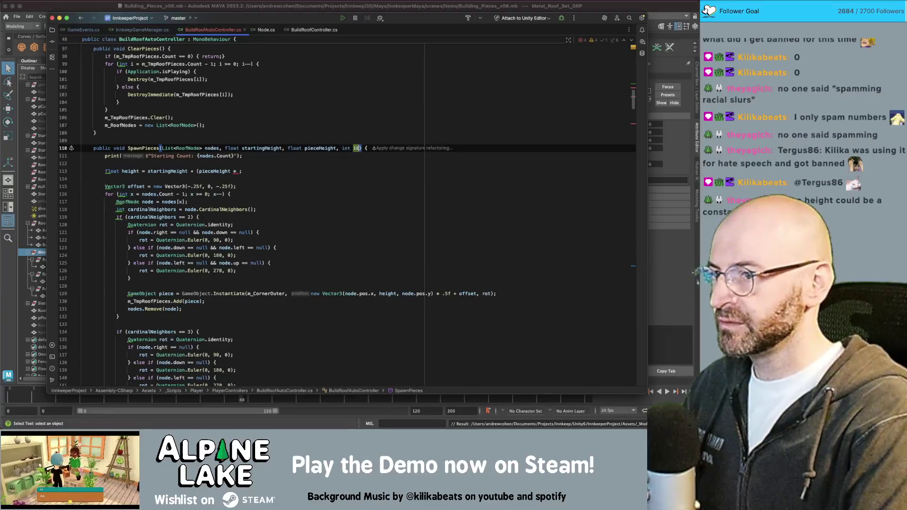
pyautogui.write('ion')
pyautogui.click(239, 171)
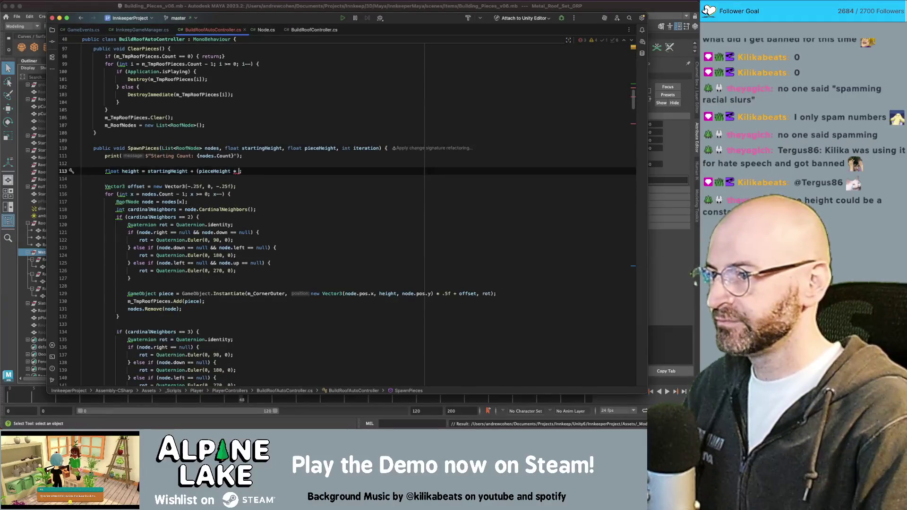
pyautogui.write('iterat')
pyautogui.press('Return')
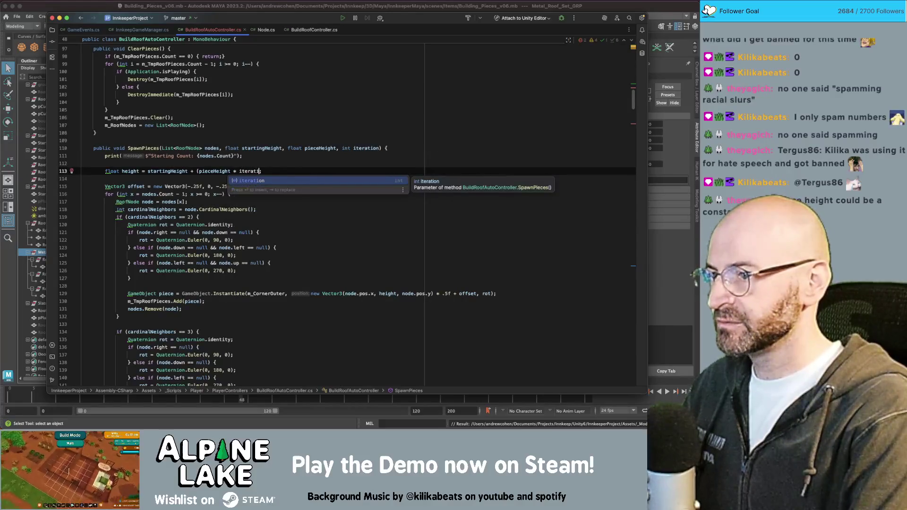
pyautogui.write(');')
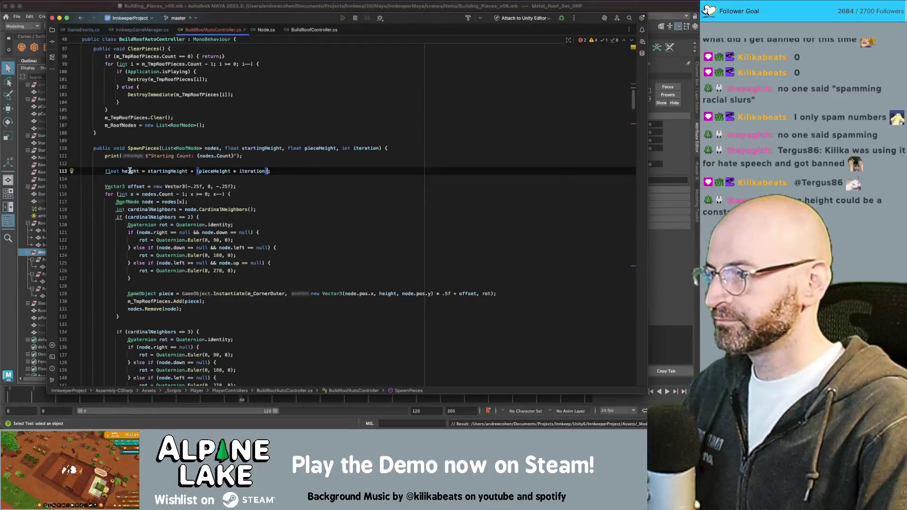
# - Check the height variable's usages and the test SpawnPieces call, then switch to Maya
pyautogui.doubleClick(130, 171)
pyautogui.scroll(2, 225, 159)
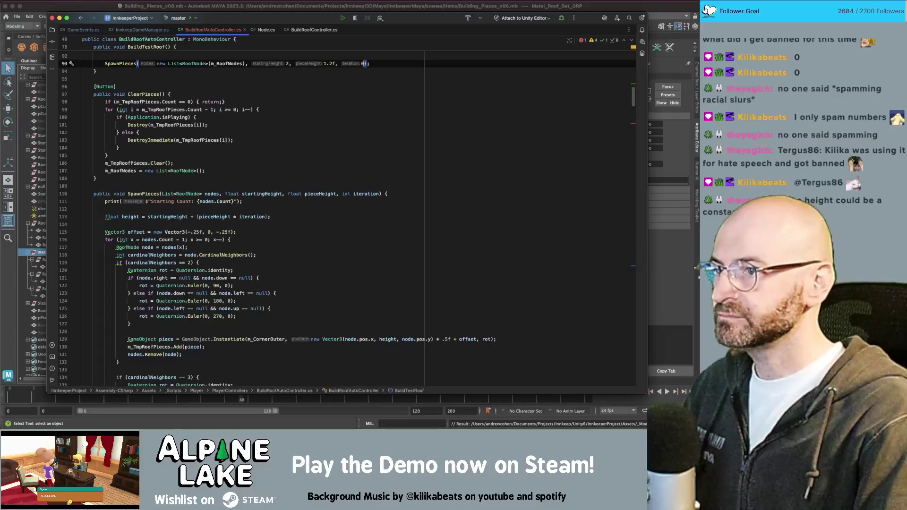
pyautogui.click(335, 63)
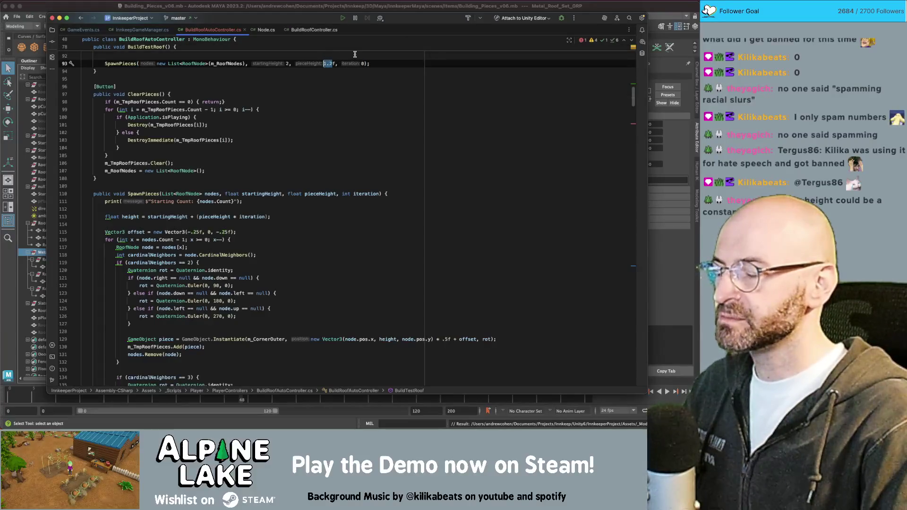
pyautogui.press('super+Tab')
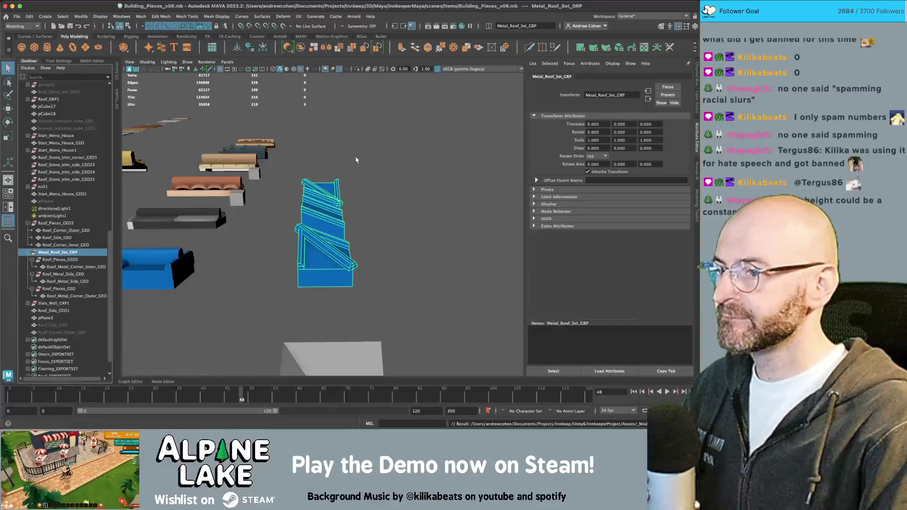
# - In Unity, select and frame the roof corner pieces, then cycle back to the code editor
pyautogui.press('super+Tab')
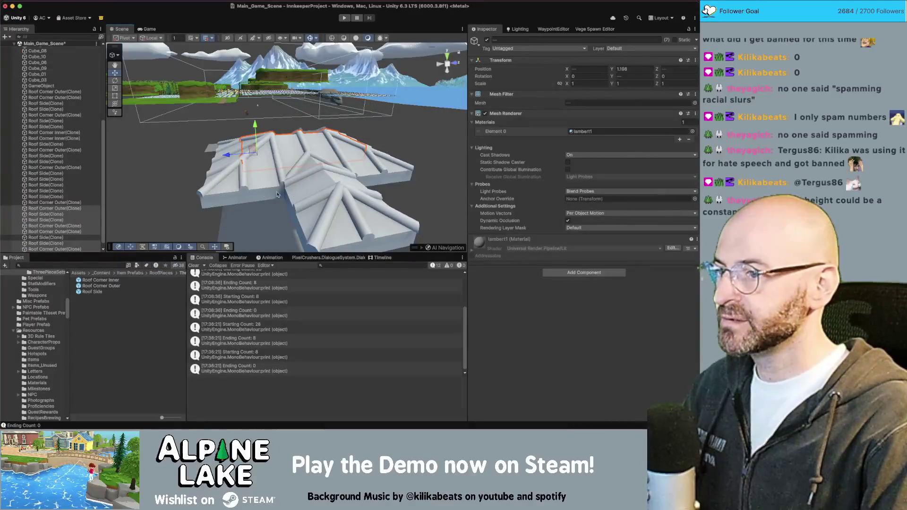
pyautogui.click(285, 195)
pyautogui.click(217, 194)
pyautogui.moveTo(217, 194)
pyautogui.keyDown('alt'); pyautogui.mouseDown()
pyautogui.moveTo(284, 175)
pyautogui.moveTo(306, 138)
pyautogui.mouseUp(); pyautogui.keyUp('alt')
pyautogui.press('f')
pyautogui.click(278, 156)
pyautogui.press('super+Tab')
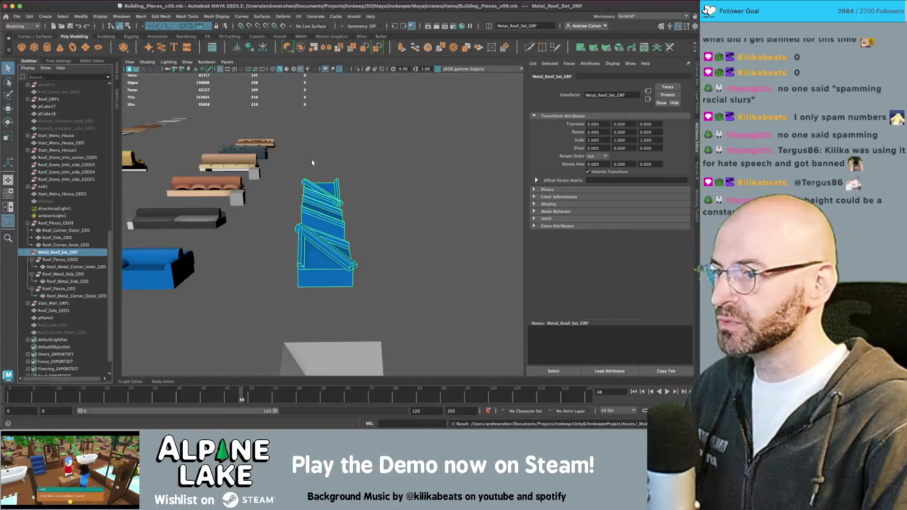
pyautogui.press('super+Tab')
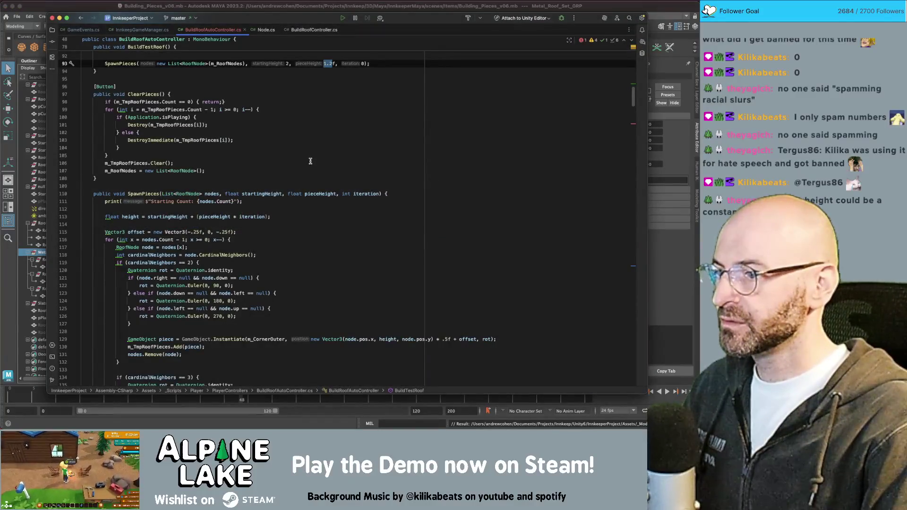
pyautogui.press('super+Tab')
pyautogui.press('super+Tab')
pyautogui.press('super+Tab')
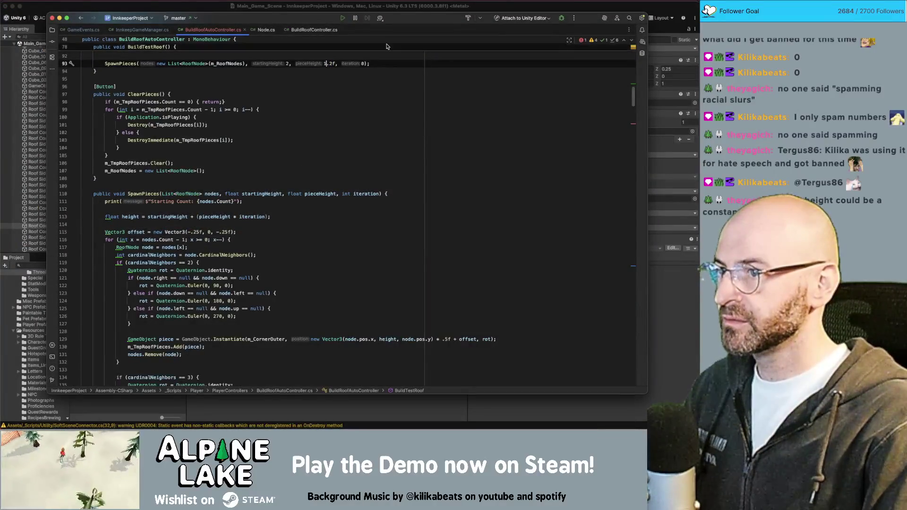
# - Lower the test roof's pieceHeight from 1.2f to .2f
pyautogui.press('BackSpace')
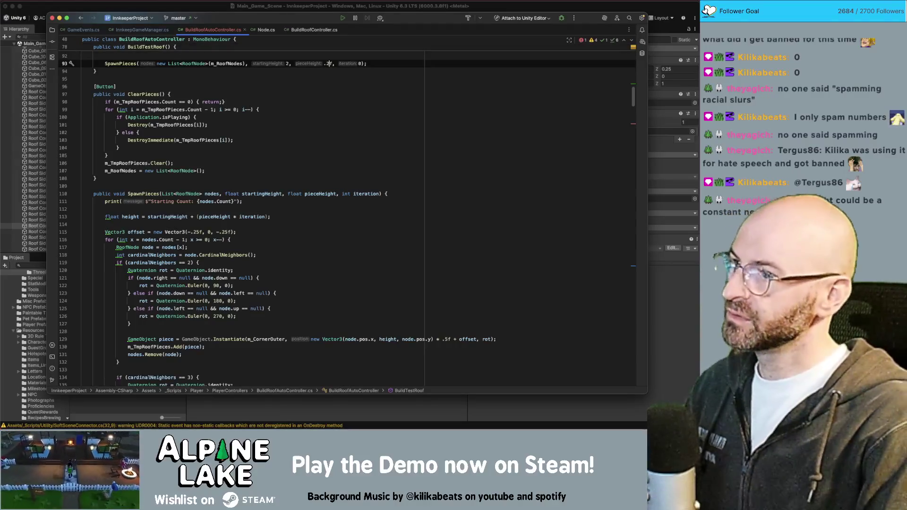
pyautogui.click(323, 85)
pyautogui.scroll(-1, 314, 88)
pyautogui.click(250, 212)
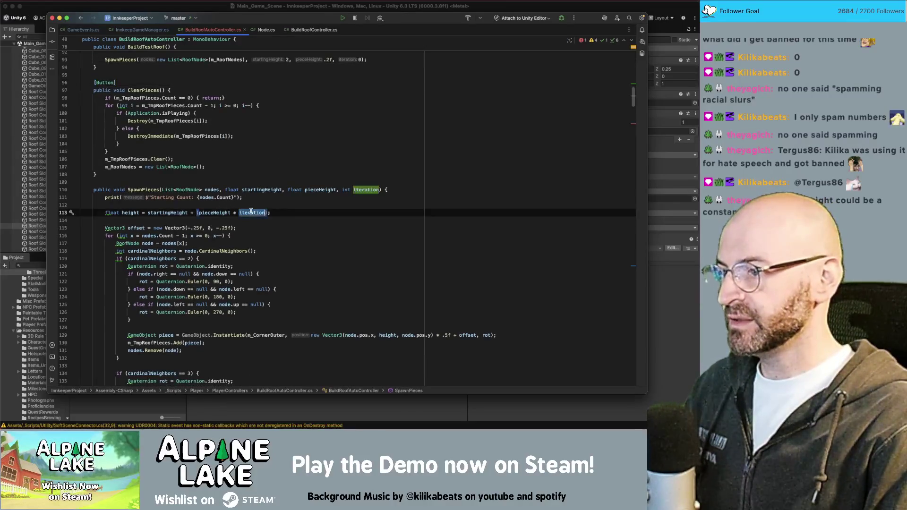
pyautogui.scroll(-1, 253, 206)
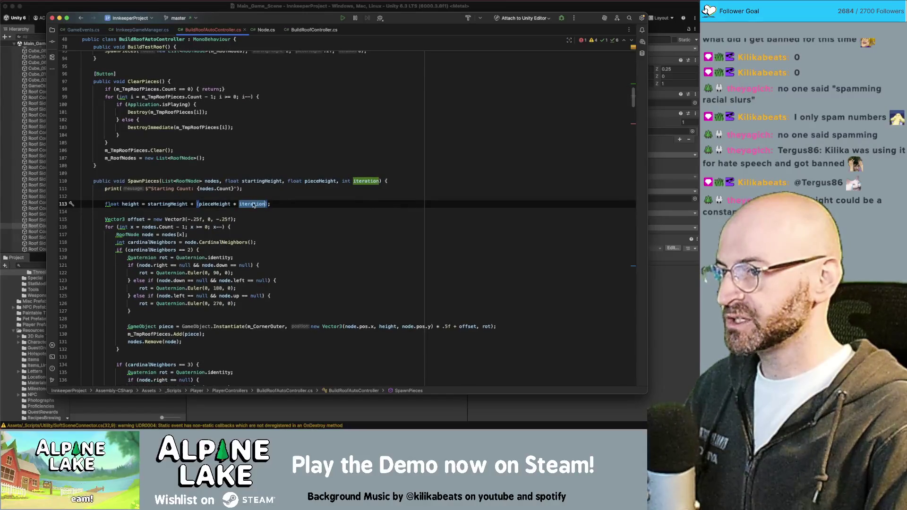
pyautogui.scroll(-15, 255, 204)
# - Rewrite the recursive call as SpawnPieces(newNodes, startingHeight, pieceHeight, iteration + 1)
pyautogui.click(249, 147)
pyautogui.click(215, 147)
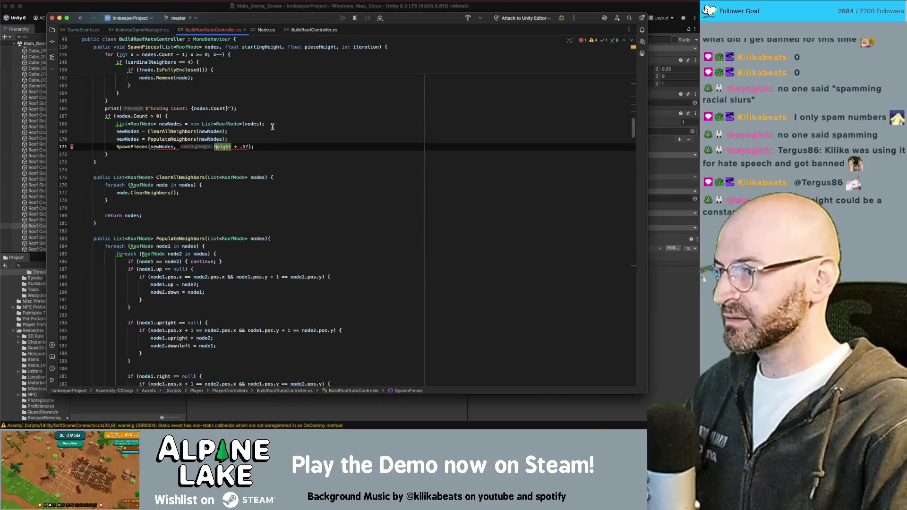
pyautogui.write('startingHeight, ')
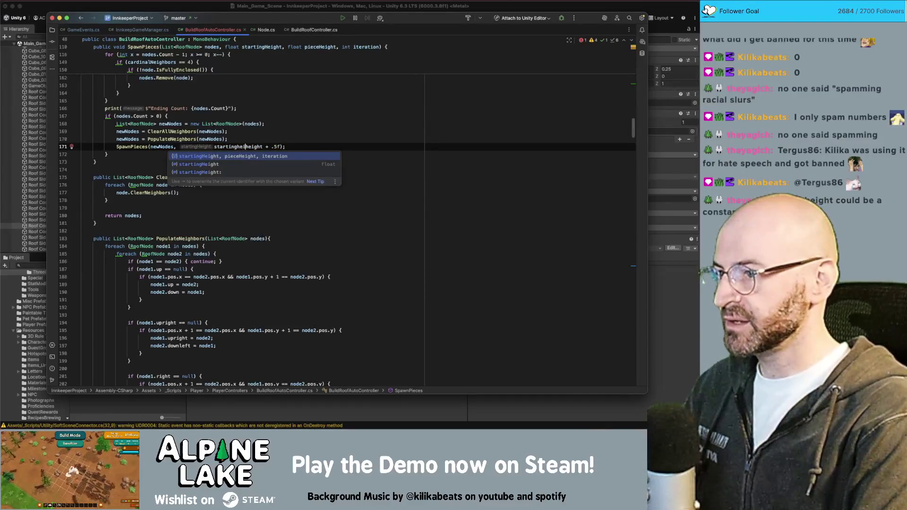
pyautogui.write('pieceHei')
pyautogui.press('Return')
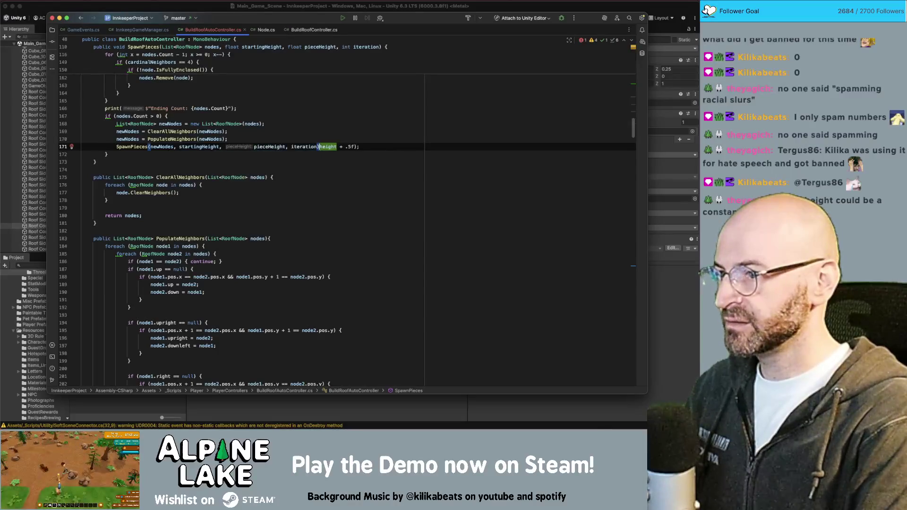
pyautogui.press('Delete')
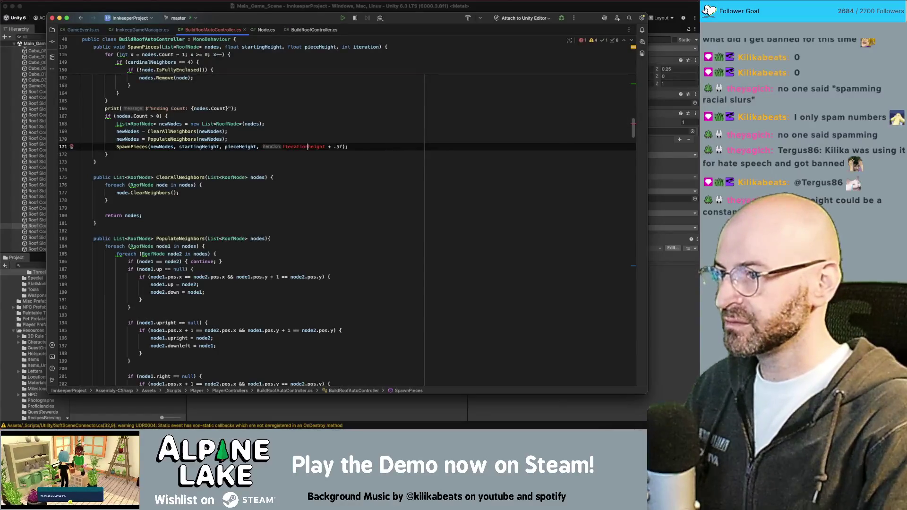
pyautogui.hotkey('alt', 'shift', 'Right')
pyautogui.hotkey('alt', 'shift', 'Right')
pyautogui.hotkey('alt', 'shift', 'Right')
pyautogui.write('+ 1);')
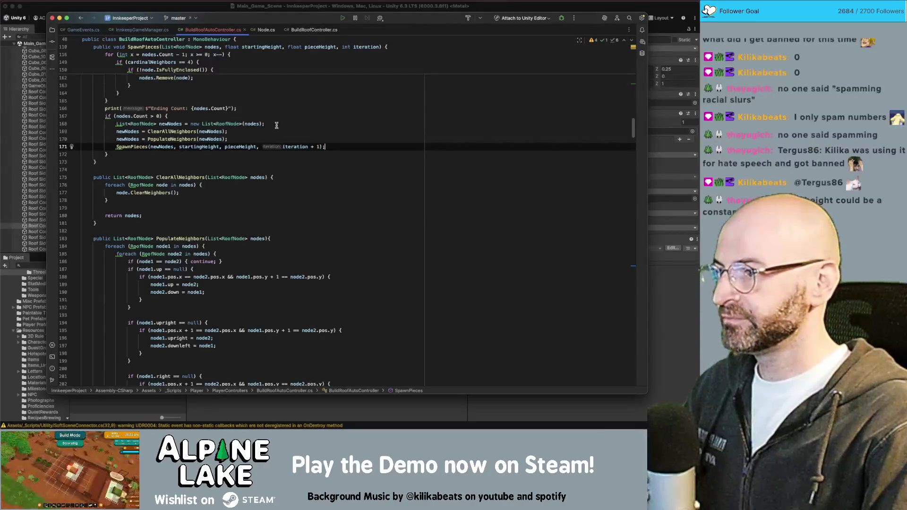
# - Review the recursion block and ClearPieces method, then switch to Unity to recompile
pyautogui.scroll(5, 273, 133)
pyautogui.click(292, 228)
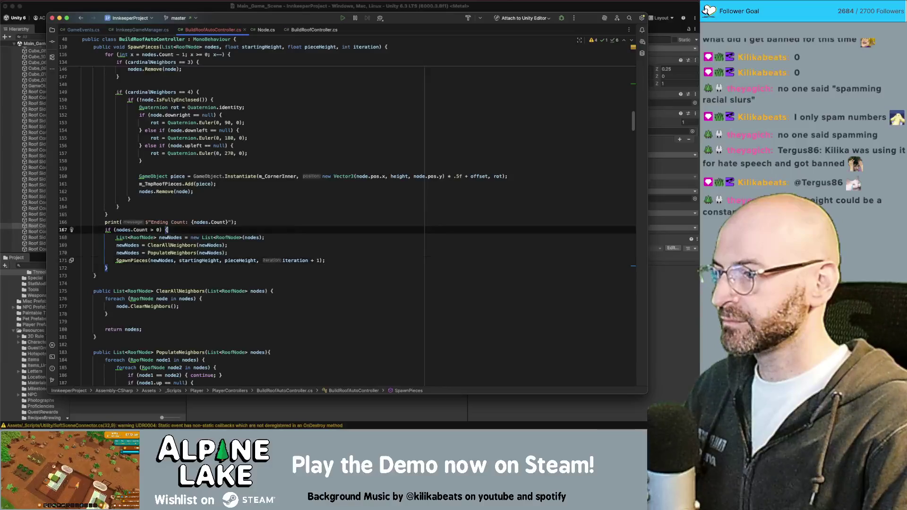
pyautogui.scroll(15, 293, 225)
pyautogui.click(297, 172)
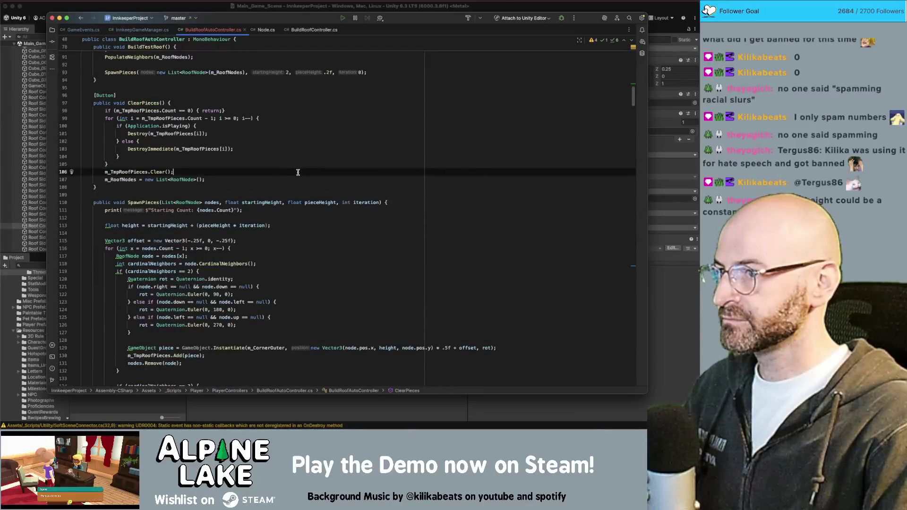
pyautogui.scroll(1, 297, 173)
pyautogui.click(334, 125)
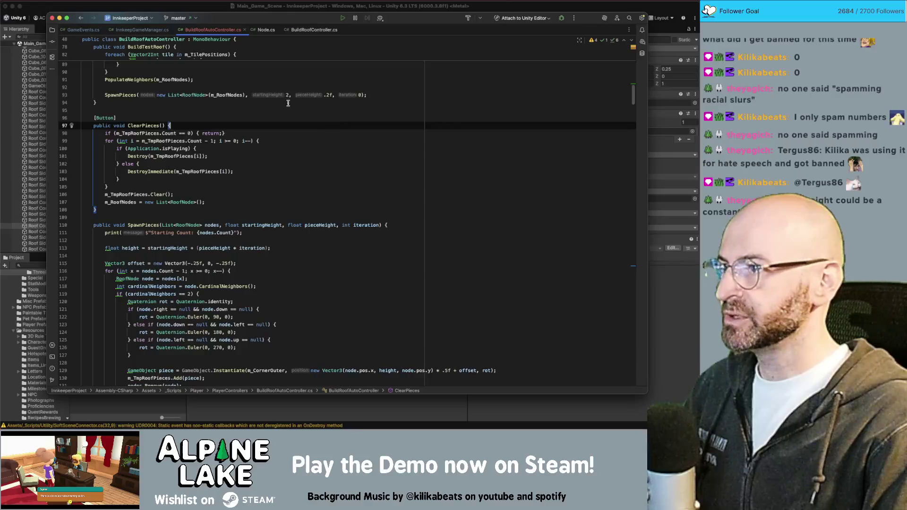
pyautogui.click(136, 10)
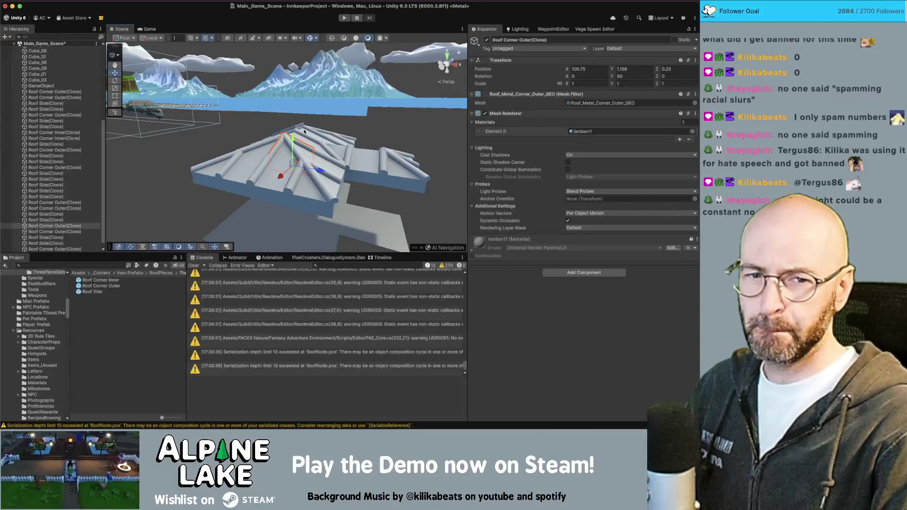
# - Clear the previous pieces, rebuild the test roof, and check an outer corner's height
pyautogui.keyDown('alt'); pyautogui.moveTo(352, 138); pyautogui.dragTo(326, 186); pyautogui.keyUp('alt')
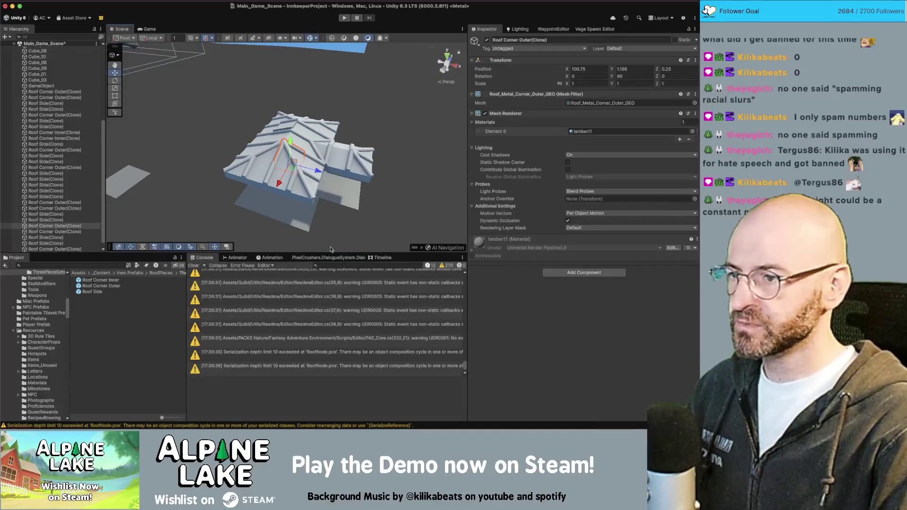
pyautogui.scroll(5, 67, 152)
pyautogui.click(66, 190)
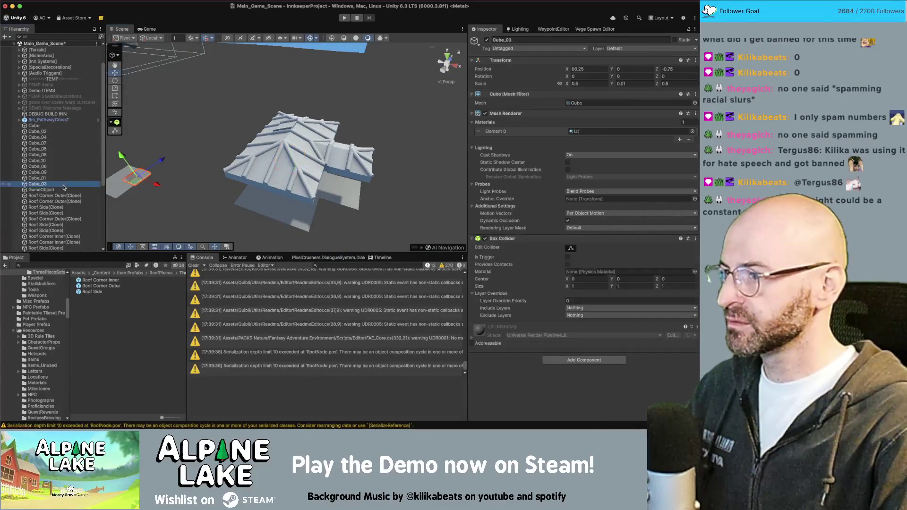
pyautogui.scroll(-5, 629, 288)
pyautogui.click(583, 399)
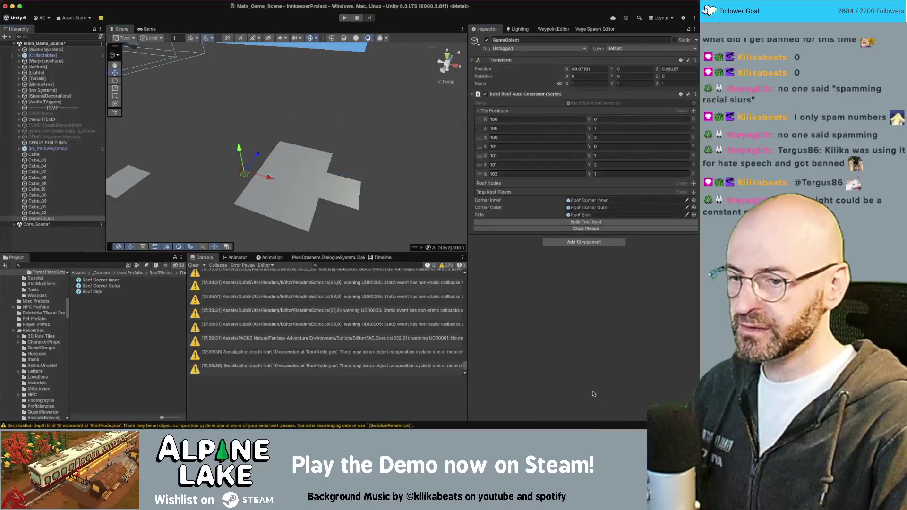
pyautogui.click(585, 222)
pyautogui.keyDown('alt'); pyautogui.moveTo(293, 141); pyautogui.dragTo(299, 138); pyautogui.keyUp('alt')
pyautogui.click(269, 143)
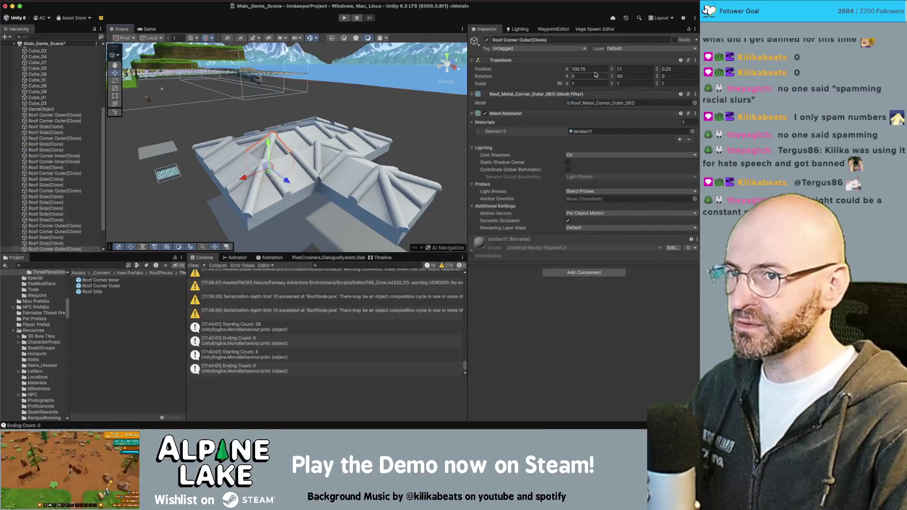
pyautogui.press('super+Tab')
pyautogui.scroll(-2, 327, 226)
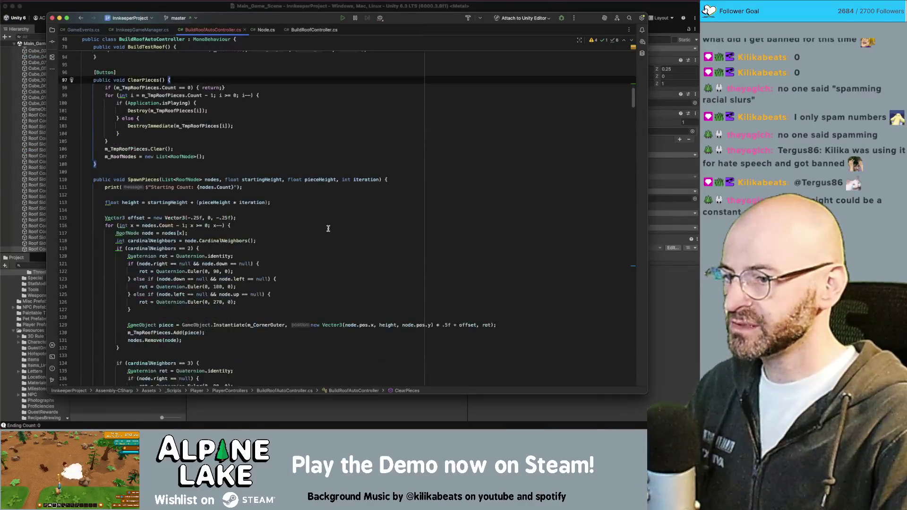
# - Change the outer-corner x term on line 129 to node.pos.x * .5f
pyautogui.click(433, 324)
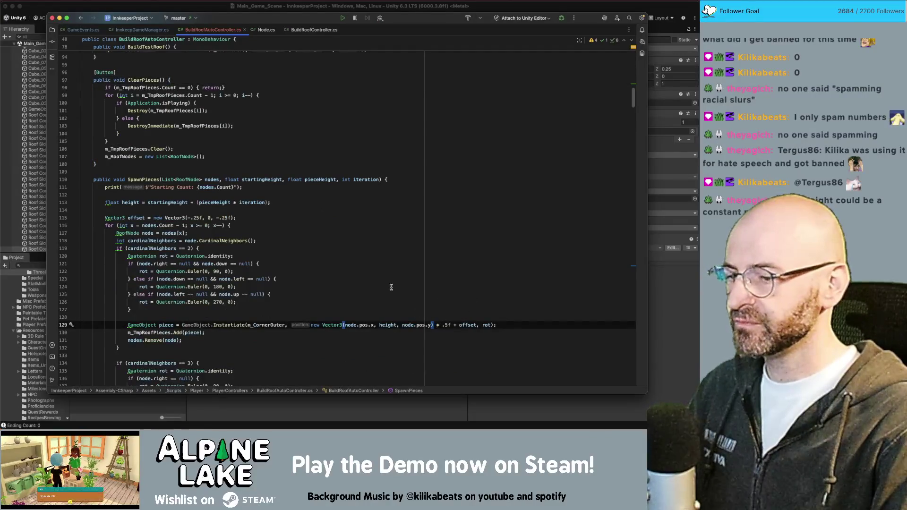
pyautogui.click(374, 325)
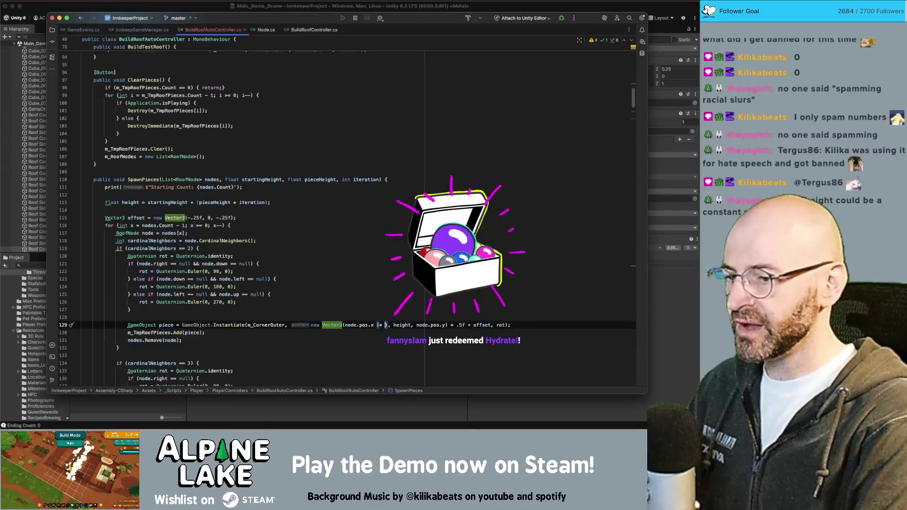
pyautogui.write('* 5f.')
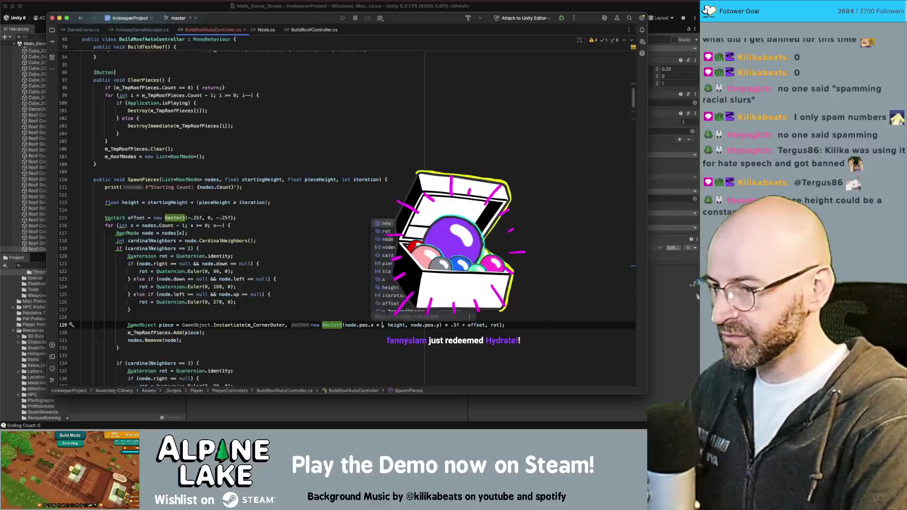
pyautogui.press('Escape')
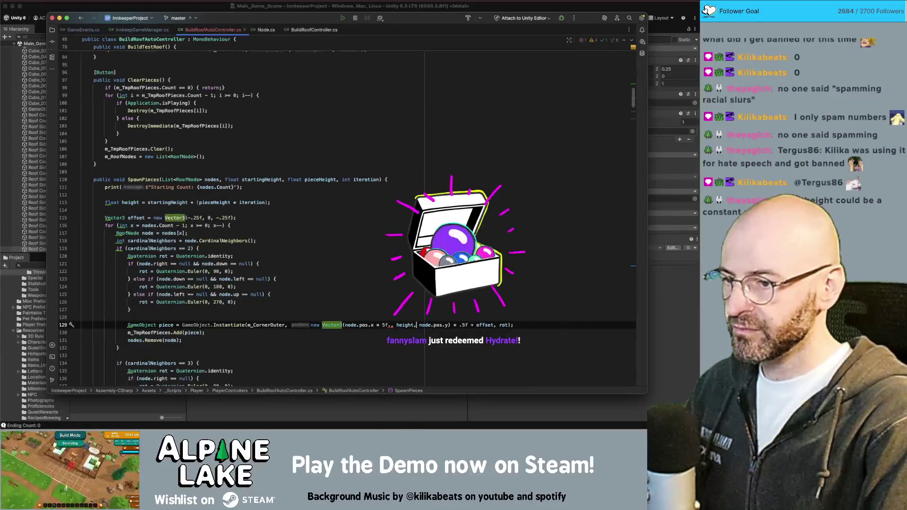
pyautogui.press('BackSpace')
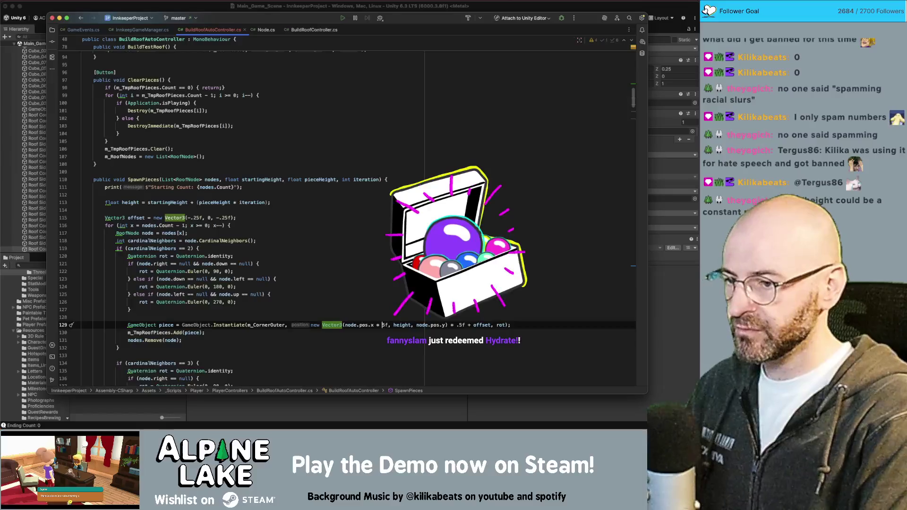
pyautogui.press('Left')
pyautogui.press('Left')
pyautogui.write('.')
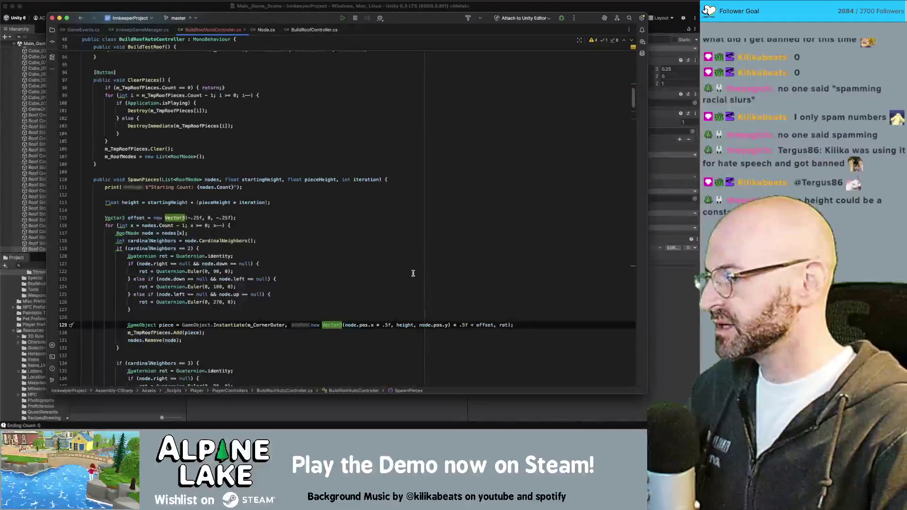
pyautogui.scroll(3, 271, 260)
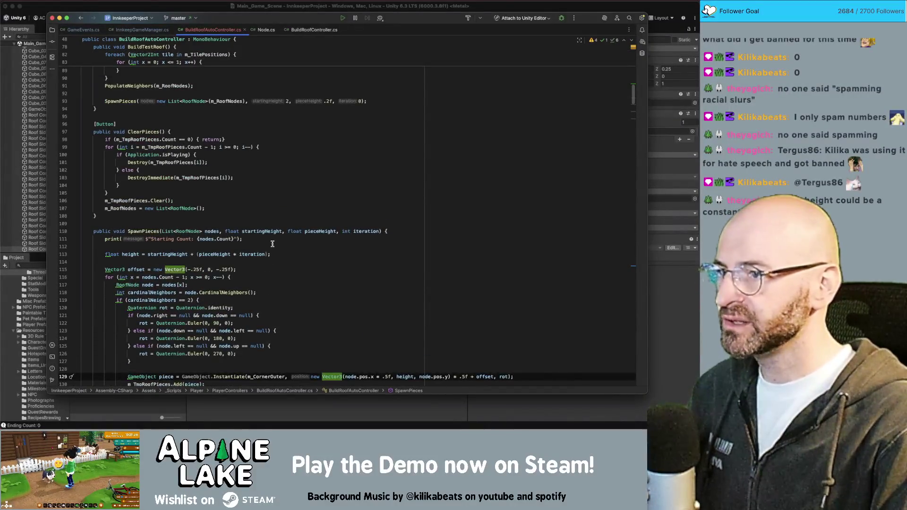
pyautogui.scroll(-3, 332, 250)
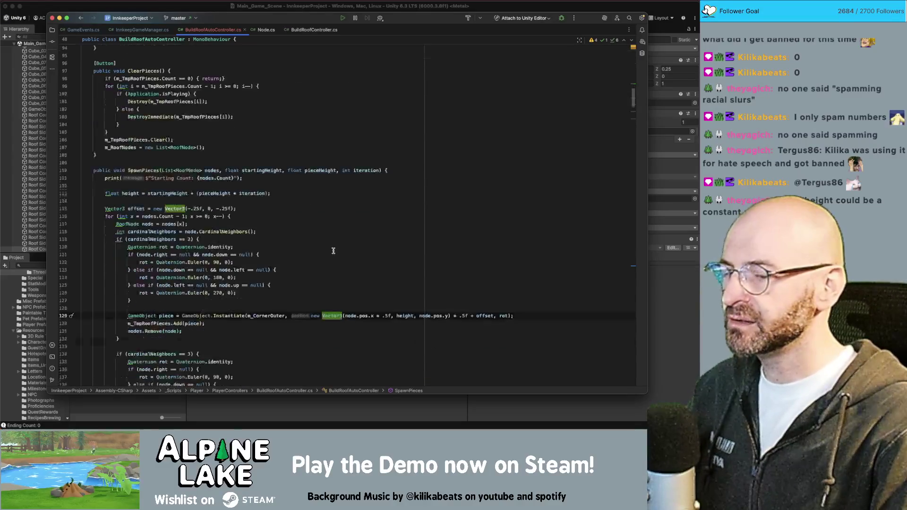
pyautogui.doubleClick(445, 316)
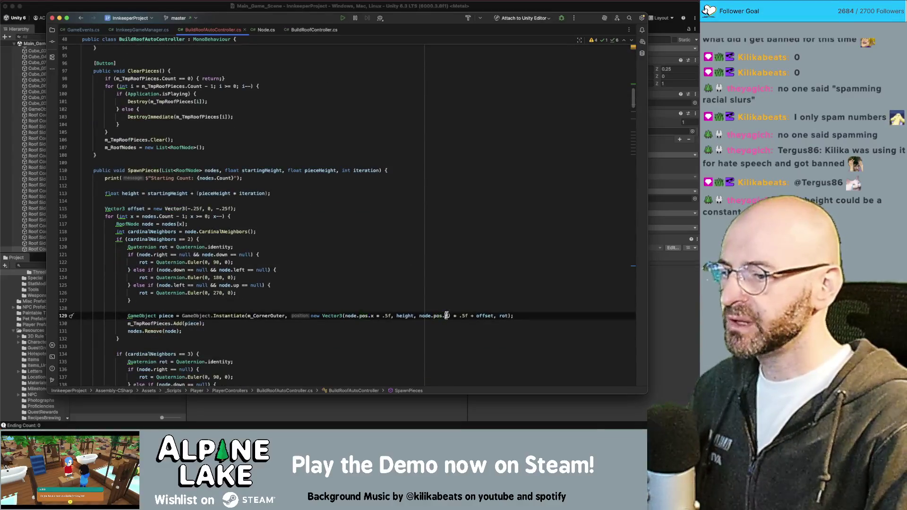
pyautogui.click(450, 316)
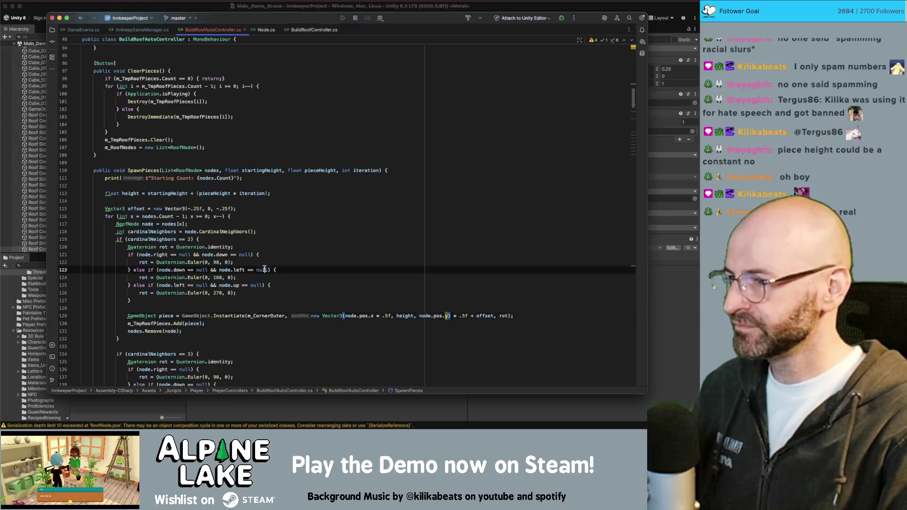
# - Try adding * .5f after node.pos.y on line 129, then check the offset definition on line 115
pyautogui.press('Up')
pyautogui.press('Up')
pyautogui.press('Up')
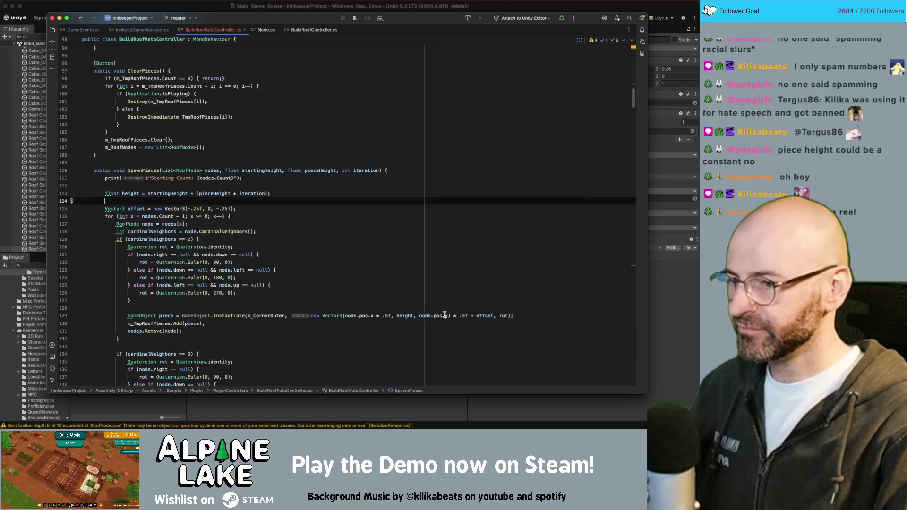
pyautogui.click(446, 316)
pyautogui.write('* ')
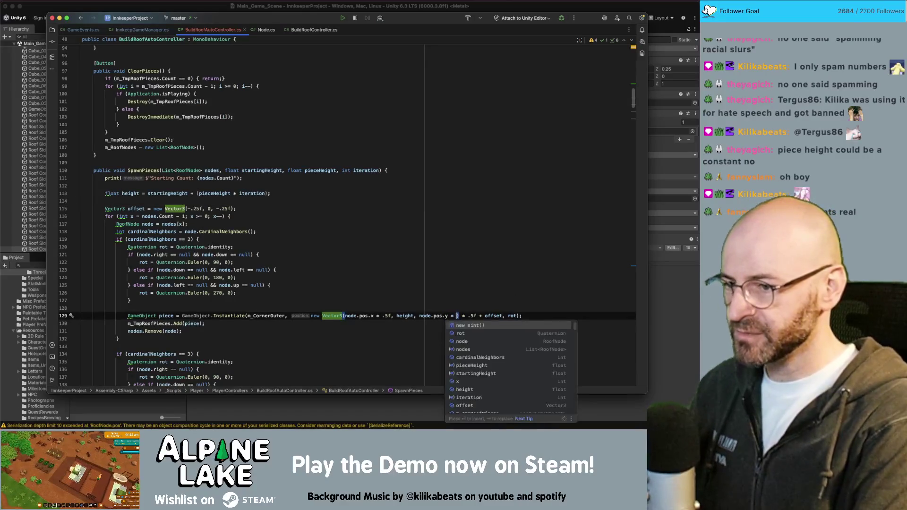
pyautogui.write('.5f')
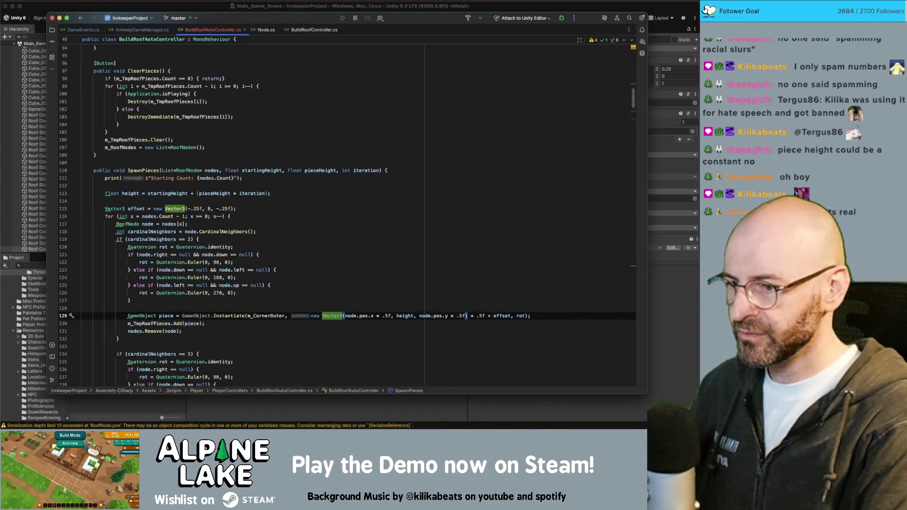
pyautogui.press('Delete')
pyautogui.press('Delete')
pyautogui.press('Delete')
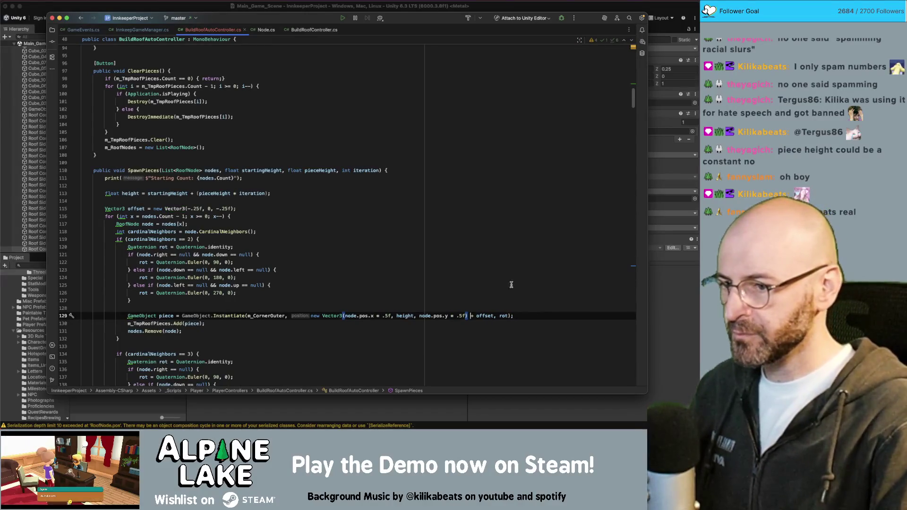
pyautogui.press('Right')
pyautogui.click(261, 207)
pyautogui.scroll(-1, 274, 213)
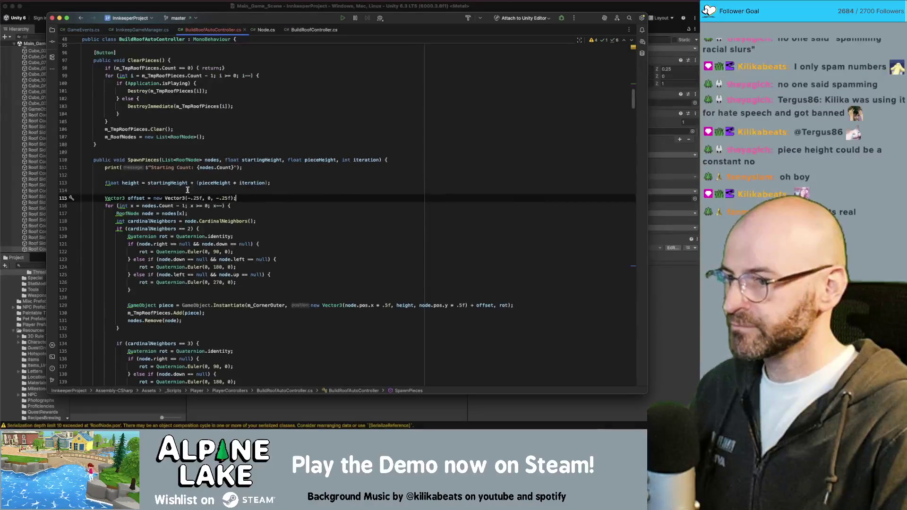
pyautogui.doubleClick(400, 305)
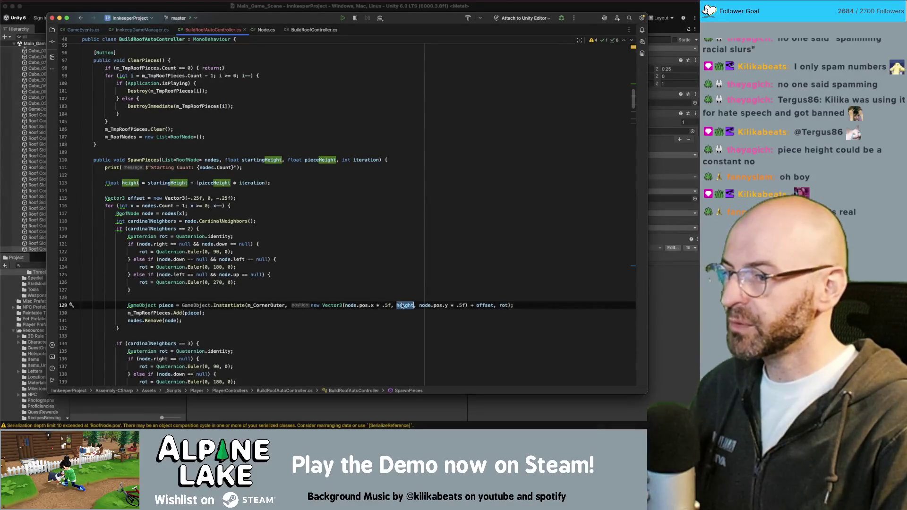
pyautogui.scroll(-1, 399, 282)
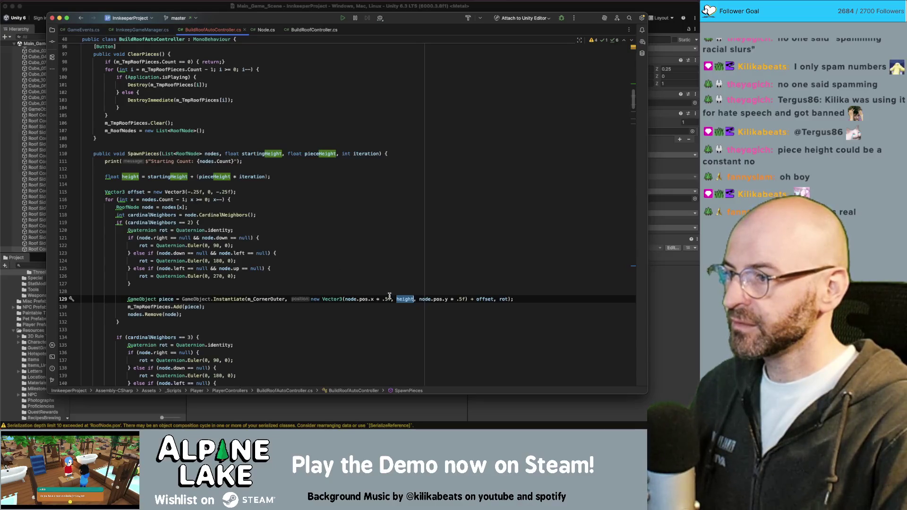
# - Fix line 129 so node.pos.x and node.pos.y inside the Vector3 are both scaled by .5f
pyautogui.press('BackSpace')
pyautogui.write(')')
pyautogui.hotkey('ctrl', 'z')
pyautogui.hotkey('ctrl', 'z')
pyautogui.hotkey('ctrl', 'z')
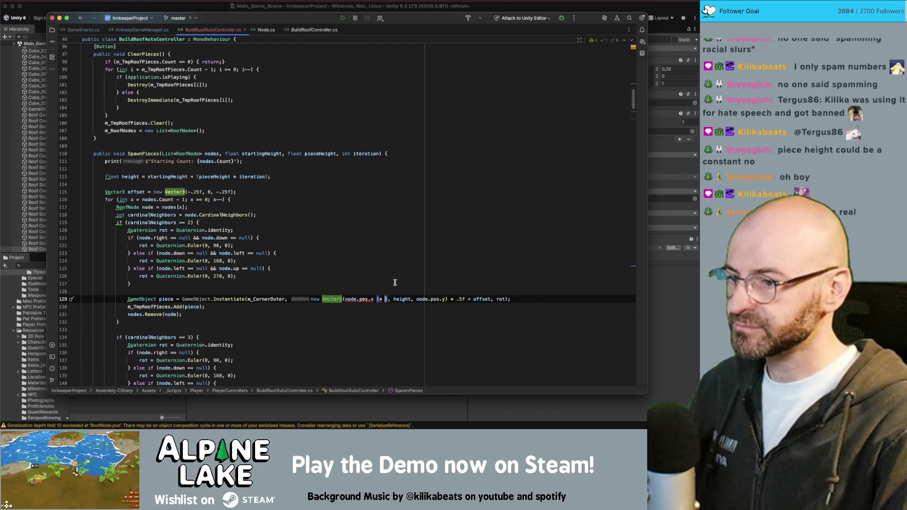
pyautogui.hotkey('ctrl', 'z')
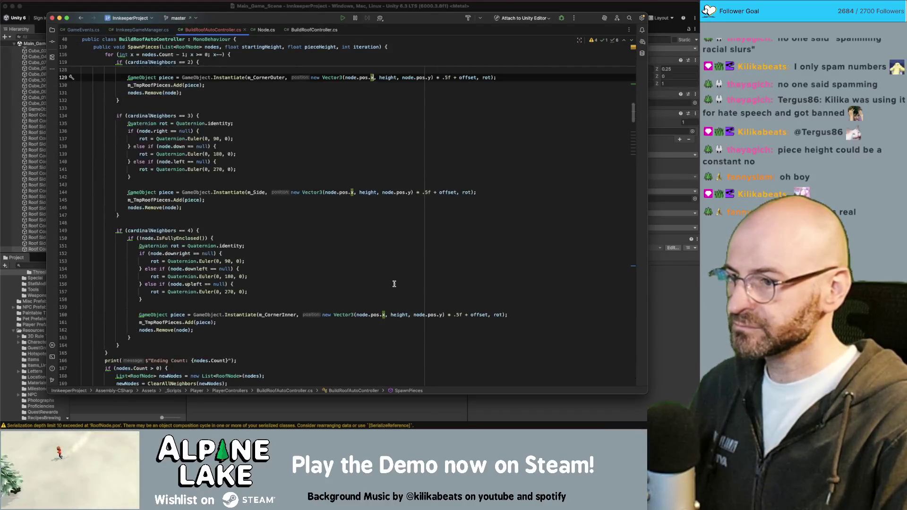
pyautogui.hotkey('ctrl', 'z')
pyautogui.hotkey('ctrl', 'z')
pyautogui.hotkey('ctrl', 'z')
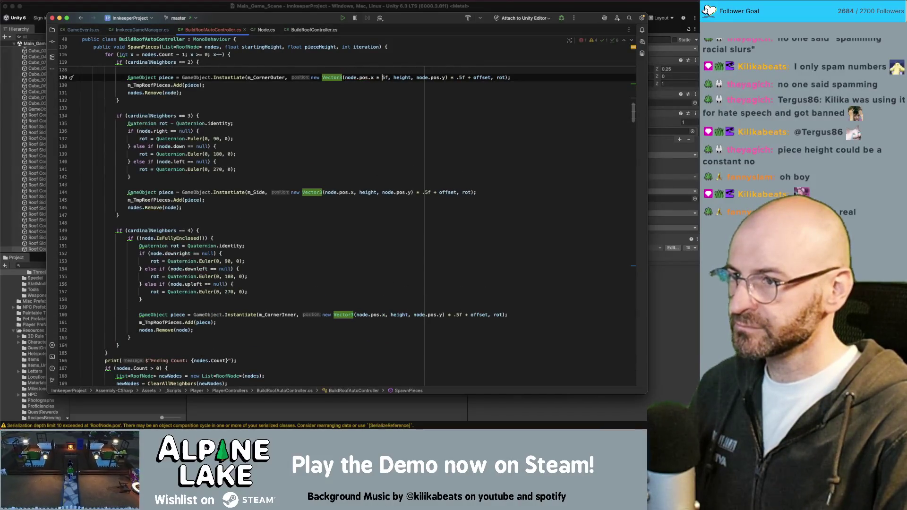
pyautogui.hotkey('ctrl', 'z')
pyautogui.hotkey('ctrl', 'z')
pyautogui.press('BackSpace')
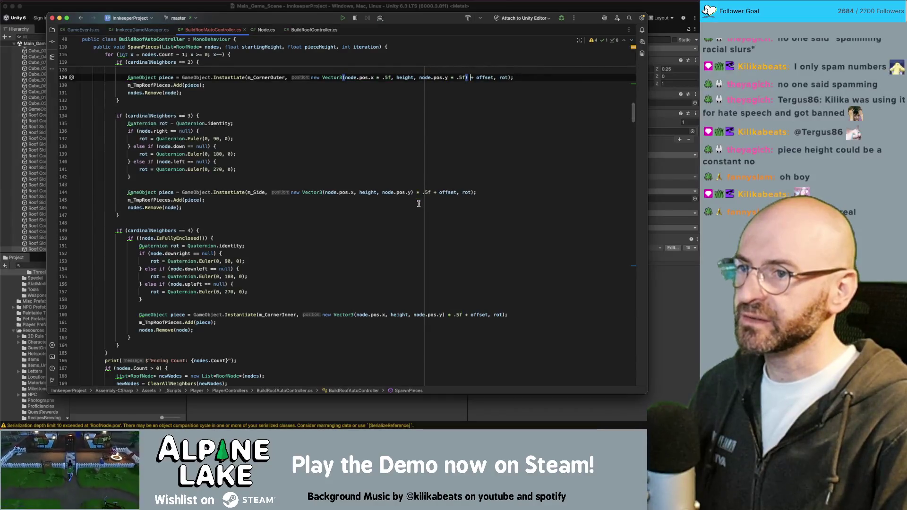
# - Scale node.pos.x and node.pos.y by .5f on line 144, removing the stray * .5f after the parenthesis
pyautogui.click(352, 193)
pyautogui.write('* .5f')
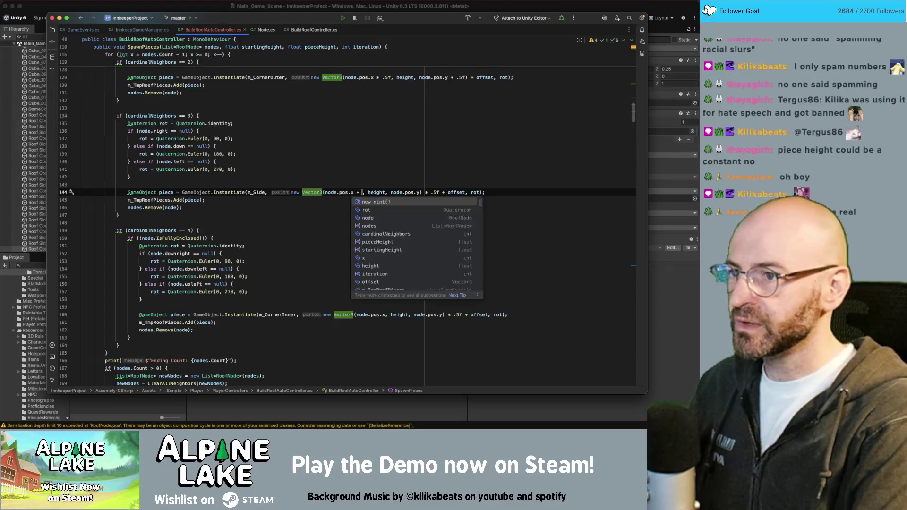
pyautogui.hotkey('shift', 'Left')
pyautogui.hotkey('shift', 'Left')
pyautogui.hotkey('shift', 'Left')
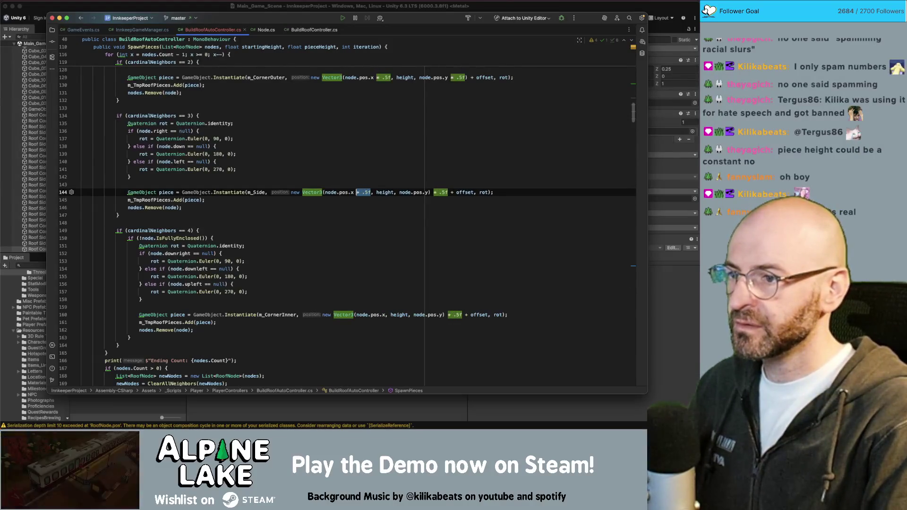
pyautogui.click(385, 192)
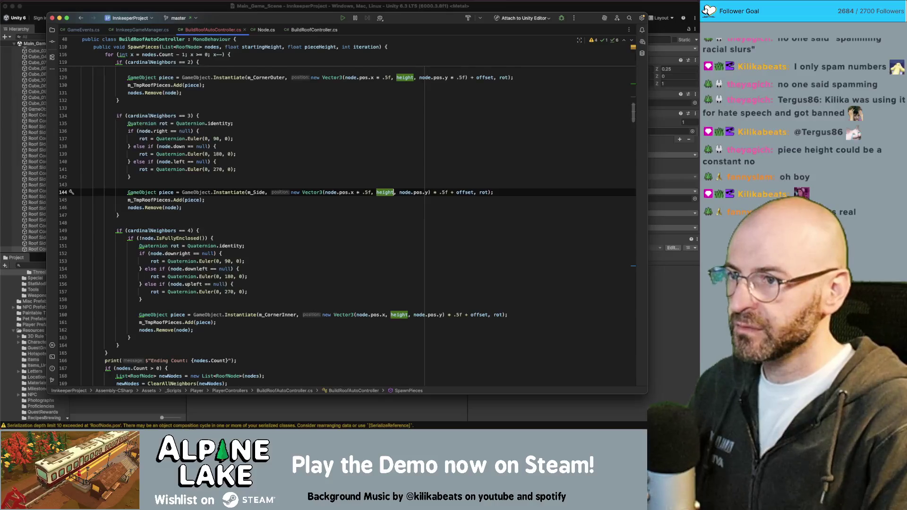
pyautogui.hotkey('alt', 'Right')
pyautogui.hotkey('alt', 'Right')
pyautogui.hotkey('alt', 'Right')
pyautogui.write('* .5f')
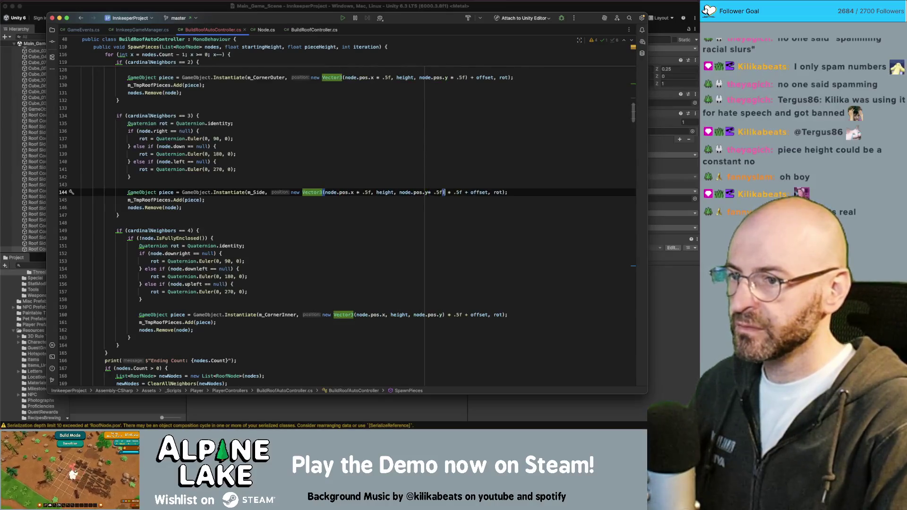
pyautogui.hotkey('shift', 'alt', 'Right')
pyautogui.hotkey('shift', 'alt', 'Right')
pyautogui.press('BackSpace')
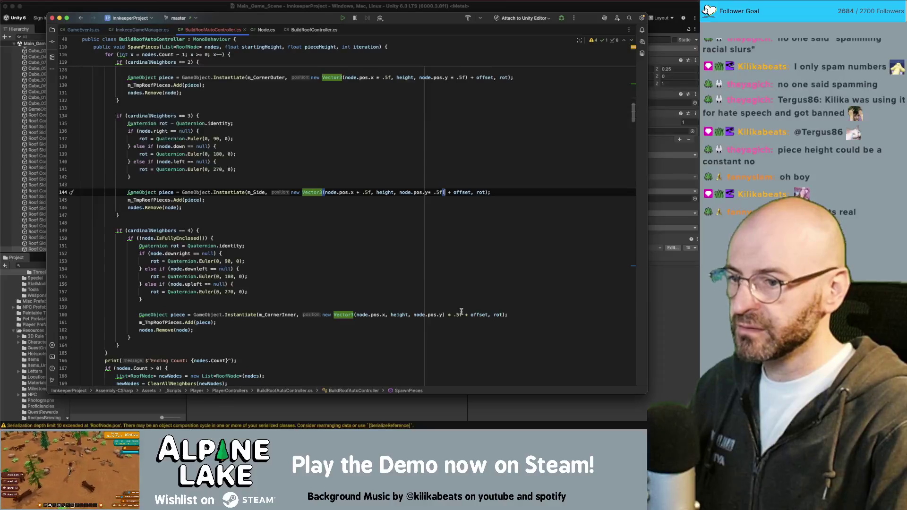
# - On line 160, move * .5f inside the Vector3 after node.pos.y and add it after node.pos.x
pyautogui.moveTo(461, 313); pyautogui.dragTo(447, 315)
pyautogui.hotkey('ctrl', 'c')
pyautogui.press('BackSpace')
pyautogui.press('Left')
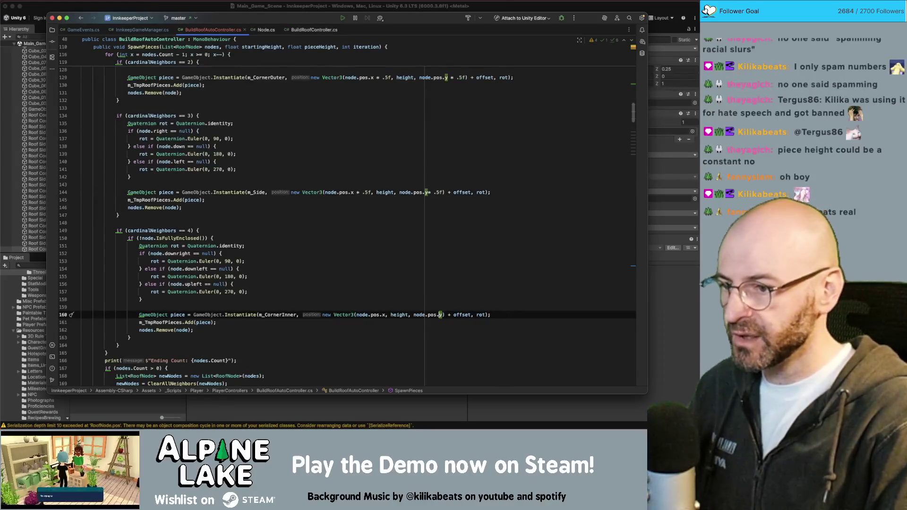
pyautogui.hotkey('ctrl', 'z')
pyautogui.click(383, 314)
pyautogui.hotkey('ctrl', 'v')
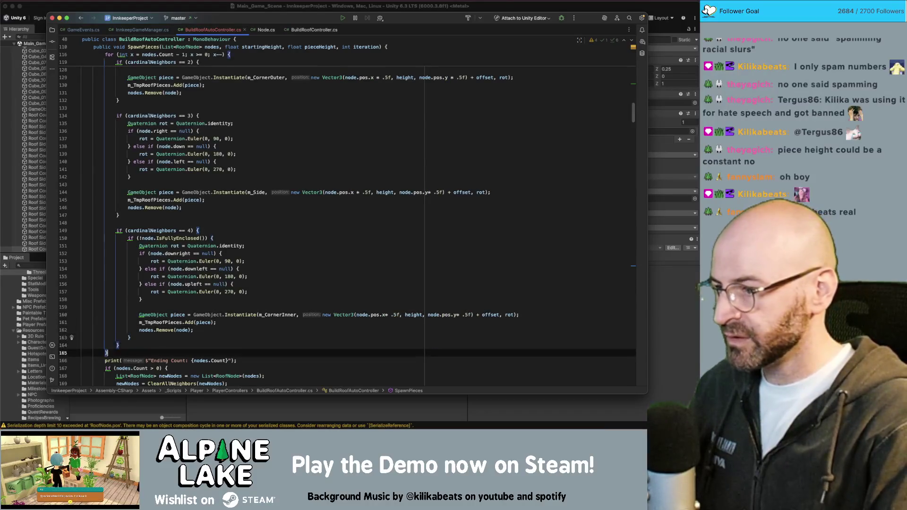
# - Review the rotation argument on line 144, then return to Unity so the scripts recompile
pyautogui.click(107, 353)
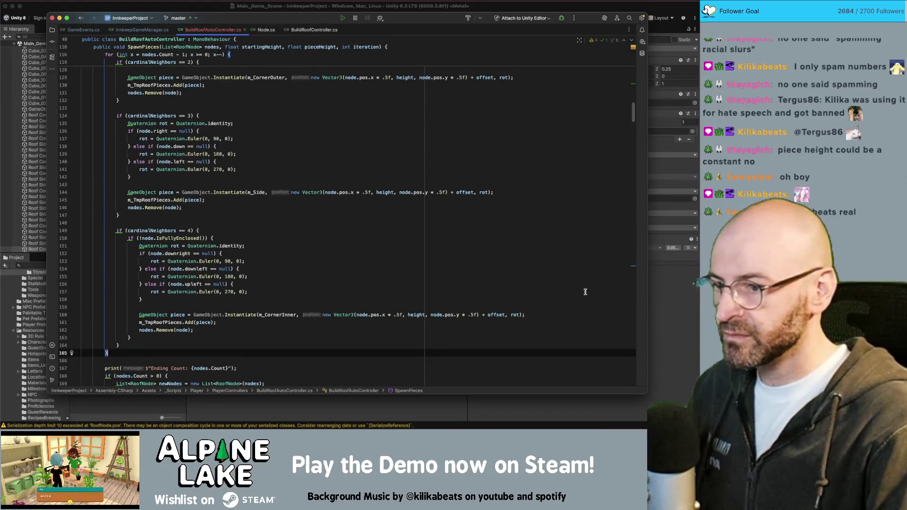
pyautogui.scroll(1, 485, 275)
pyautogui.click(483, 205)
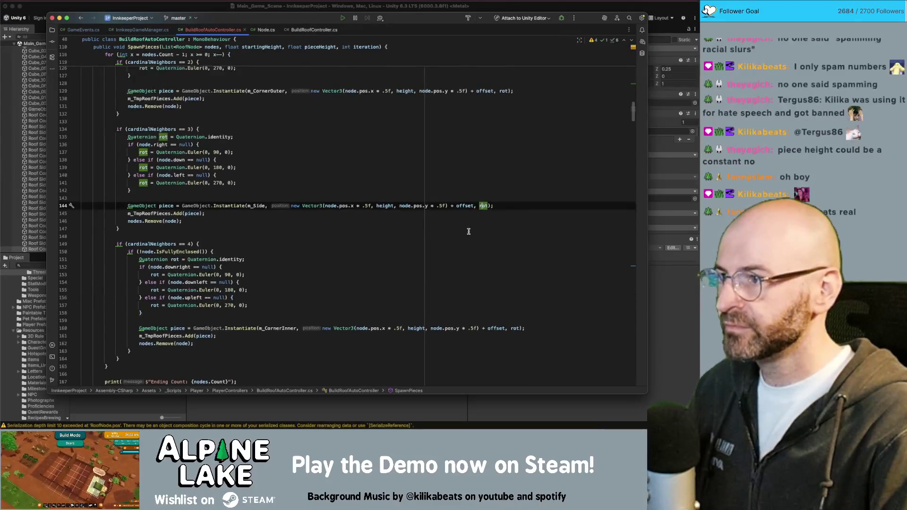
pyautogui.scroll(5, 470, 229)
pyautogui.scroll(-1, 403, 188)
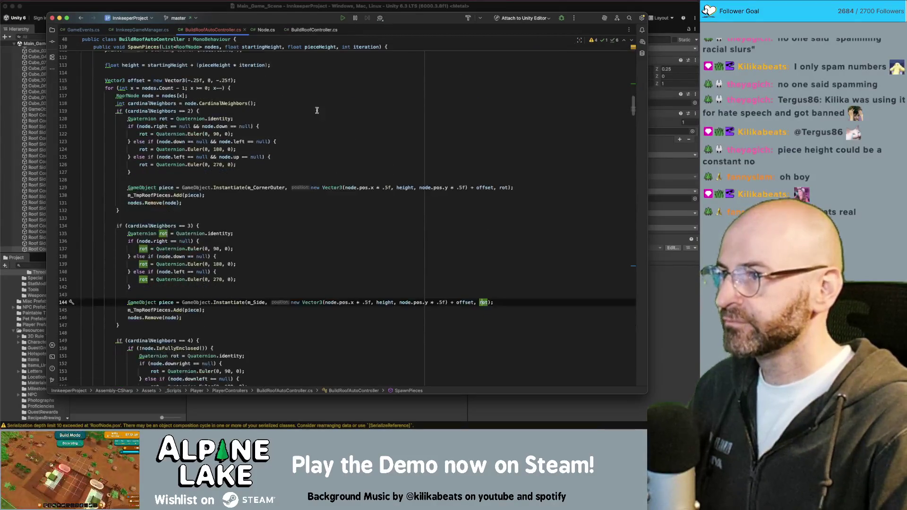
pyautogui.press('super+Tab')
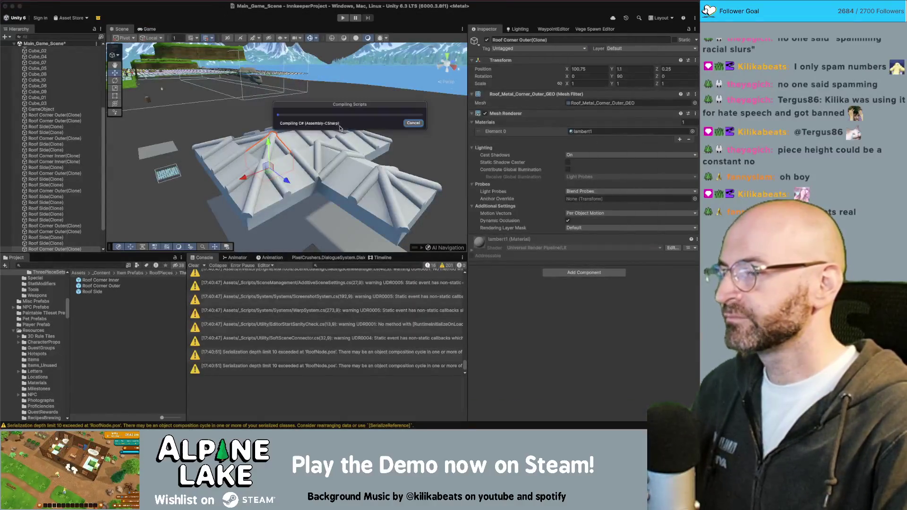
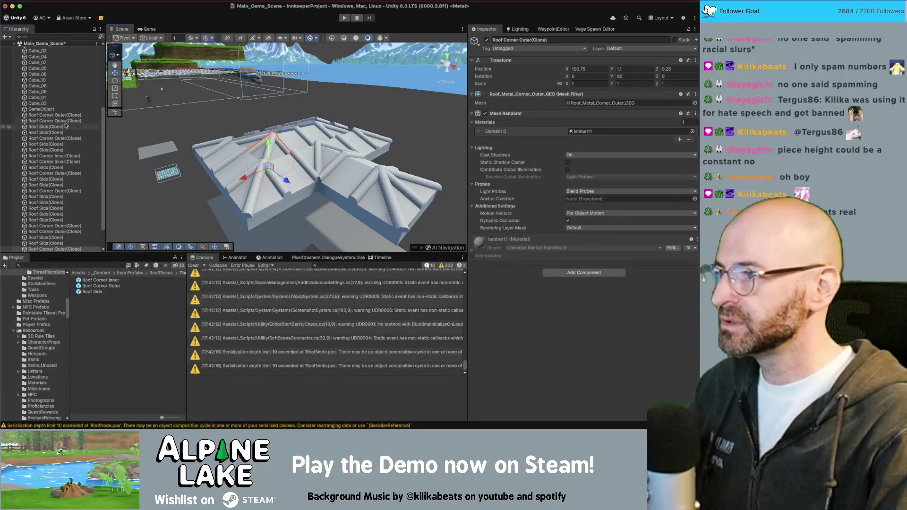
# - Clear the old roof pieces on the Build Roof Auto Controller and rebuild the test roof
pyautogui.click(41, 109)
pyautogui.scroll(-10, 619, 279)
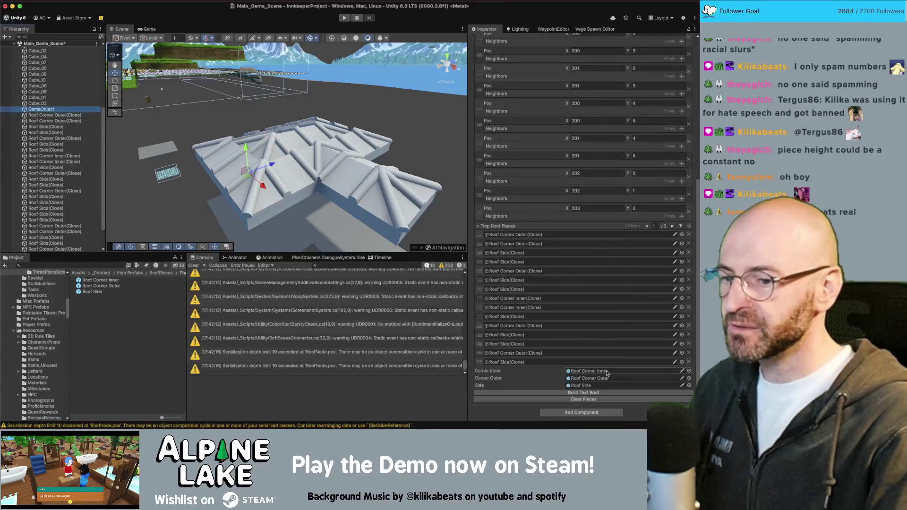
pyautogui.click(585, 399)
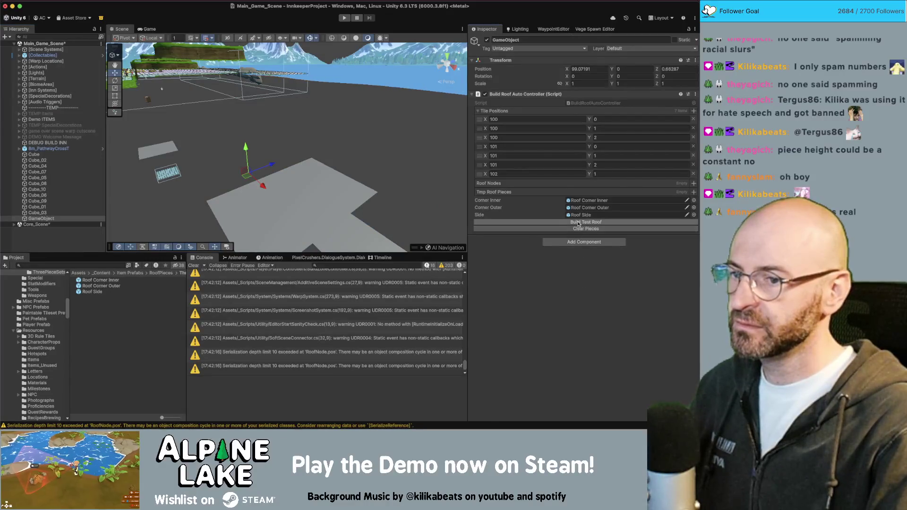
pyautogui.click(578, 222)
# - Orbit the Scene view to look down across the rebuilt roof's ridges
pyautogui.moveTo(358, 116)
pyautogui.keyDown('alt'); pyautogui.mouseDown()
pyautogui.moveTo(448, 161)
pyautogui.moveTo(246, 163)
pyautogui.moveTo(392, 139)
pyautogui.moveTo(316, 146)
pyautogui.moveTo(399, 156)
pyautogui.moveTo(231, 146)
pyautogui.mouseUp(); pyautogui.keyUp('alt')
pyautogui.moveTo(324, 143)
pyautogui.keyDown('alt'); pyautogui.mouseDown()
pyautogui.moveTo(299, 133)
pyautogui.moveTo(303, 114)
pyautogui.moveTo(268, 125)
pyautogui.moveTo(265, 99)
pyautogui.mouseUp(); pyautogui.keyUp('alt')
pyautogui.keyDown('alt'); pyautogui.moveTo(412, 91); pyautogui.dragTo(496, 133); pyautogui.keyUp('alt')
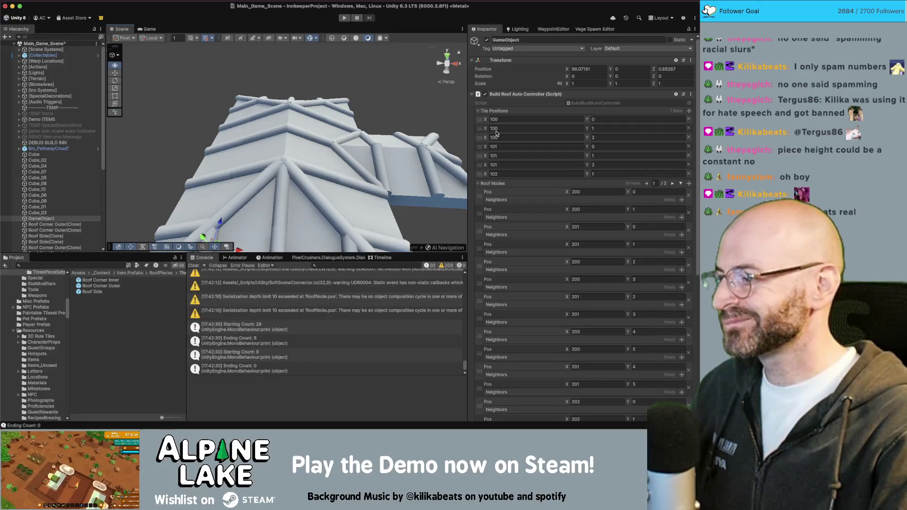
# - Orbit and zoom the Scene view to inspect the rebuilt roof's outer corners from several angles
pyautogui.scroll(-5, 359, 141)
pyautogui.moveTo(359, 142)
pyautogui.keyDown('alt'); pyautogui.mouseDown()
pyautogui.moveTo(350, 107)
pyautogui.moveTo(295, 111)
pyautogui.moveTo(352, 149)
pyautogui.moveTo(439, 134)
pyautogui.moveTo(322, 126)
pyautogui.mouseUp(); pyautogui.keyUp('alt')
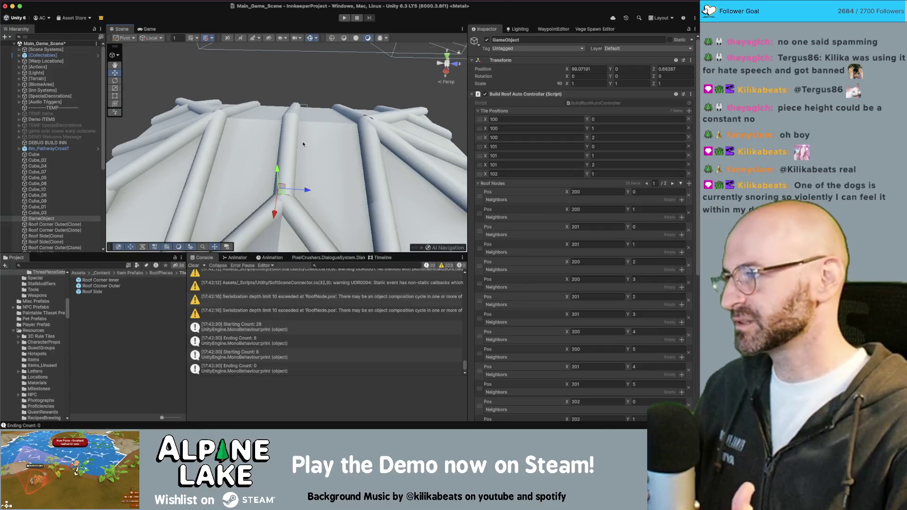
pyautogui.moveTo(302, 141)
pyautogui.keyDown('alt'); pyautogui.mouseDown()
pyautogui.moveTo(374, 85)
pyautogui.moveTo(291, 121)
pyautogui.moveTo(300, 100)
pyautogui.moveTo(331, 90)
pyautogui.moveTo(440, 89)
pyautogui.moveTo(322, 98)
pyautogui.mouseUp(); pyautogui.keyUp('alt')
pyautogui.scroll(-10, 352, 94)
pyautogui.scroll(5, 291, 122)
pyautogui.scroll(3, 291, 121)
pyautogui.scroll(5, 300, 100)
pyautogui.scroll(-5, 323, 85)
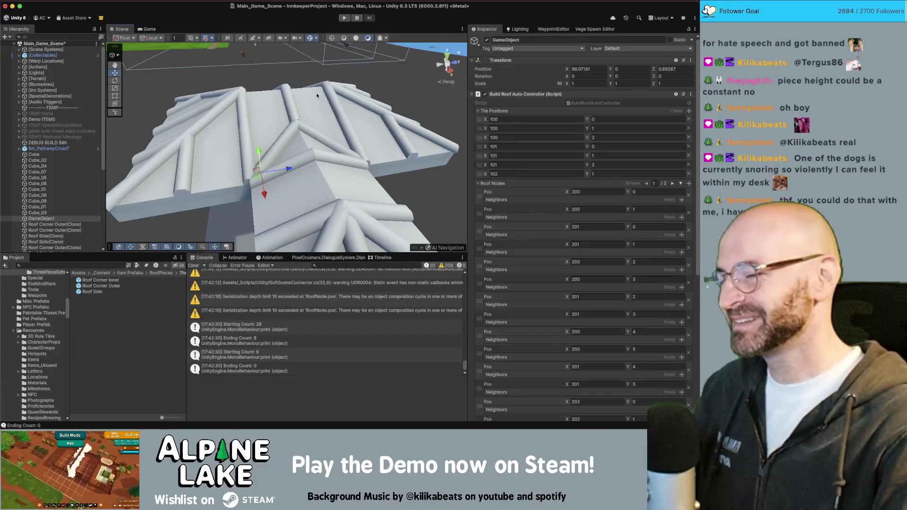
pyautogui.scroll(-8, 316, 91)
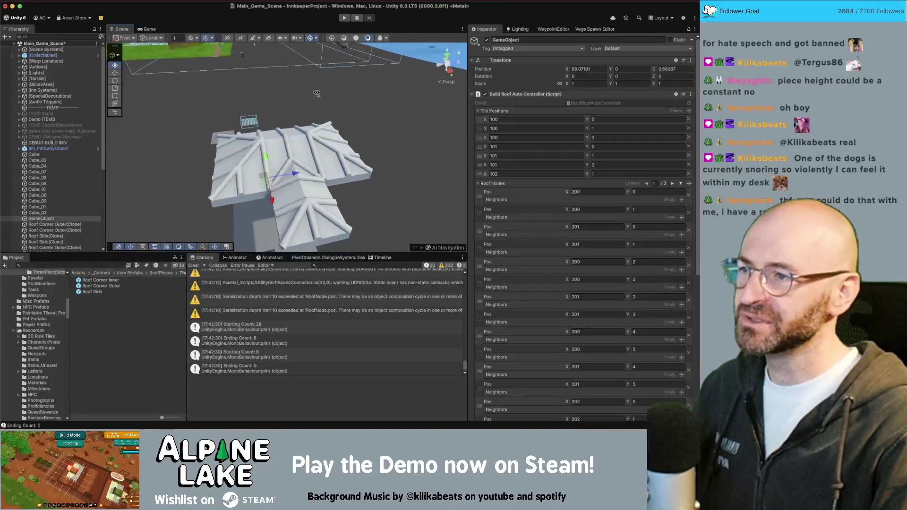
pyautogui.keyDown('alt'); pyautogui.moveTo(316, 92); pyautogui.dragTo(322, 36); pyautogui.keyUp('alt')
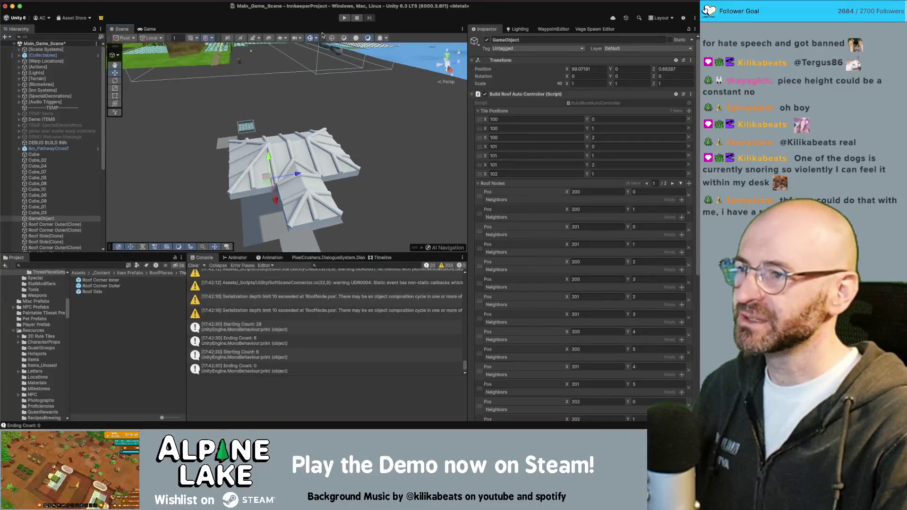
pyautogui.keyDown('alt'); pyautogui.moveTo(303, 97); pyautogui.dragTo(447, 88); pyautogui.keyUp('alt')
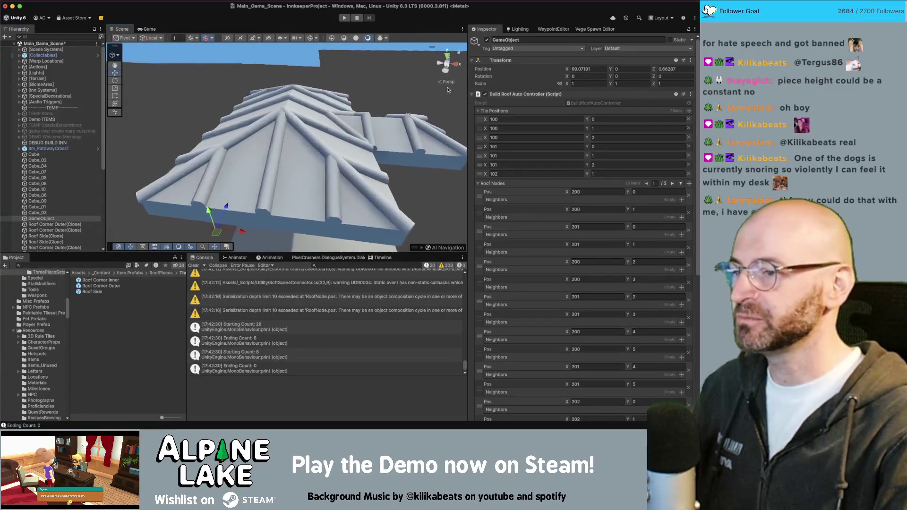
# - Check the roof script in Rider, then select a Roof Corner Outer(Clone) and switch to Maya
pyautogui.press('super+Tab')
pyautogui.press('super+Tab')
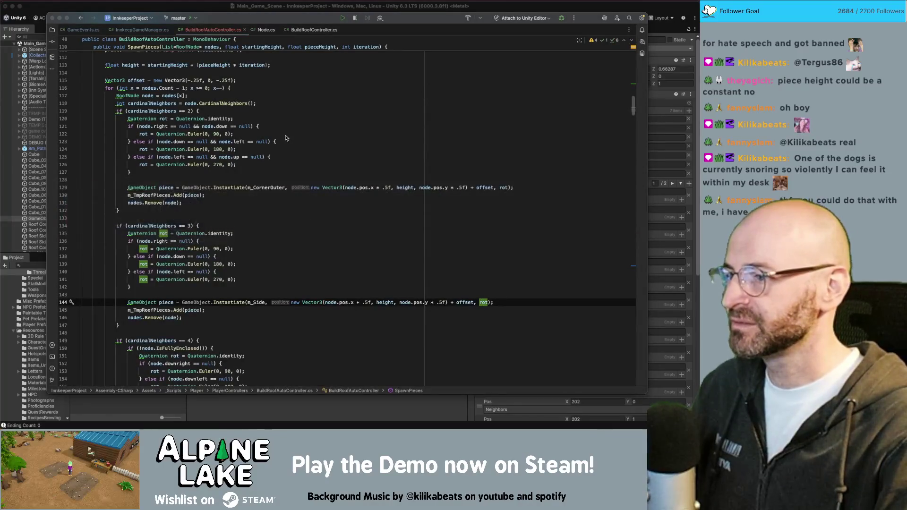
pyautogui.press('super+Tab')
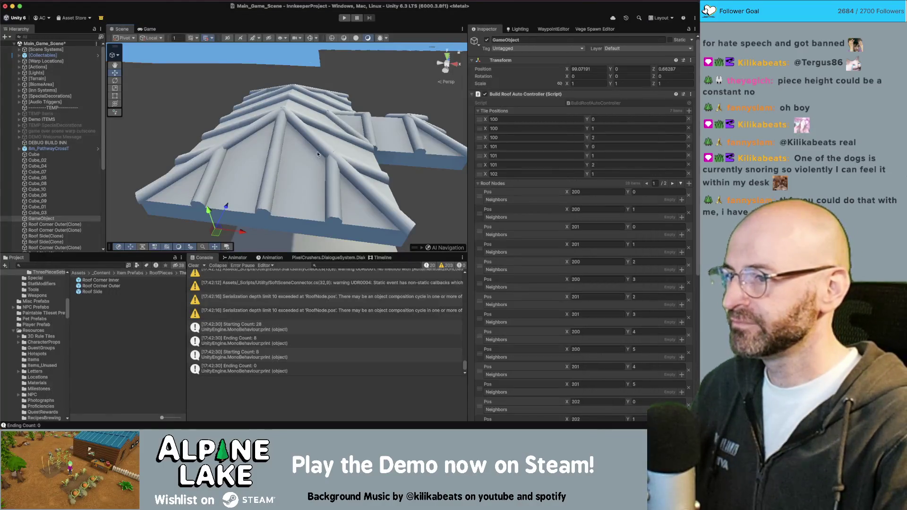
pyautogui.scroll(3, 317, 163)
pyautogui.click(302, 141)
pyautogui.scroll(4, 297, 138)
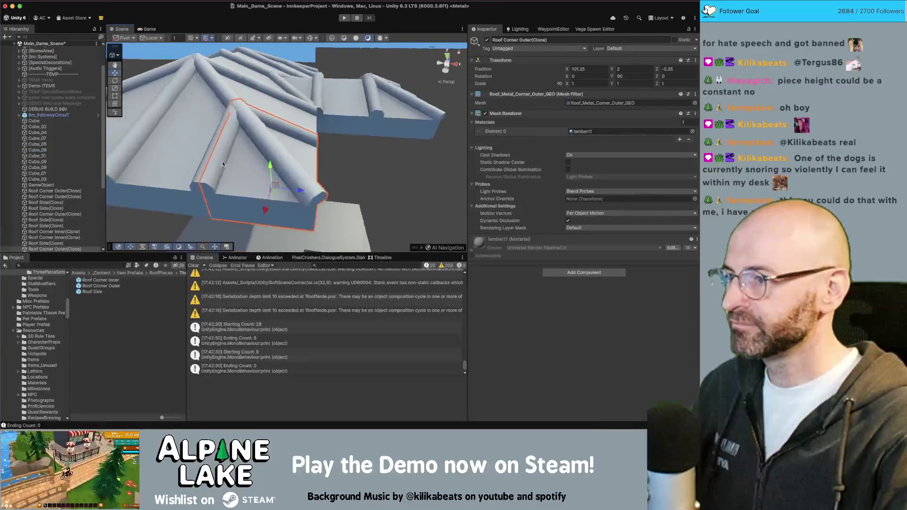
pyautogui.press('super+Tab')
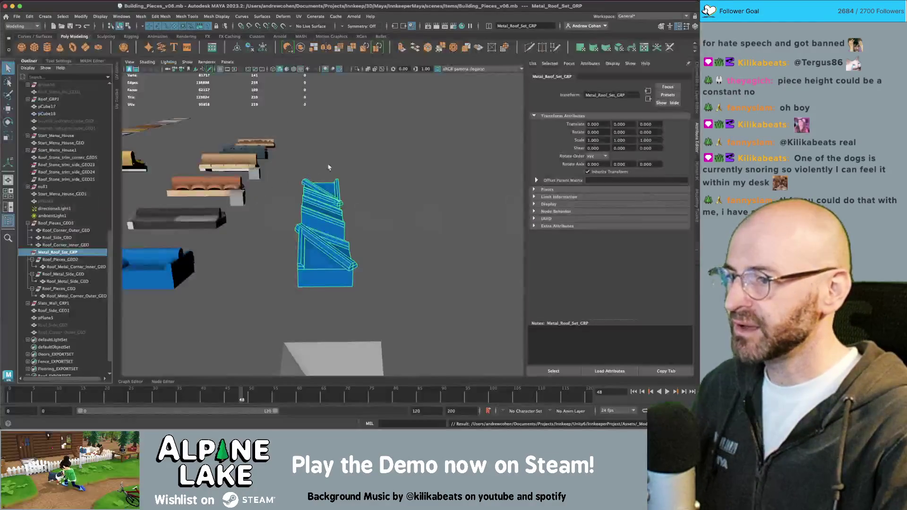
pyautogui.keyDown('alt'); pyautogui.moveTo(313, 211); pyautogui.dragTo(304, 312); pyautogui.keyUp('alt')
pyautogui.click(303, 311)
pyautogui.press('f')
pyautogui.keyDown('alt'); pyautogui.moveTo(292, 227); pyautogui.dragTo(282, 235); pyautogui.keyUp('alt')
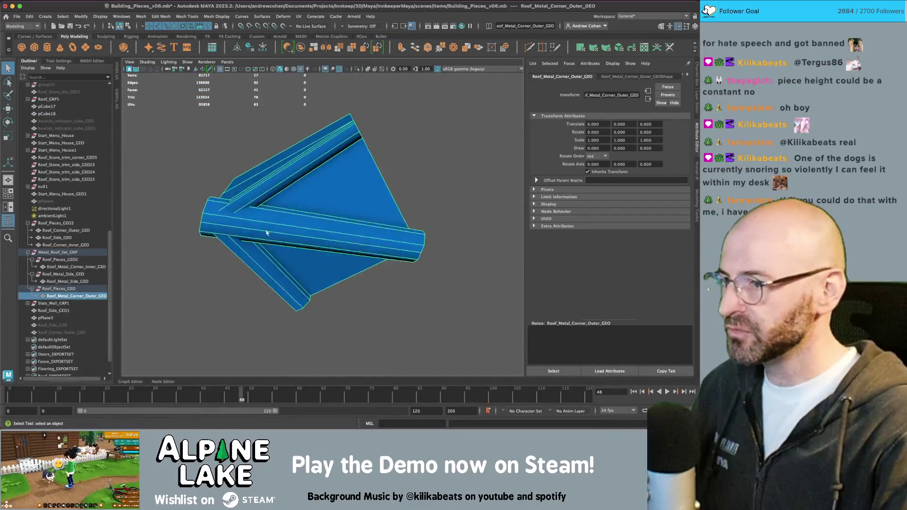
pyautogui.moveTo(216, 205)
pyautogui.keyDown('alt'); pyautogui.mouseDown()
pyautogui.moveTo(420, 130)
pyautogui.moveTo(415, 151)
pyautogui.moveTo(398, 115)
pyautogui.moveTo(414, 140)
pyautogui.moveTo(390, 170)
pyautogui.moveTo(334, 202)
pyautogui.moveTo(339, 147)
pyautogui.moveTo(326, 229)
pyautogui.moveTo(304, 233)
pyautogui.moveTo(289, 212)
pyautogui.moveTo(303, 192)
pyautogui.moveTo(336, 190)
pyautogui.moveTo(380, 208)
pyautogui.moveTo(339, 215)
pyautogui.moveTo(329, 228)
pyautogui.mouseUp(); pyautogui.keyUp('alt')
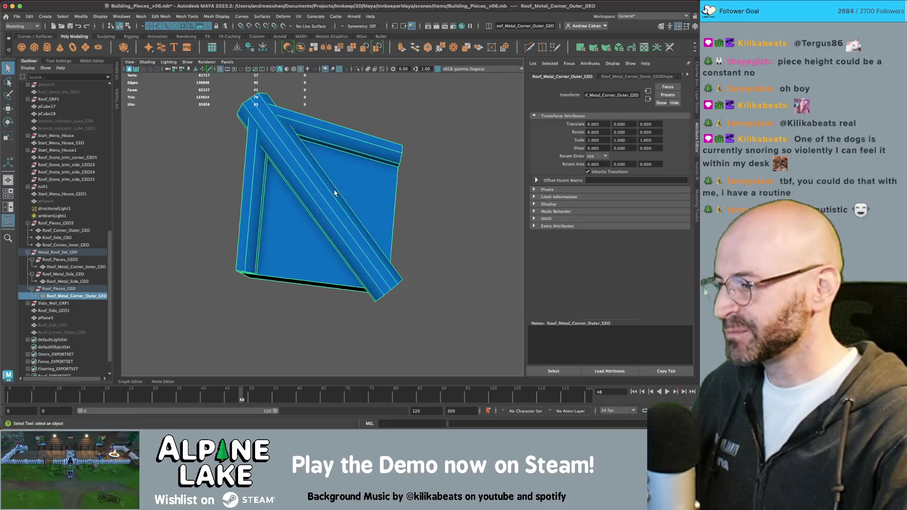
pyautogui.click(424, 157)
pyautogui.keyDown('alt'); pyautogui.moveTo(449, 170); pyautogui.dragTo(394, 164); pyautogui.keyUp('alt')
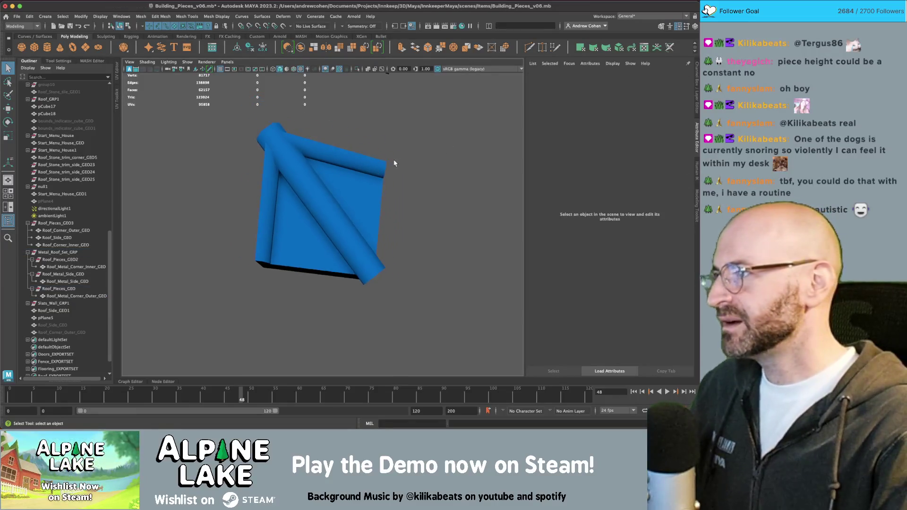
pyautogui.click(326, 154)
pyautogui.keyDown('alt'); pyautogui.moveTo(326, 154); pyautogui.dragTo(323, 182); pyautogui.keyUp('alt')
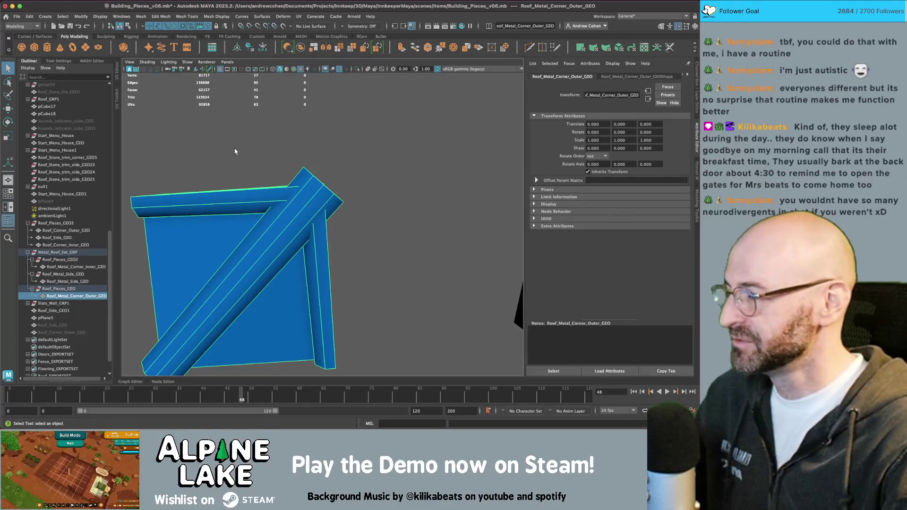
pyautogui.click(246, 157)
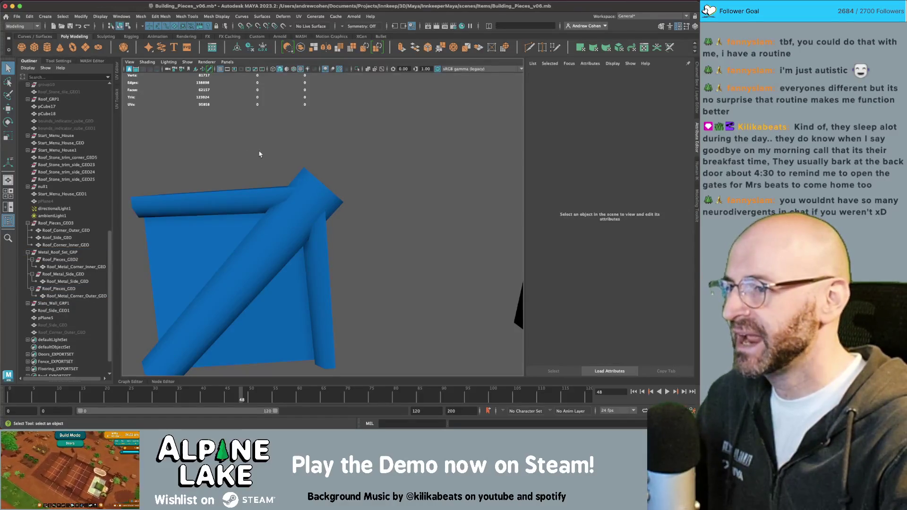
pyautogui.moveTo(311, 172)
pyautogui.keyDown('alt'); pyautogui.mouseDown()
pyautogui.moveTo(305, 148)
pyautogui.moveTo(292, 200)
pyautogui.mouseUp(); pyautogui.keyUp('alt')
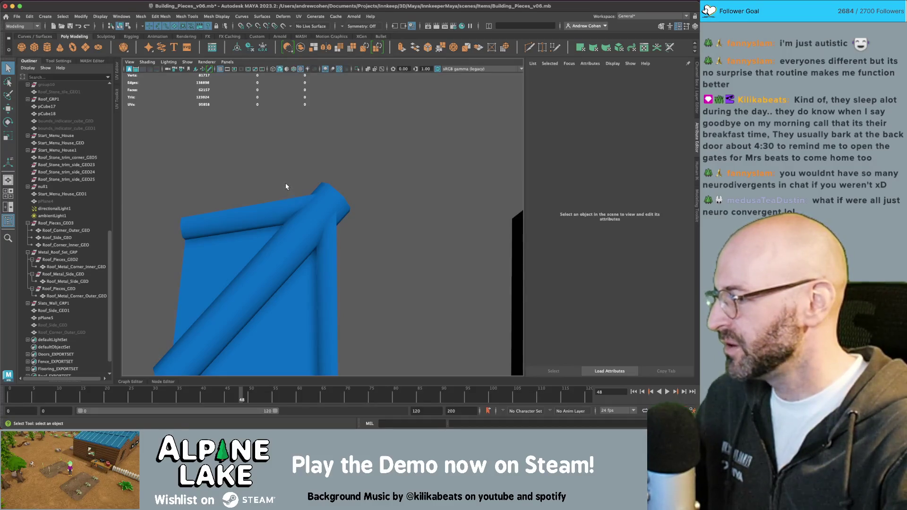
pyautogui.click(309, 186)
pyautogui.moveTo(314, 191)
pyautogui.keyDown('alt'); pyautogui.mouseDown()
pyautogui.moveTo(309, 207)
pyautogui.moveTo(295, 206)
pyautogui.moveTo(329, 202)
pyautogui.moveTo(310, 197)
pyautogui.moveTo(291, 213)
pyautogui.mouseUp(); pyautogui.keyUp('alt')
pyautogui.scroll(5, 302, 204)
pyautogui.moveTo(261, 256)
pyautogui.keyDown('alt'); pyautogui.mouseDown()
pyautogui.moveTo(276, 243)
pyautogui.moveTo(245, 242)
pyautogui.moveTo(311, 227)
pyautogui.moveTo(301, 230)
pyautogui.moveTo(354, 235)
pyautogui.moveTo(269, 282)
pyautogui.moveTo(354, 237)
pyautogui.moveTo(438, 222)
pyautogui.moveTo(330, 227)
pyautogui.moveTo(500, 215)
pyautogui.mouseUp(); pyautogui.keyUp('alt')
pyautogui.moveTo(500, 215)
pyautogui.keyDown('alt'); pyautogui.mouseDown(button='right')
pyautogui.moveTo(314, 226)
pyautogui.moveTo(331, 217)
pyautogui.moveTo(304, 211)
pyautogui.moveTo(382, 208)
pyautogui.moveTo(389, 179)
pyautogui.mouseUp(button='right'); pyautogui.keyUp('alt')
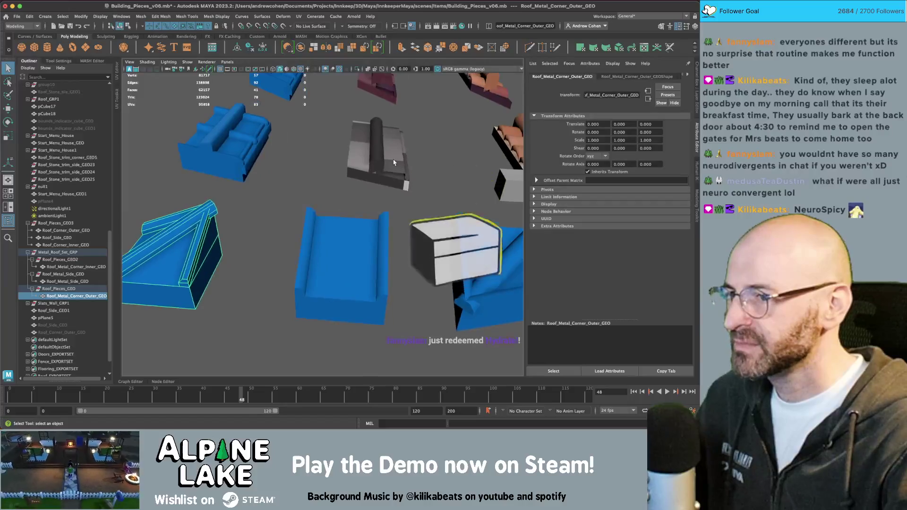
# - Select and frame the grey shingles tile in Maya
pyautogui.click(394, 162)
pyautogui.moveTo(370, 179)
pyautogui.keyDown('alt'); pyautogui.mouseDown()
pyautogui.moveTo(300, 206)
pyautogui.moveTo(304, 188)
pyautogui.mouseUp(); pyautogui.keyUp('alt')
pyautogui.scroll(-5, 300, 203)
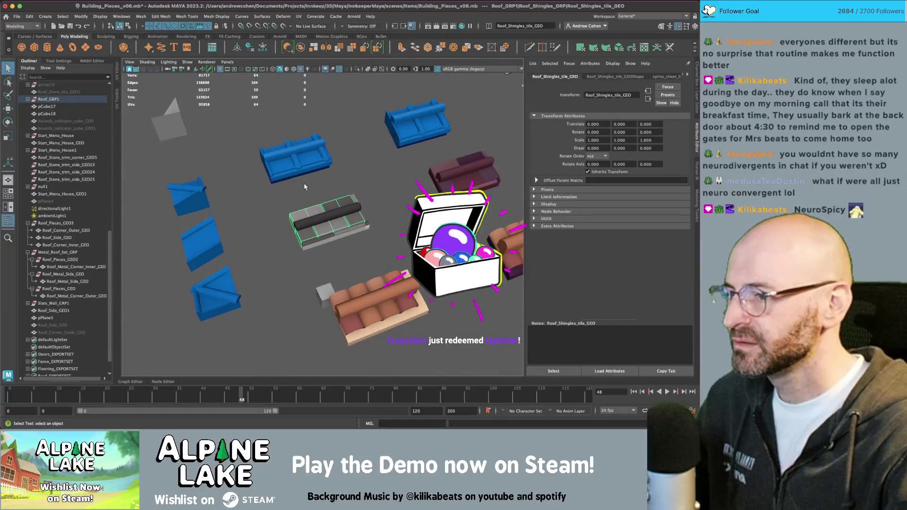
pyautogui.press('f')
pyautogui.click(78, 158)
pyautogui.click(82, 165)
# - Duplicate the shingles tile, move it beside the blue pieces and rotate it -90 degrees
pyautogui.hotkey('ctrl', 'd')
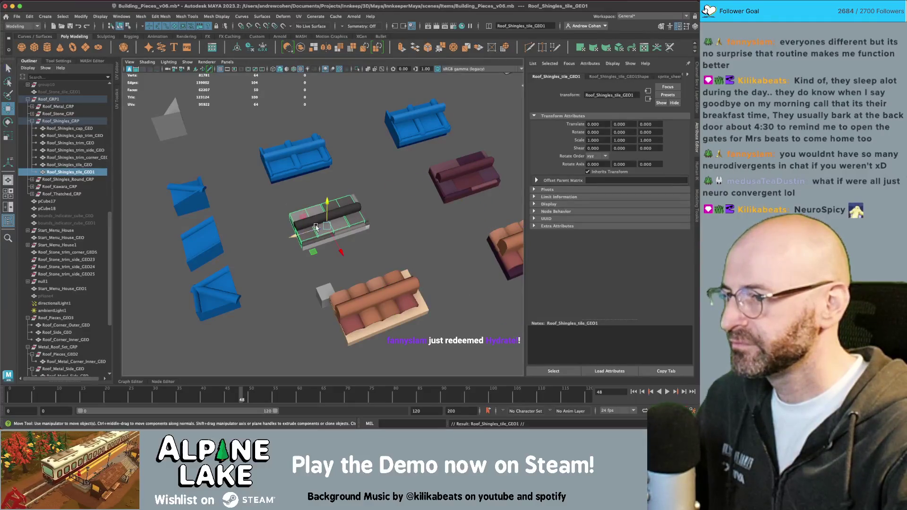
pyautogui.press('w')
pyautogui.moveTo(278, 241); pyautogui.dragTo(177, 262)
pyautogui.press('e')
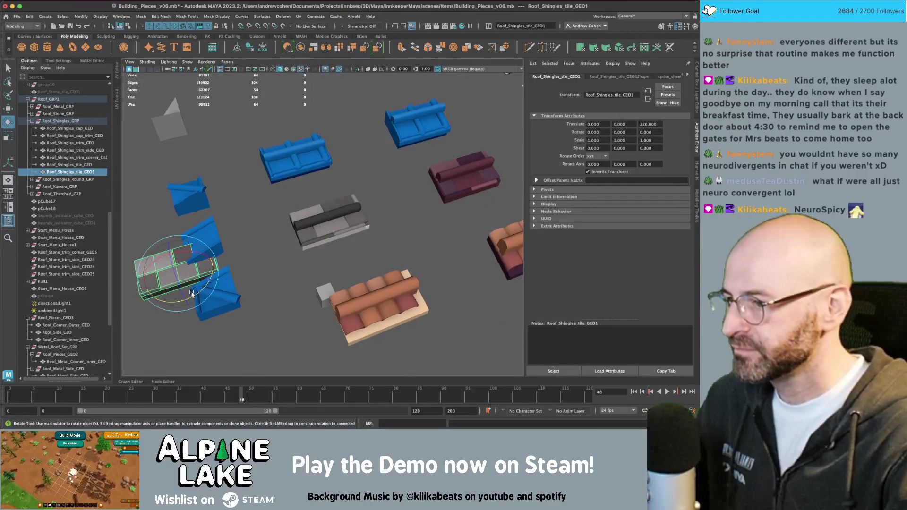
pyautogui.moveTo(193, 296)
pyautogui.mouseDown()
pyautogui.moveTo(151, 306)
pyautogui.moveTo(166, 264)
pyautogui.mouseUp()
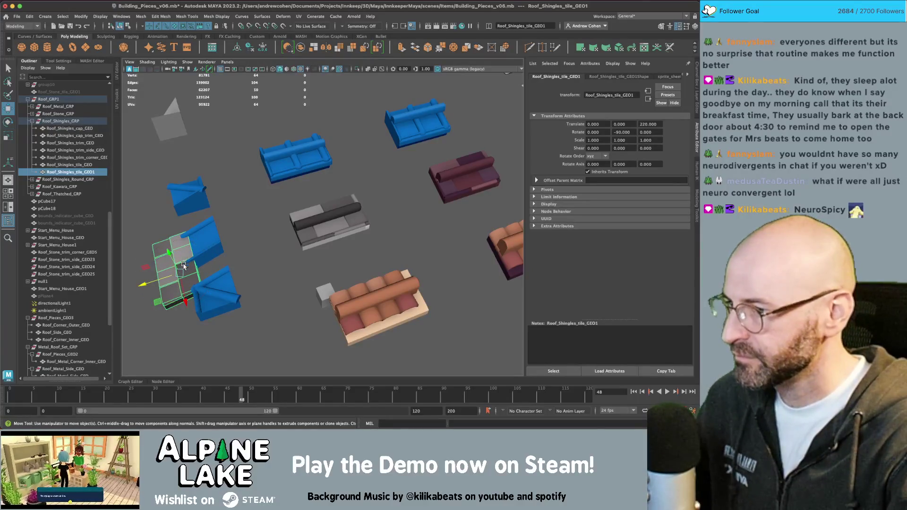
pyautogui.moveTo(164, 298); pyautogui.dragTo(198, 255)
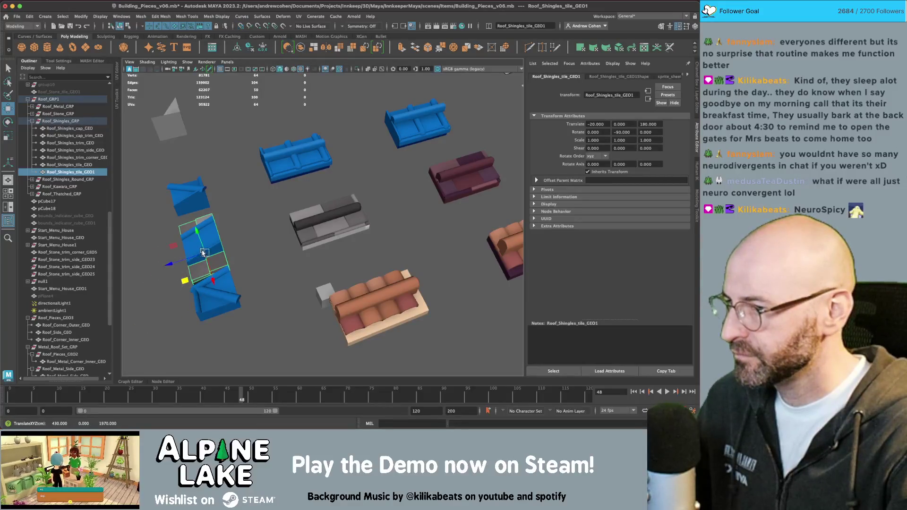
pyautogui.press('f')
pyautogui.moveTo(251, 222)
pyautogui.keyDown('alt'); pyautogui.mouseDown()
pyautogui.moveTo(298, 222)
pyautogui.moveTo(294, 214)
pyautogui.mouseUp(); pyautogui.keyUp('alt')
pyautogui.click(207, 170)
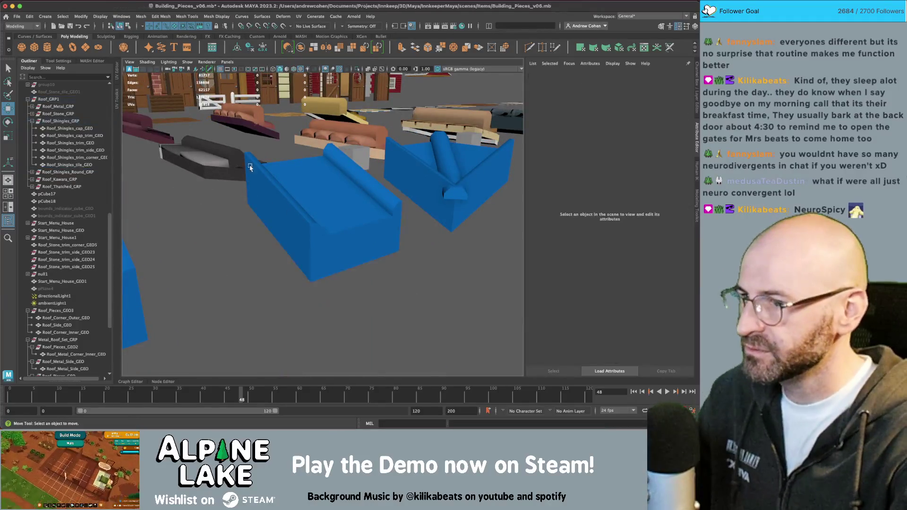
# - Pull back to a top-down overview of the roof pieces and frame the shingles trim piece
pyautogui.scroll(-5, 287, 166)
pyautogui.keyDown('alt'); pyautogui.moveTo(288, 166); pyautogui.dragTo(367, 176); pyautogui.keyUp('alt')
pyautogui.scroll(-5, 367, 175)
pyautogui.moveTo(334, 204)
pyautogui.keyDown('alt'); pyautogui.mouseDown()
pyautogui.moveTo(174, 217)
pyautogui.moveTo(352, 192)
pyautogui.mouseUp(); pyautogui.keyUp('alt')
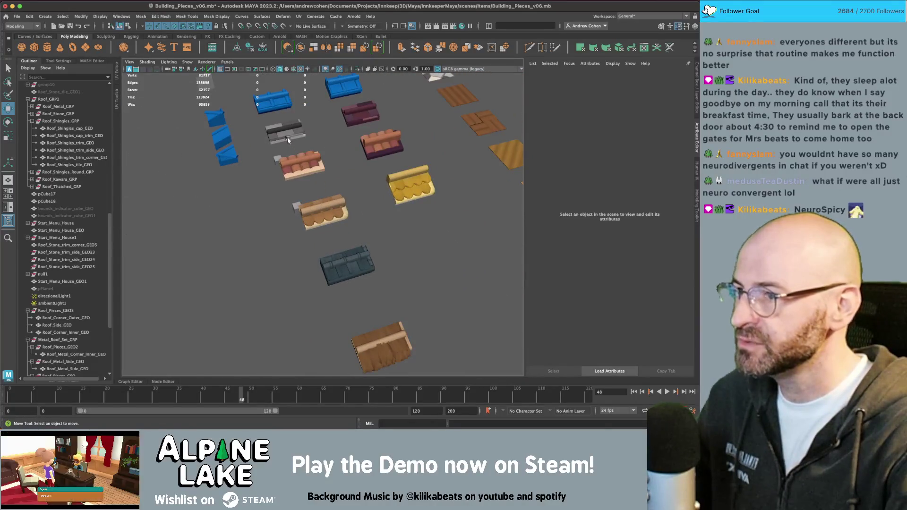
pyautogui.click(348, 90)
pyautogui.press('f')
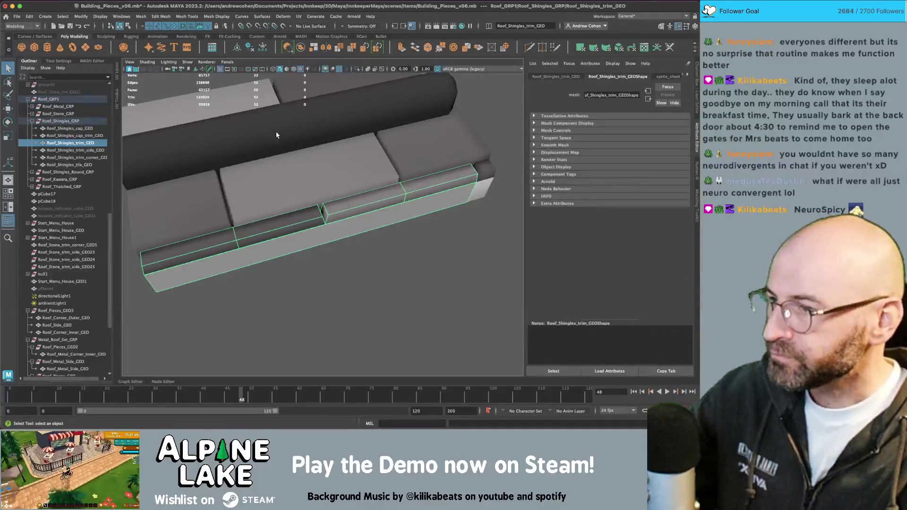
# - Make another copy of the shingles tile and slide it beside the blue pieces
pyautogui.click(69, 164)
pyautogui.scroll(-5, 171, 192)
pyautogui.scroll(-5, 172, 192)
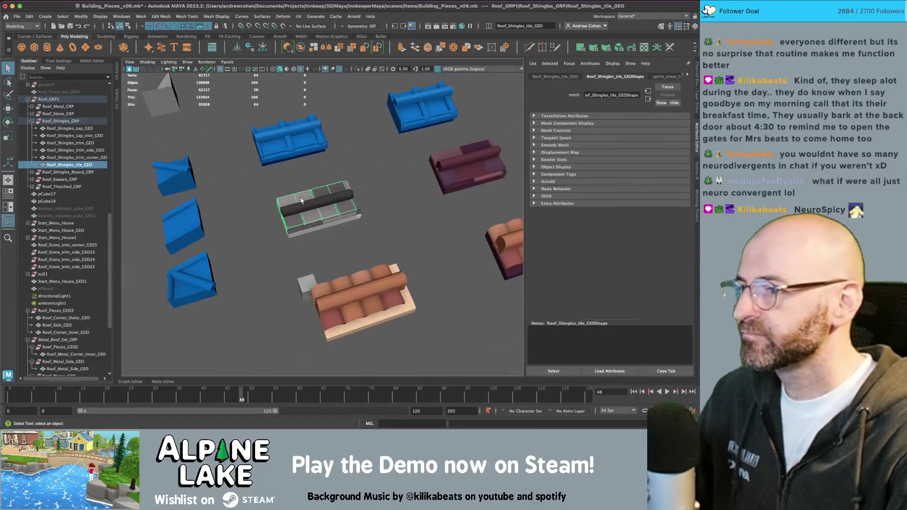
pyautogui.hotkey('ctrl', 'd')
pyautogui.press('w')
pyautogui.moveTo(319, 208)
pyautogui.mouseDown()
pyautogui.moveTo(209, 230)
pyautogui.moveTo(320, 277)
pyautogui.moveTo(324, 310)
pyautogui.moveTo(300, 269)
pyautogui.moveTo(302, 303)
pyautogui.moveTo(277, 304)
pyautogui.moveTo(325, 239)
pyautogui.moveTo(338, 238)
pyautogui.mouseUp()
pyautogui.press('w')
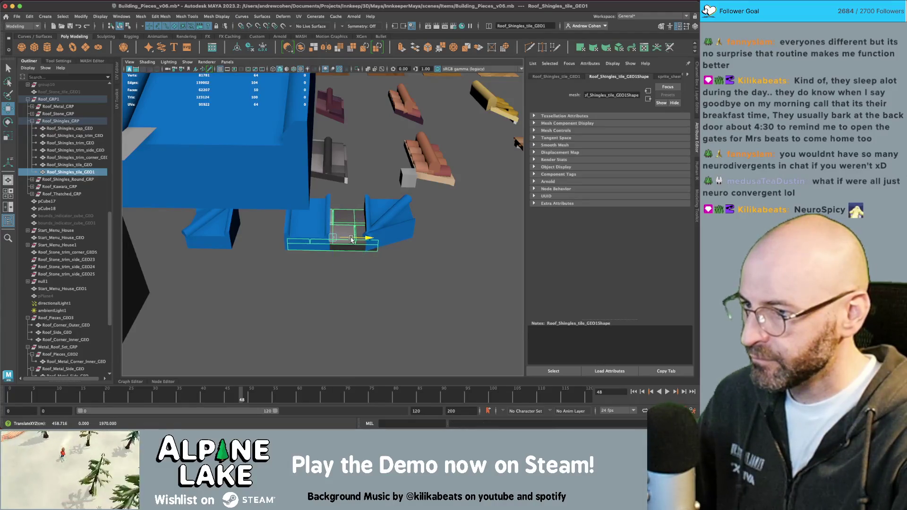
# - Tumble around the new tile, then bring up the Unity editor's Scene view
pyautogui.scroll(3, 372, 247)
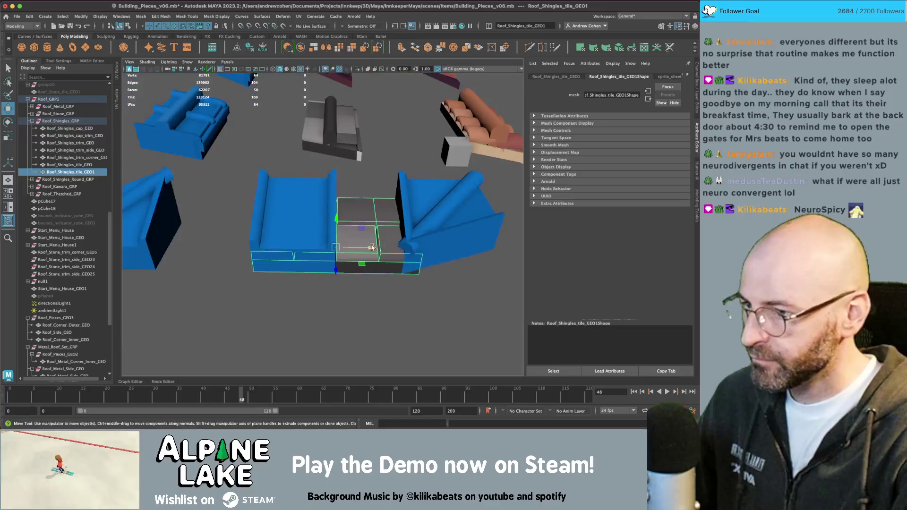
pyautogui.moveTo(346, 231)
pyautogui.keyDown('alt'); pyautogui.mouseDown()
pyautogui.moveTo(373, 182)
pyautogui.moveTo(404, 177)
pyautogui.moveTo(359, 174)
pyautogui.moveTo(350, 144)
pyautogui.mouseUp(); pyautogui.keyUp('alt')
pyautogui.scroll(5, 351, 173)
pyautogui.press('super+Tab')
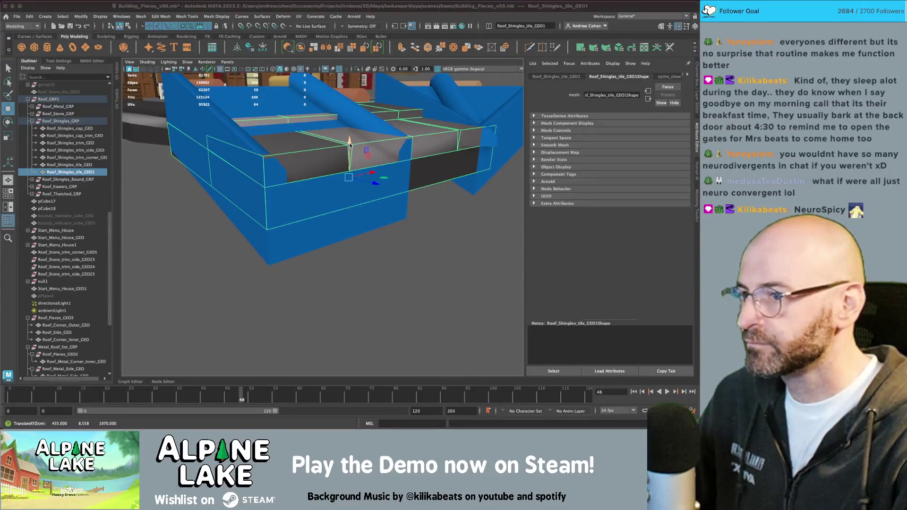
pyautogui.scroll(-5, 243, 144)
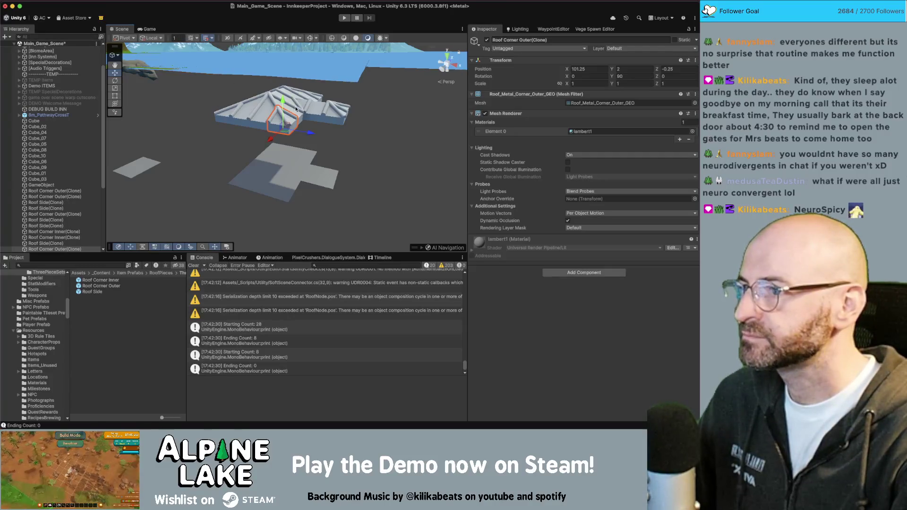
# - Orbit and zoom around the assembled roof pieces in Unity, then return to Maya's object selection
pyautogui.moveTo(302, 108)
pyautogui.keyDown('alt'); pyautogui.mouseDown()
pyautogui.moveTo(326, 132)
pyautogui.moveTo(150, 145)
pyautogui.moveTo(357, 139)
pyautogui.moveTo(319, 129)
pyautogui.mouseUp(); pyautogui.keyUp('alt')
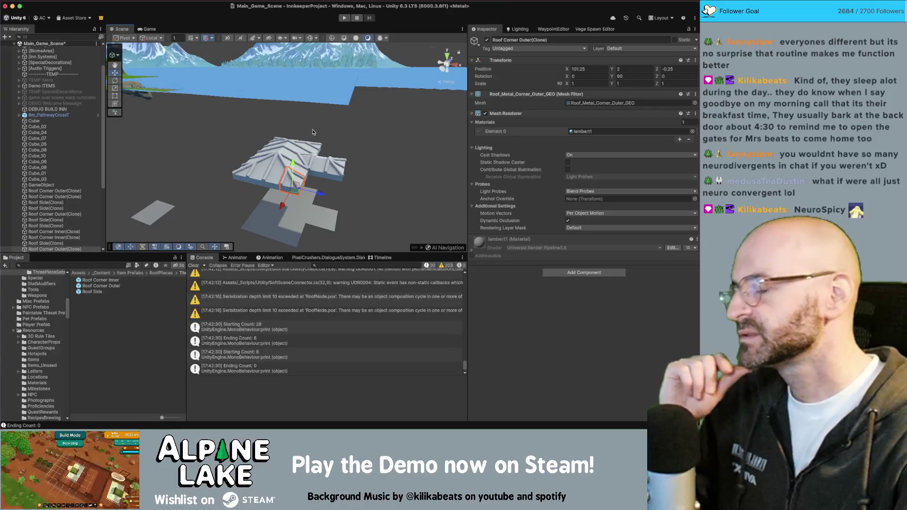
pyautogui.scroll(5, 312, 131)
pyautogui.keyDown('alt'); pyautogui.moveTo(312, 132); pyautogui.dragTo(338, 106); pyautogui.keyUp('alt')
pyautogui.keyDown('alt'); pyautogui.moveTo(339, 106); pyautogui.dragTo(135, 152, button='right'); pyautogui.keyUp('alt')
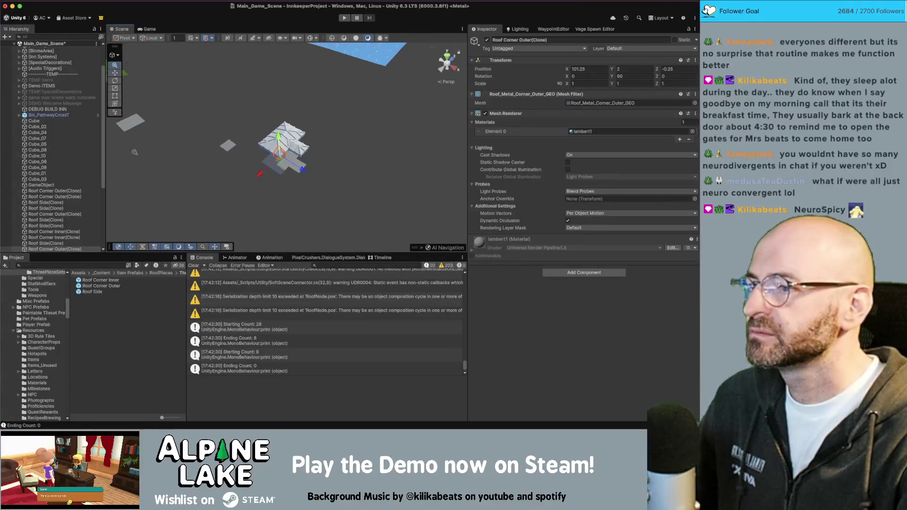
pyautogui.scroll(5, 183, 144)
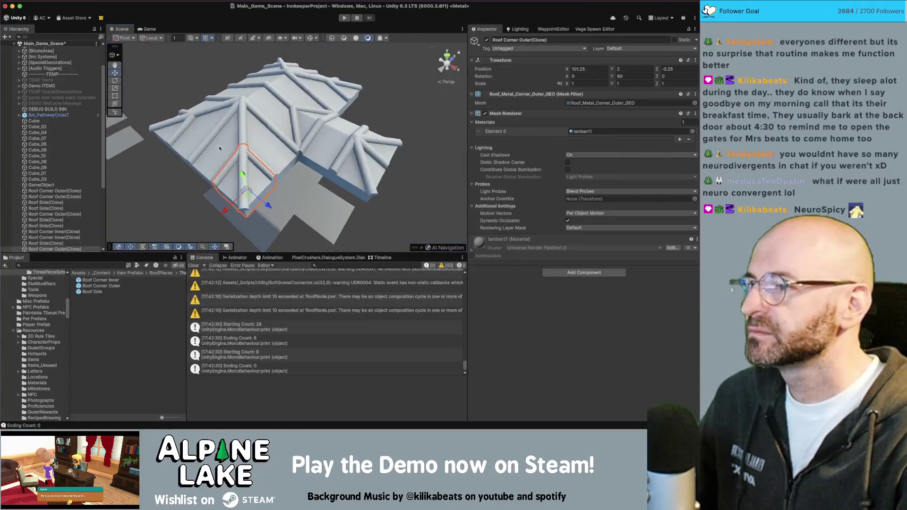
pyautogui.press('super+Tab')
pyautogui.scroll(-5, 348, 197)
pyautogui.press('q')
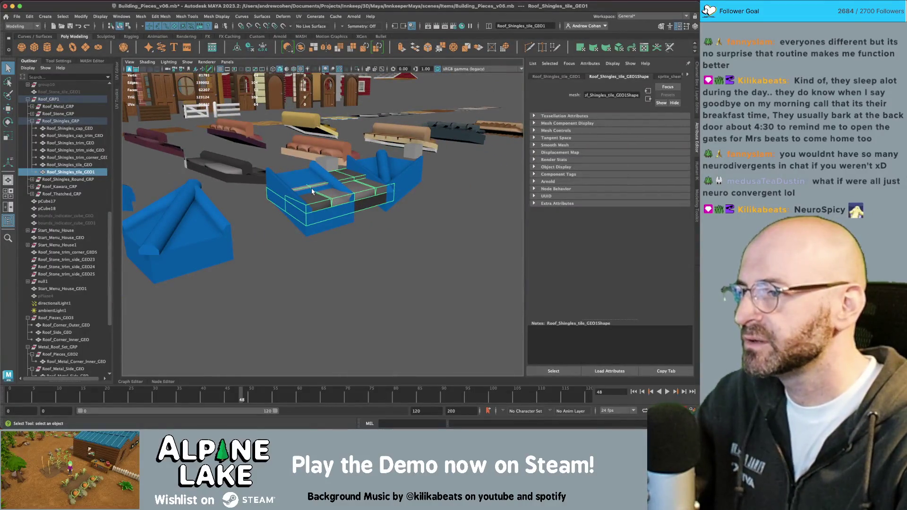
# - Hide the shingle tile and select vertices at the left end of the metal side piece
pyautogui.hotkey('ctrl', 'h')
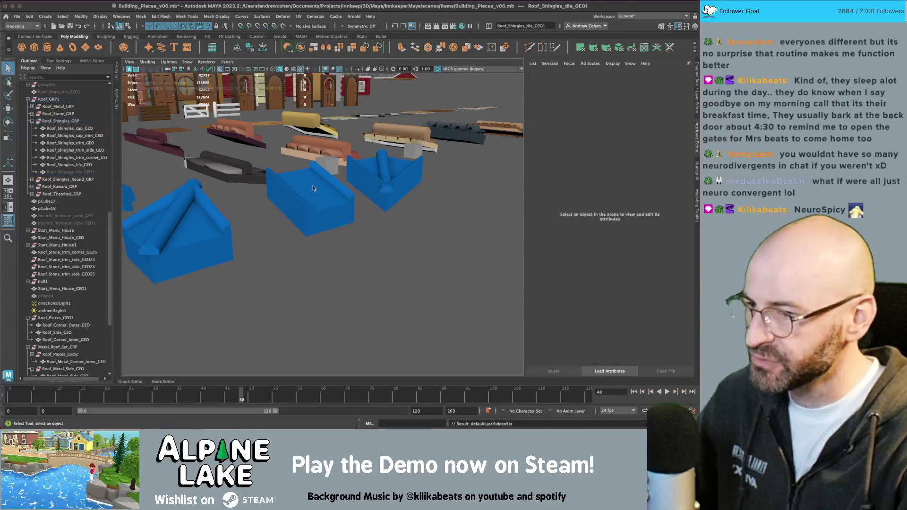
pyautogui.click(316, 188)
pyautogui.press('f')
pyautogui.moveTo(347, 185)
pyautogui.keyDown('alt'); pyautogui.mouseDown()
pyautogui.moveTo(293, 200)
pyautogui.moveTo(290, 181)
pyautogui.mouseUp(); pyautogui.keyUp('alt')
pyautogui.rightClick(290, 181)
pyautogui.click(253, 179)
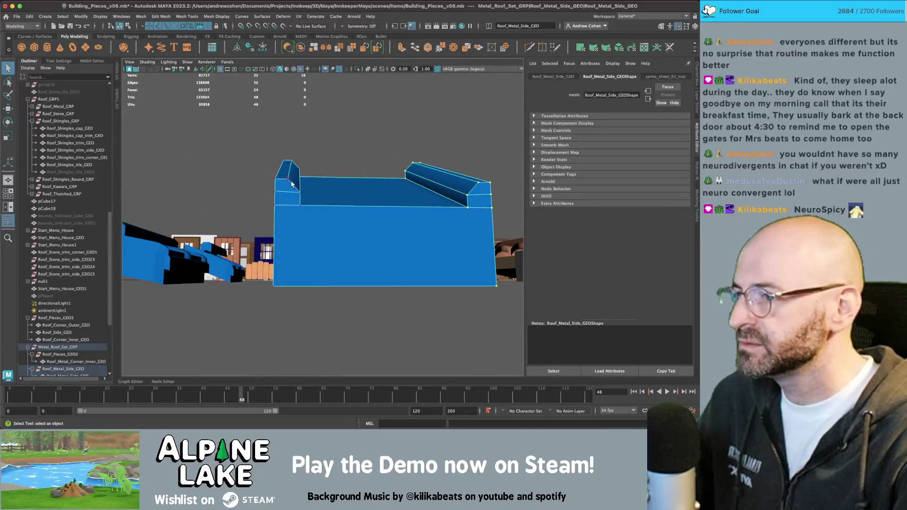
pyautogui.click(291, 184)
pyautogui.keyDown('alt'); pyautogui.moveTo(301, 184); pyautogui.dragTo(260, 160); pyautogui.keyUp('alt')
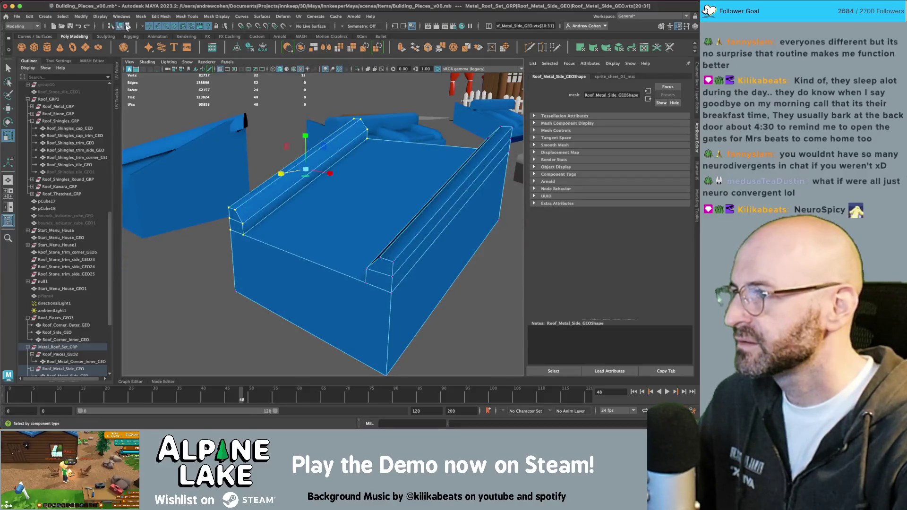
pyautogui.keyDown('alt'); pyautogui.moveTo(248, 173); pyautogui.dragTo(286, 152); pyautogui.keyUp('alt')
pyautogui.press('w')
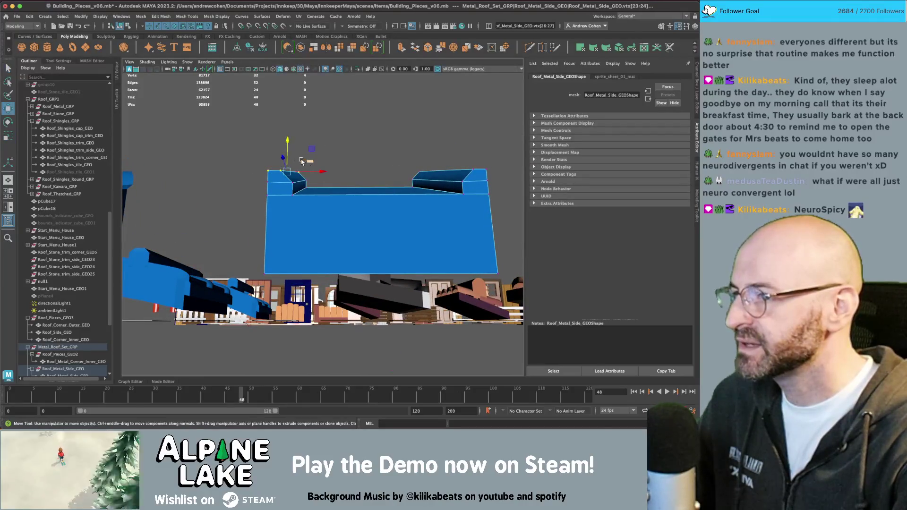
pyautogui.keyDown('alt'); pyautogui.moveTo(318, 155); pyautogui.dragTo(354, 175); pyautogui.keyUp('alt')
pyautogui.scroll(-5, 395, 174)
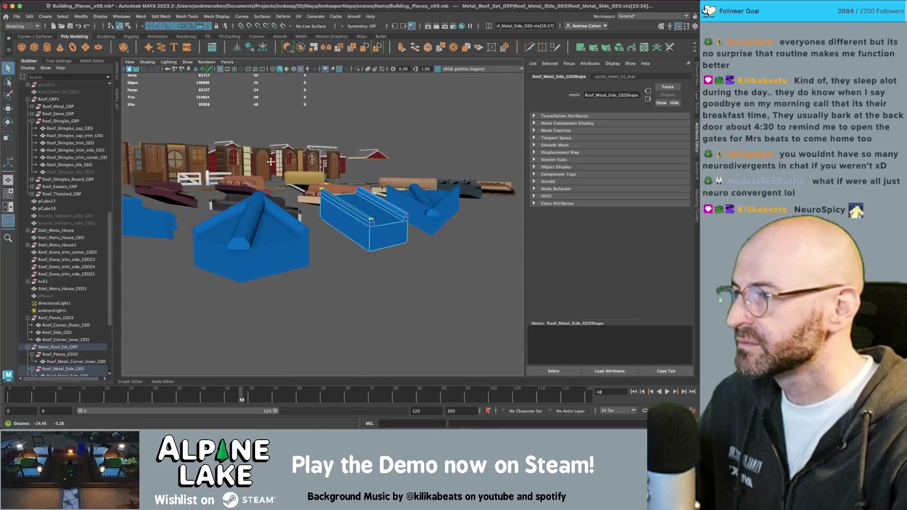
# - Select the left, middle and Roof_Metal_Corner_Inner_GEO pieces for face editing
pyautogui.click(121, 26)
pyautogui.click(249, 244)
pyautogui.keyDown('shift'); pyautogui.click(364, 219); pyautogui.keyUp('shift')
pyautogui.keyDown('shift'); pyautogui.click(422, 204); pyautogui.keyUp('shift')
pyautogui.click(149, 26)
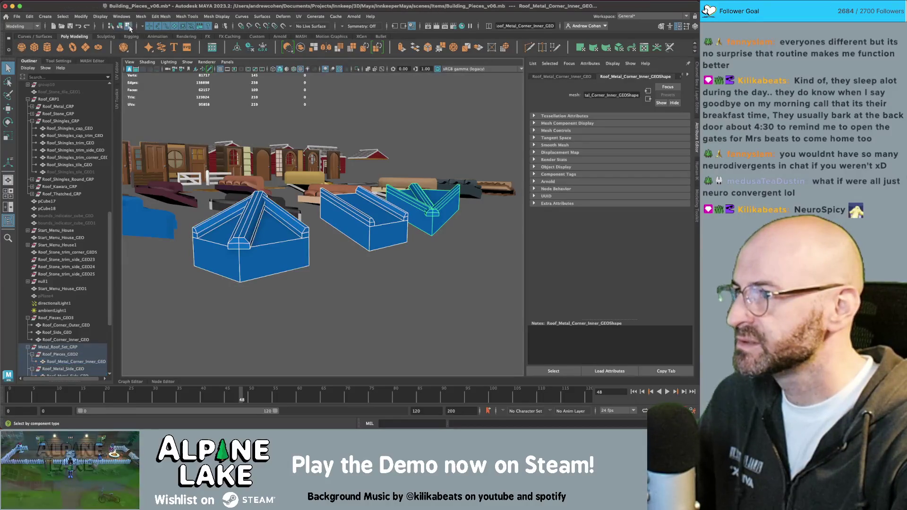
pyautogui.click(173, 26)
pyautogui.keyDown('alt'); pyautogui.moveTo(283, 227); pyautogui.dragTo(239, 217); pyautogui.keyUp('alt')
# - Select the ridge cap strip faces on both slopes of the outer corner, middle and side pieces
pyautogui.click(239, 217)
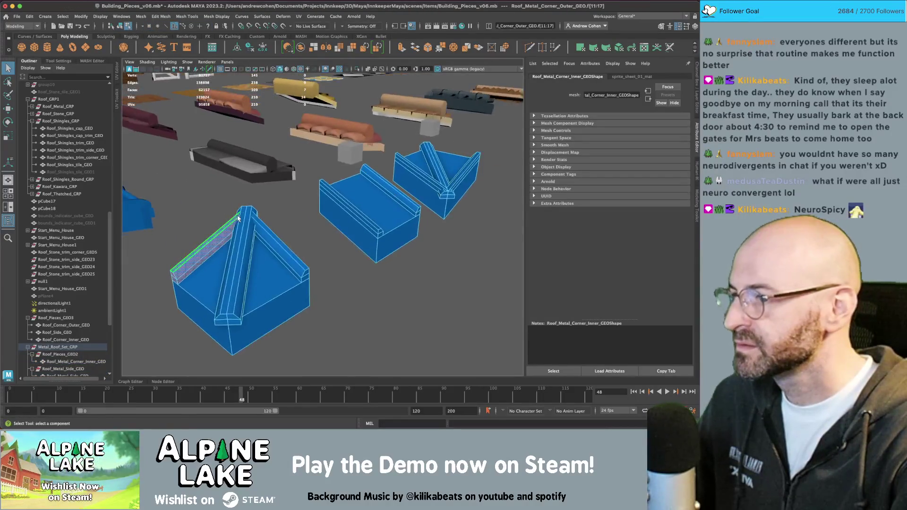
pyautogui.click(241, 225)
pyautogui.keyDown('shift'); pyautogui.click(242, 226); pyautogui.keyUp('shift')
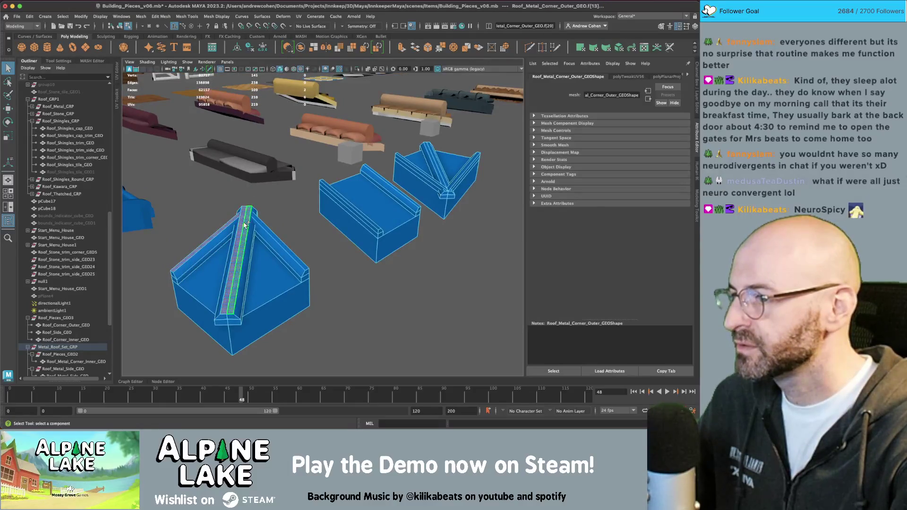
pyautogui.keyDown('shift'); pyautogui.click(259, 226); pyautogui.keyUp('shift')
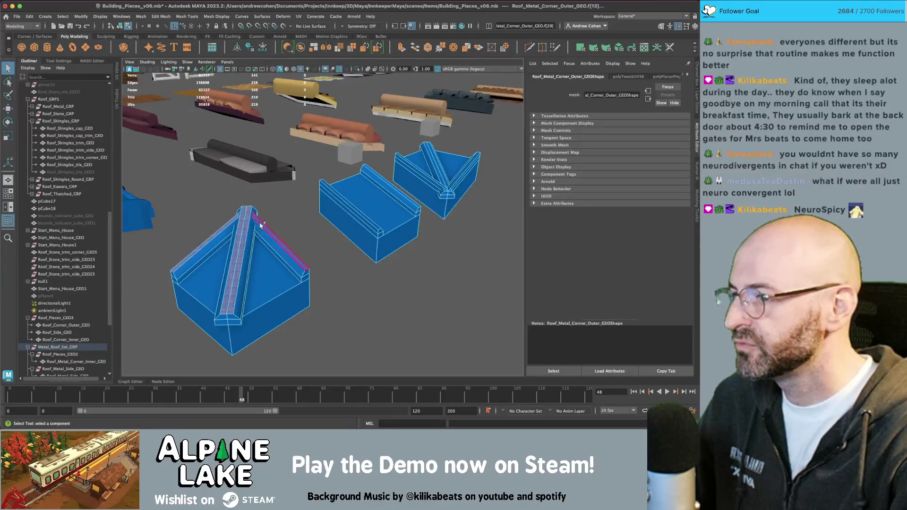
pyautogui.keyDown('shift'); pyautogui.click(346, 202); pyautogui.keyUp('shift')
pyautogui.moveTo(346, 202)
pyautogui.keyDown('alt'); pyautogui.mouseDown()
pyautogui.moveTo(370, 208)
pyautogui.moveTo(272, 204)
pyautogui.mouseUp(); pyautogui.keyUp('alt')
pyautogui.keyDown('shift'); pyautogui.click(272, 205); pyautogui.keyUp('shift')
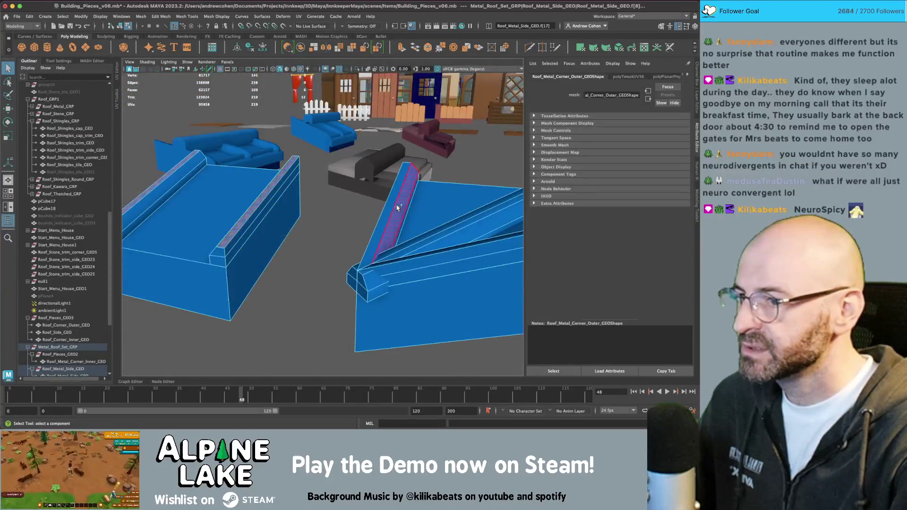
pyautogui.keyDown('shift'); pyautogui.click(387, 212); pyautogui.keyUp('shift')
pyautogui.keyDown('shift'); pyautogui.click(449, 227); pyautogui.keyUp('shift')
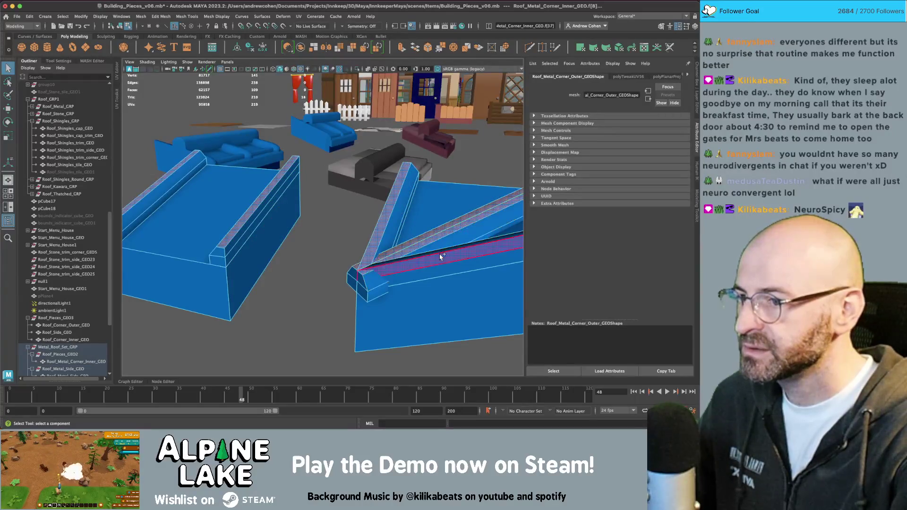
pyautogui.keyDown('alt'); pyautogui.moveTo(449, 241); pyautogui.dragTo(258, 180); pyautogui.keyUp('alt')
# - Grow the selection across the full ridge strips and move them slightly down
pyautogui.press('w')
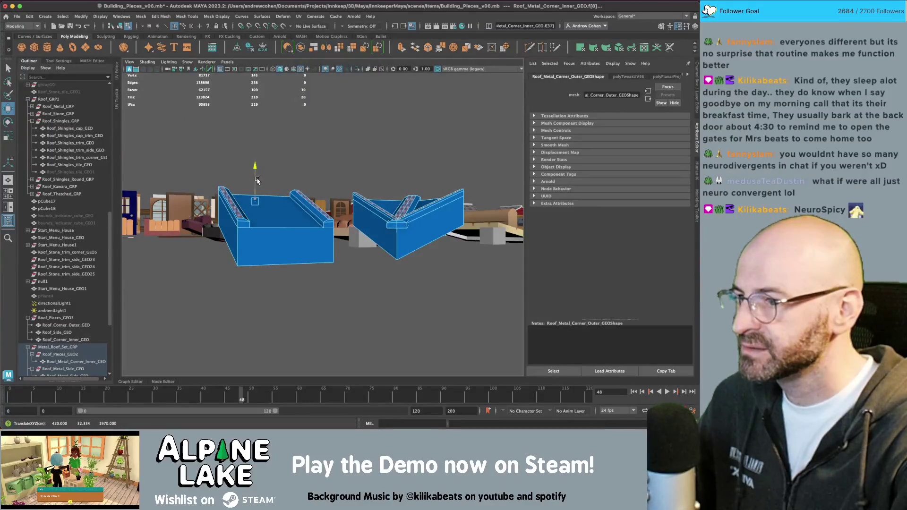
pyautogui.hotkey('shift', '.')
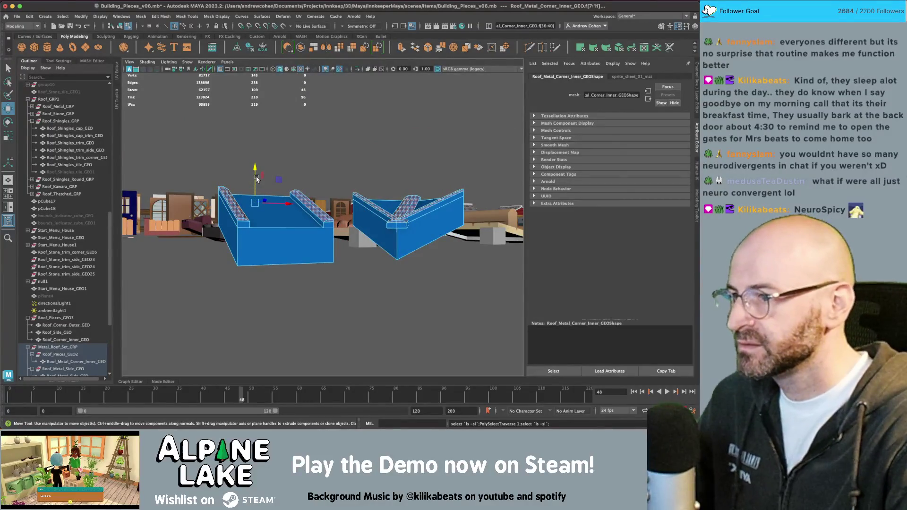
pyautogui.moveTo(256, 176)
pyautogui.mouseDown()
pyautogui.moveTo(351, 196)
pyautogui.moveTo(453, 189)
pyautogui.moveTo(151, 39)
pyautogui.mouseUp()
pyautogui.scroll(5, 464, 188)
# - Return to object mode, then select and frame the metal roof pieces
pyautogui.click(120, 26)
pyautogui.press('q')
pyautogui.moveTo(265, 156)
pyautogui.keyDown('alt'); pyautogui.mouseDown()
pyautogui.moveTo(334, 138)
pyautogui.moveTo(270, 153)
pyautogui.moveTo(324, 170)
pyautogui.moveTo(310, 197)
pyautogui.moveTo(256, 184)
pyautogui.moveTo(120, 68)
pyautogui.mouseUp(); pyautogui.keyUp('alt')
pyautogui.click(255, 183)
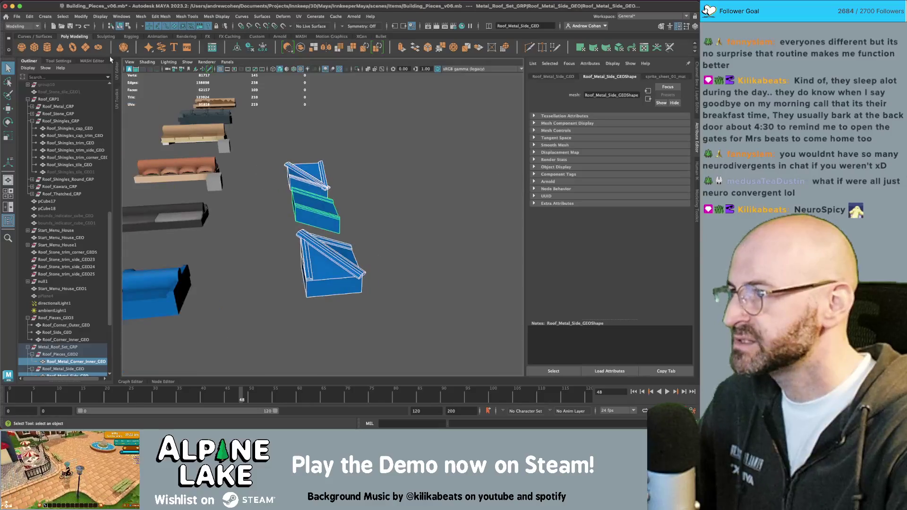
pyautogui.press('f')
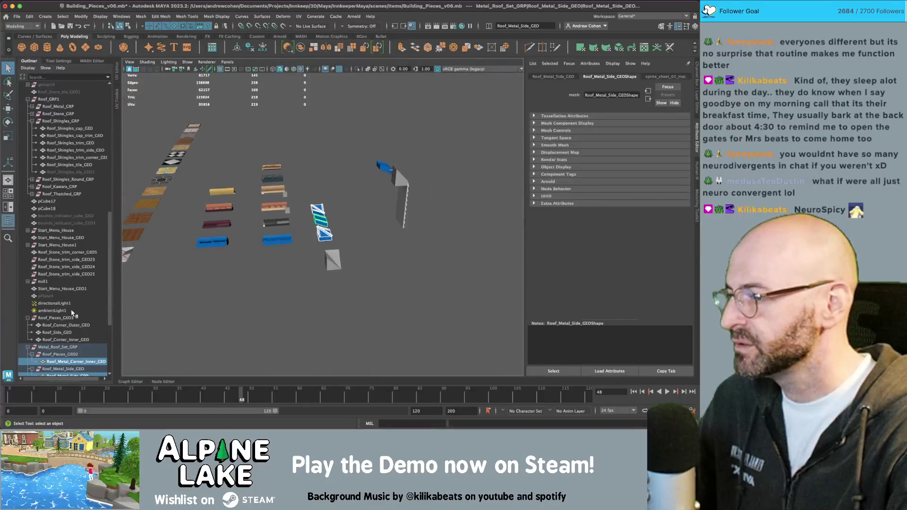
pyautogui.scroll(-5, 69, 331)
# - Send Metal_Roof_Set_GRP to Unity as a selection, overwriting roofpieces_3_metal.fbx
pyautogui.click(61, 232)
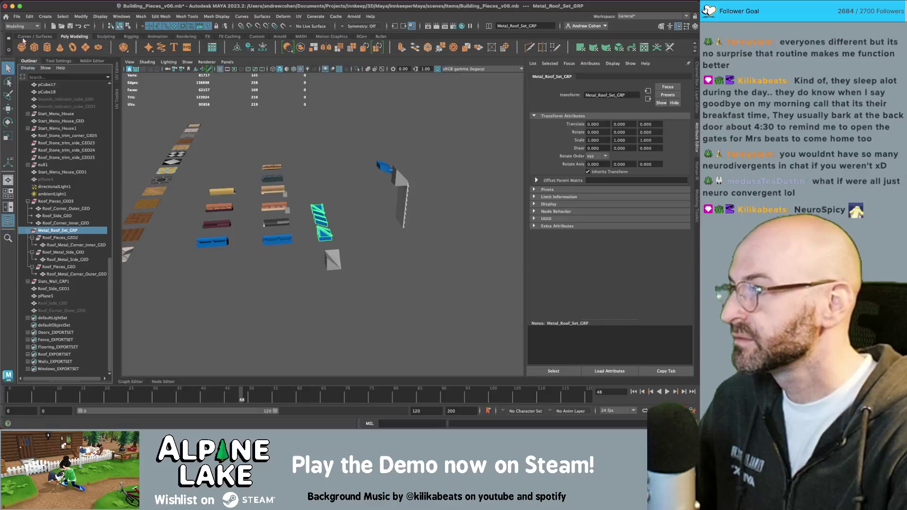
pyautogui.click(17, 16)
pyautogui.moveTo(95, 122)
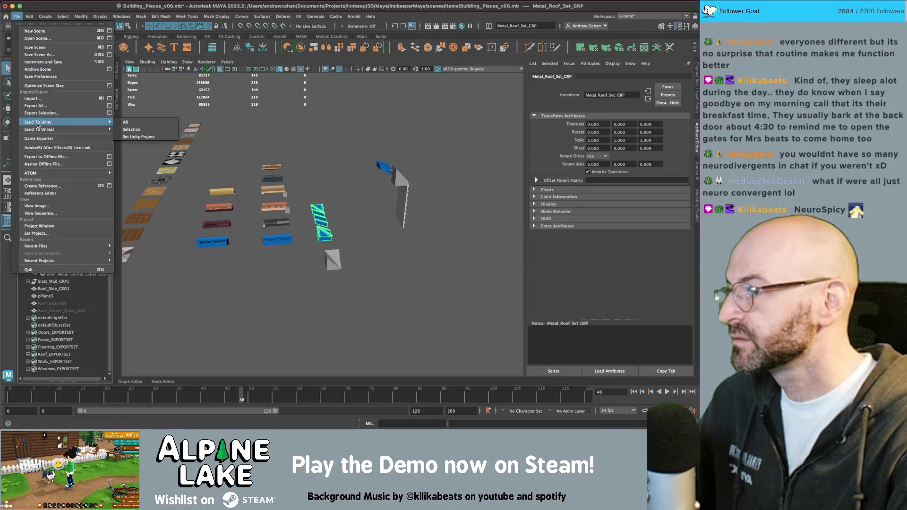
pyautogui.click(122, 129)
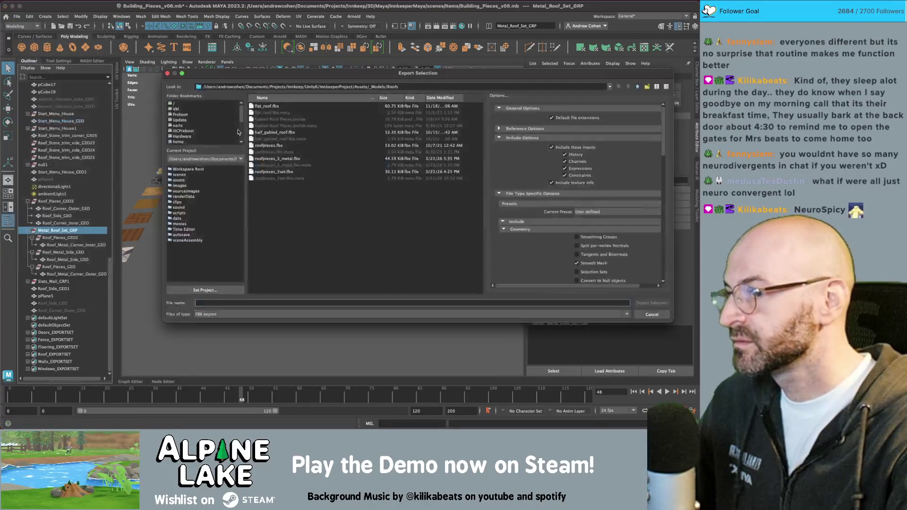
pyautogui.doubleClick(276, 158)
pyautogui.click(409, 193)
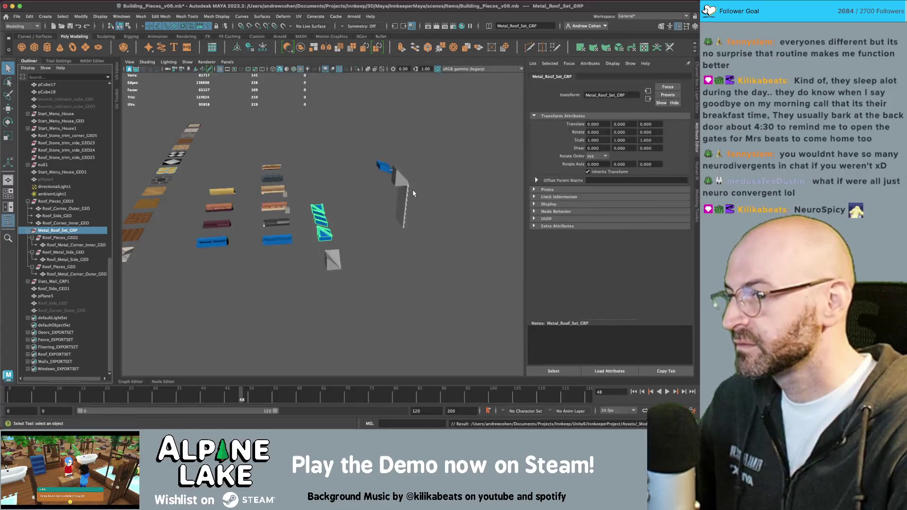
pyautogui.press('super+Tab')
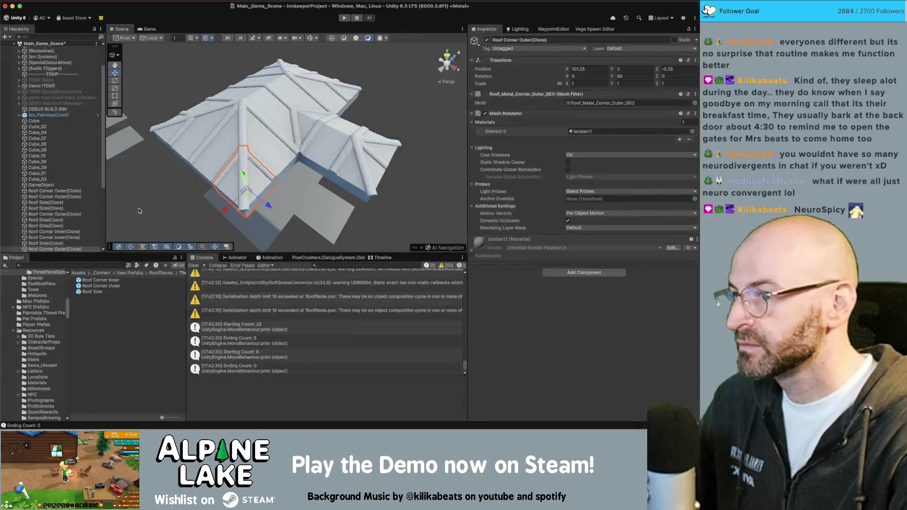
# - Deselect and orbit and zoom around the updated metal roof in Unity
pyautogui.click(386, 123)
pyautogui.keyDown('alt'); pyautogui.moveTo(387, 123); pyautogui.dragTo(263, 132); pyautogui.keyUp('alt')
pyautogui.scroll(5, 263, 132)
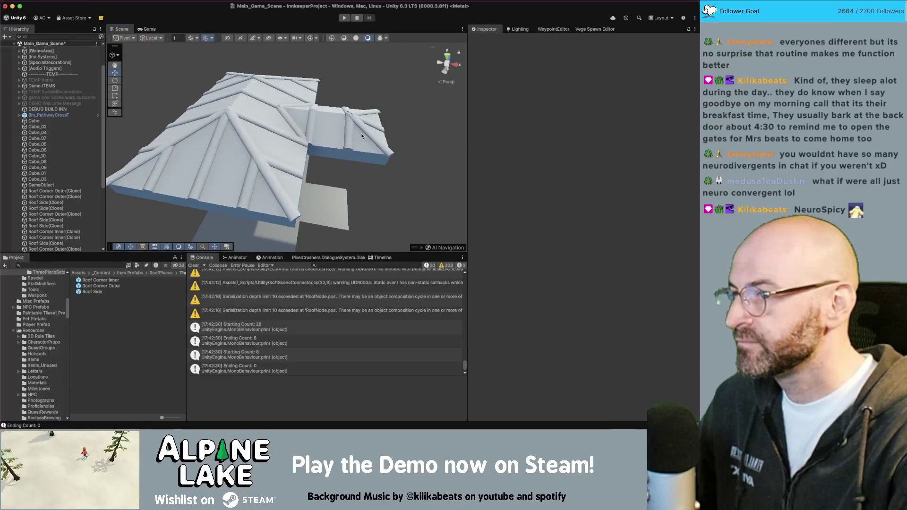
pyautogui.scroll(-3, 361, 136)
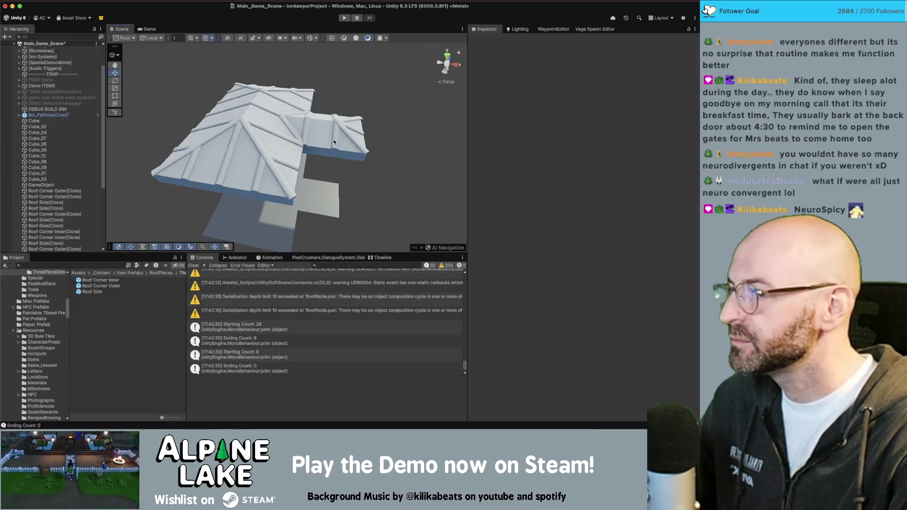
# - Back in Maya, select and frame Roof_Metal_Corner_Outer_GEO, then add another metal roof piece
pyautogui.press('super+Tab')
pyautogui.click(320, 221)
pyautogui.press('f')
pyautogui.keyDown('shift'); pyautogui.click(349, 213); pyautogui.keyUp('shift')
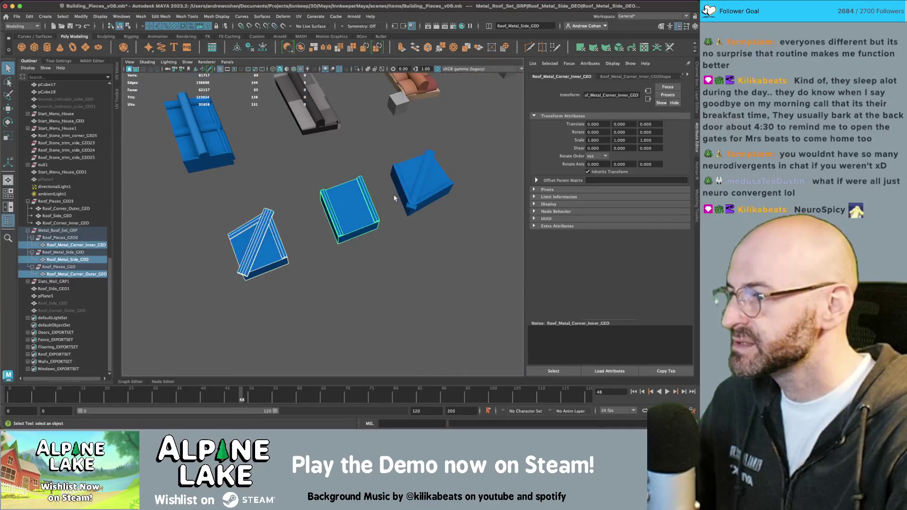
# - Group the three metal roof pieces as Metal_Roof_Set_GRP1 and move it 600 units along Z
pyautogui.keyDown('shift'); pyautogui.click(418, 186); pyautogui.keyUp('shift')
pyautogui.hotkey('ctrl', 'g')
pyautogui.press('w')
pyautogui.keyDown('alt'); pyautogui.moveTo(349, 222); pyautogui.dragTo(192, 178, button='right'); pyautogui.keyUp('alt')
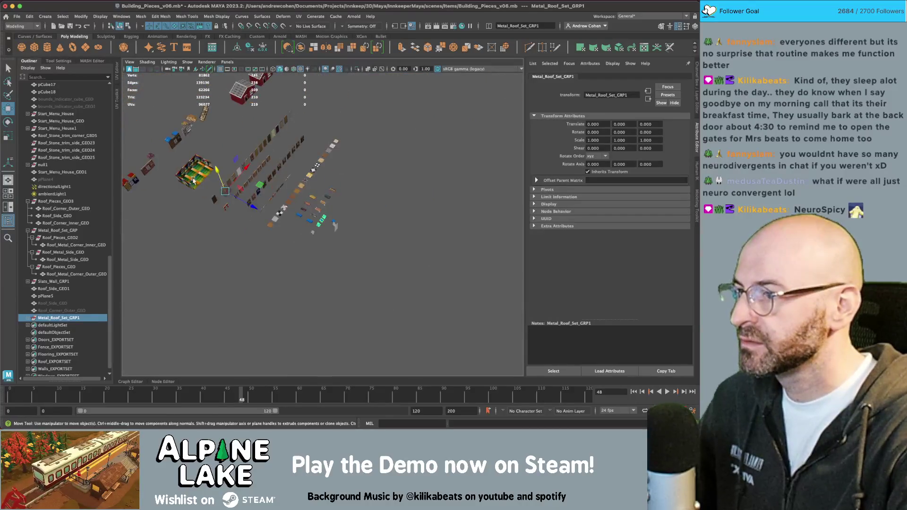
pyautogui.moveTo(247, 203); pyautogui.dragTo(250, 204)
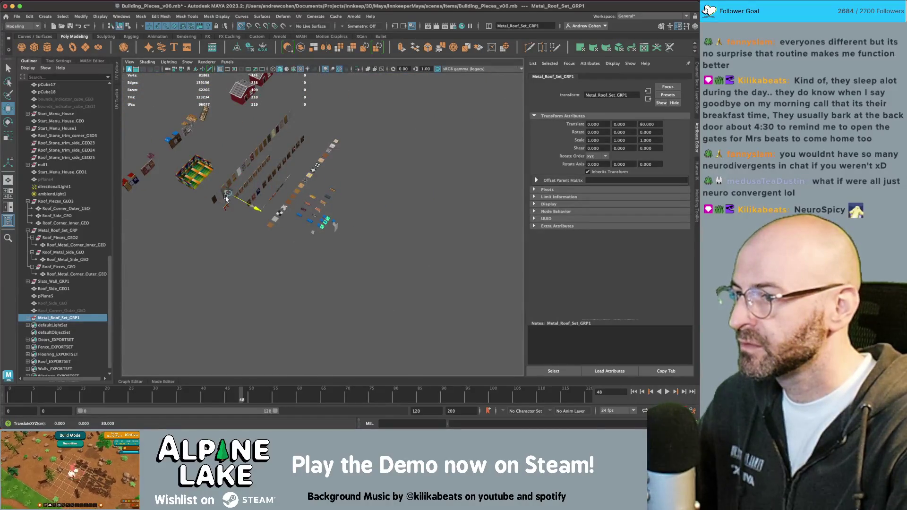
pyautogui.press('f')
pyautogui.press('q')
# - Inspect the outer corner, side and inner corner pieces, checking the corner's triangular faces
pyautogui.click(222, 227)
pyautogui.moveTo(224, 203)
pyautogui.mouseDown(button='right')
pyautogui.moveTo(225, 239)
pyautogui.moveTo(229, 228)
pyautogui.mouseUp(button='right')
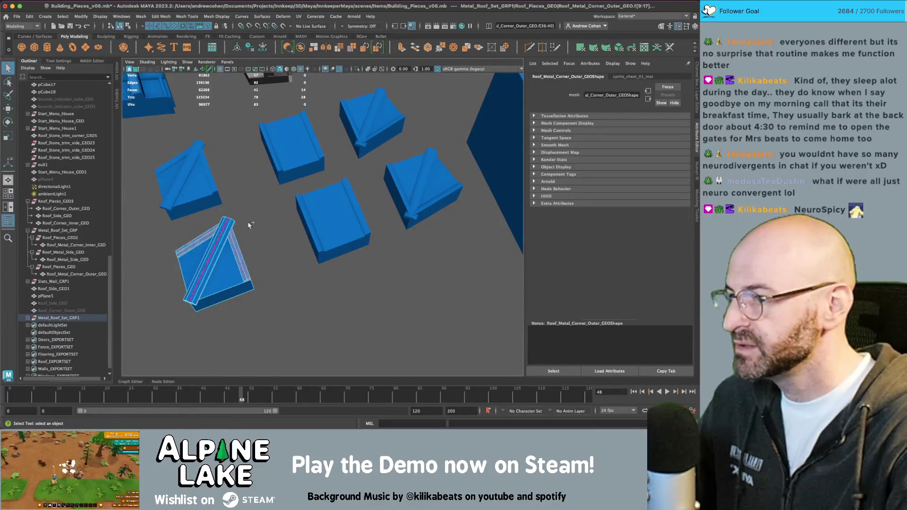
pyautogui.click(313, 215)
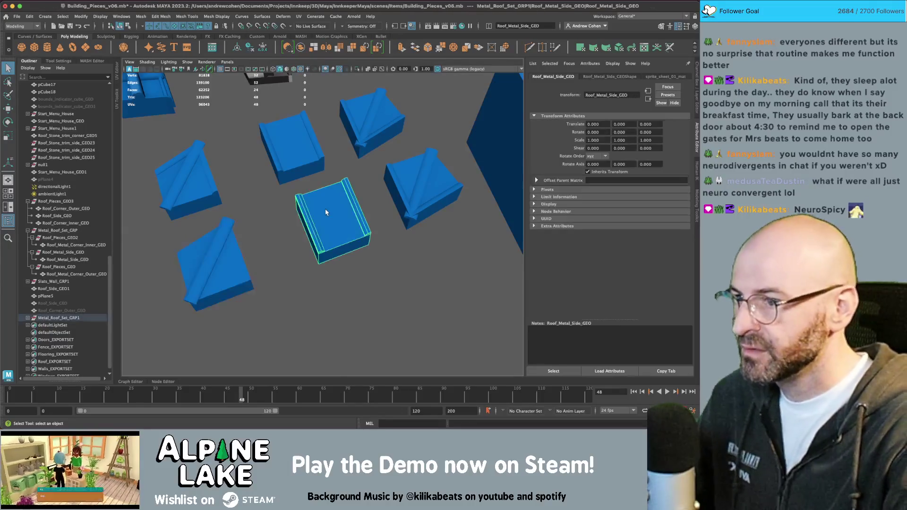
pyautogui.press('f')
pyautogui.keyDown('alt'); pyautogui.moveTo(320, 210); pyautogui.dragTo(373, 180); pyautogui.keyUp('alt')
pyautogui.click(376, 176)
pyautogui.moveTo(376, 181); pyautogui.dragTo(357, 189, button='right')
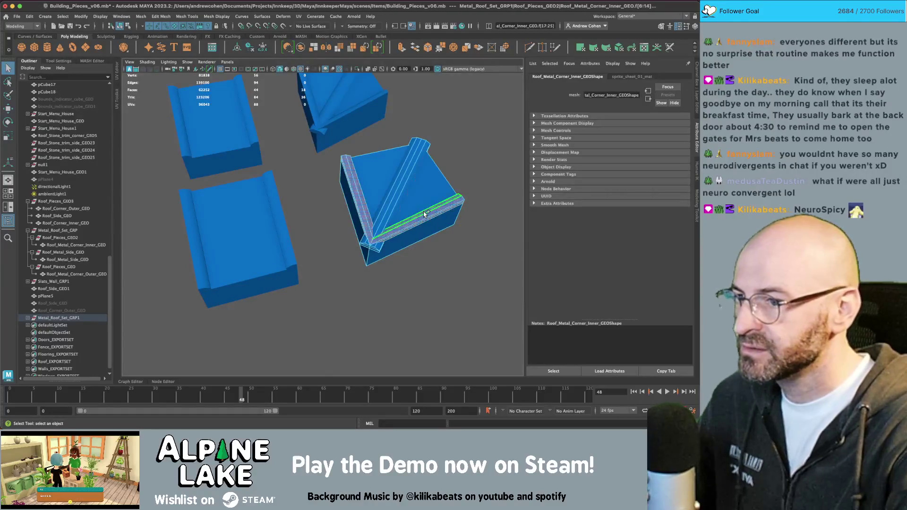
pyautogui.click(405, 199)
pyautogui.press('F8')
pyautogui.keyDown('alt'); pyautogui.moveTo(337, 196); pyautogui.dragTo(370, 191); pyautogui.keyUp('alt')
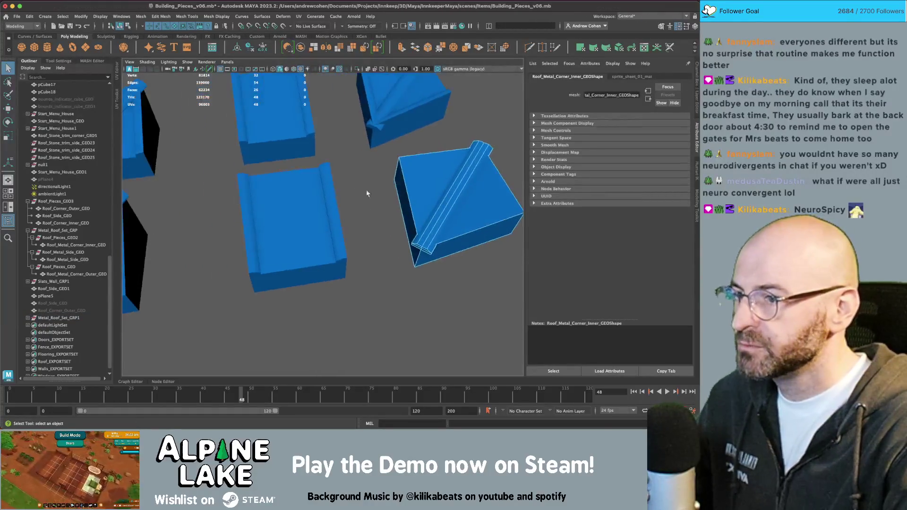
# - Select the side piece's edge strip faces and set the move pivot on the strip
pyautogui.click(293, 193)
pyautogui.keyDown('alt'); pyautogui.moveTo(293, 194); pyautogui.dragTo(297, 178); pyautogui.keyUp('alt')
pyautogui.moveTo(297, 179); pyautogui.dragTo(297, 194, button='right')
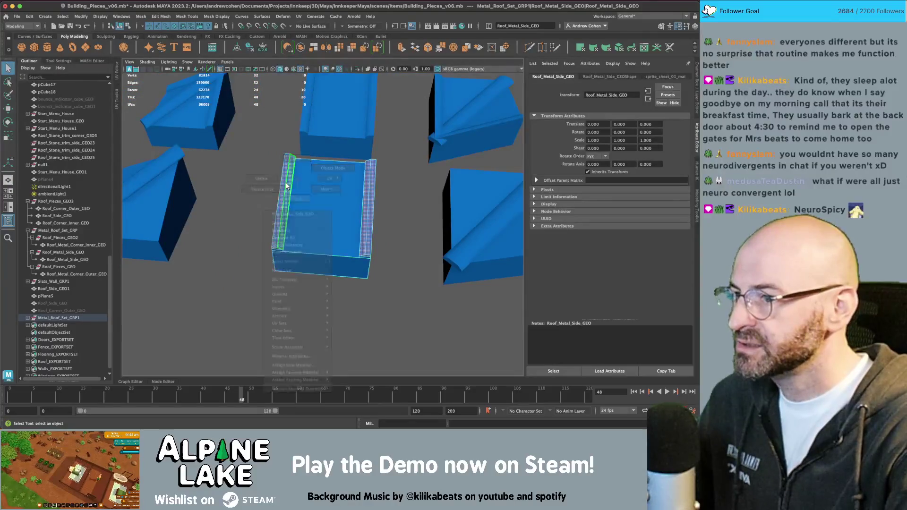
pyautogui.press('w')
pyautogui.click(302, 186)
pyautogui.press('d')
pyautogui.click(301, 202)
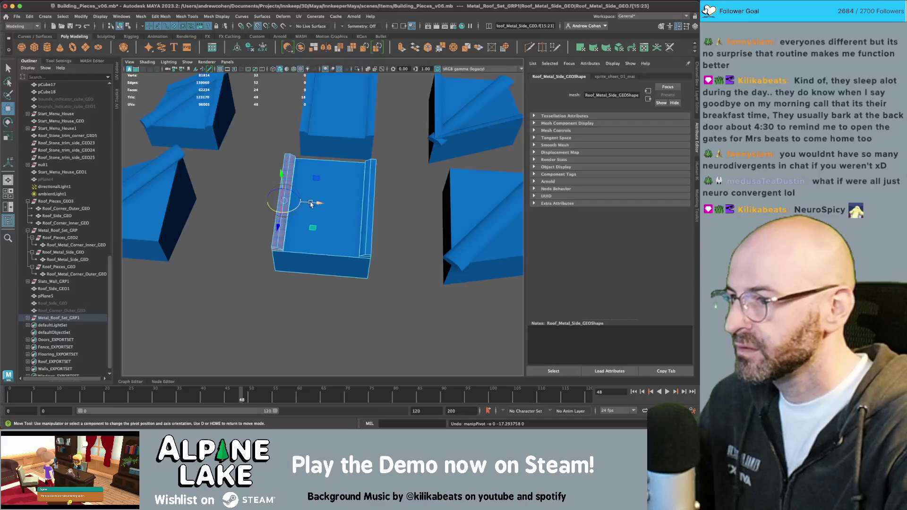
pyautogui.moveTo(310, 203); pyautogui.dragTo(263, 234)
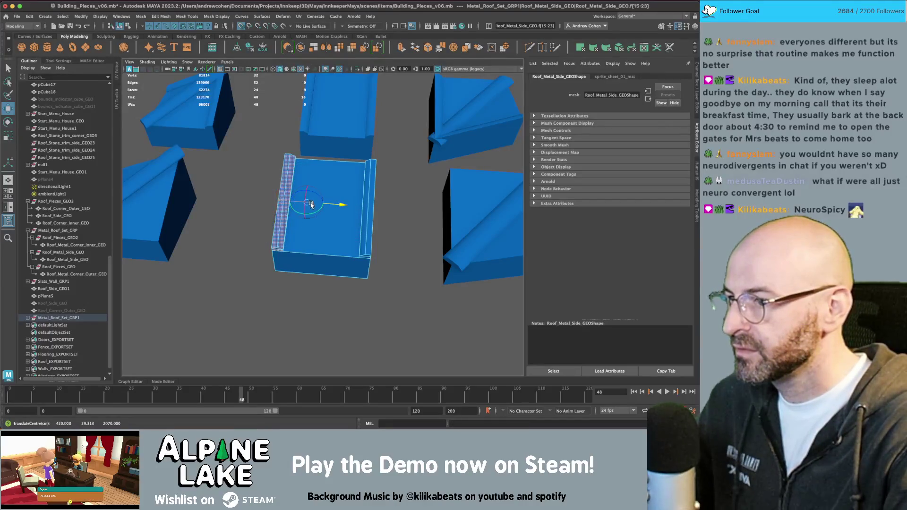
pyautogui.moveTo(320, 206)
pyautogui.mouseDown()
pyautogui.moveTo(276, 208)
pyautogui.moveTo(329, 202)
pyautogui.mouseUp()
# - Point-snap the right edge strip onto the centre ridge
pyautogui.hotkey('ctrl', 'z')
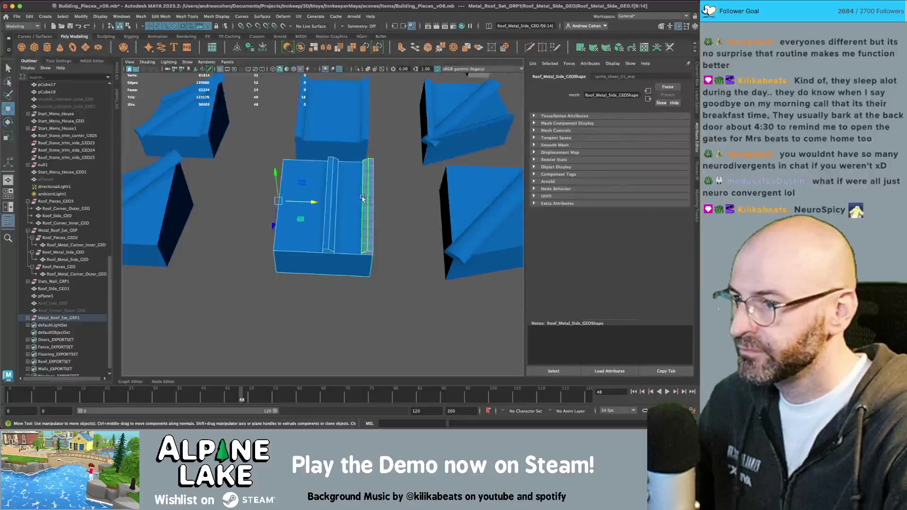
pyautogui.click(377, 176)
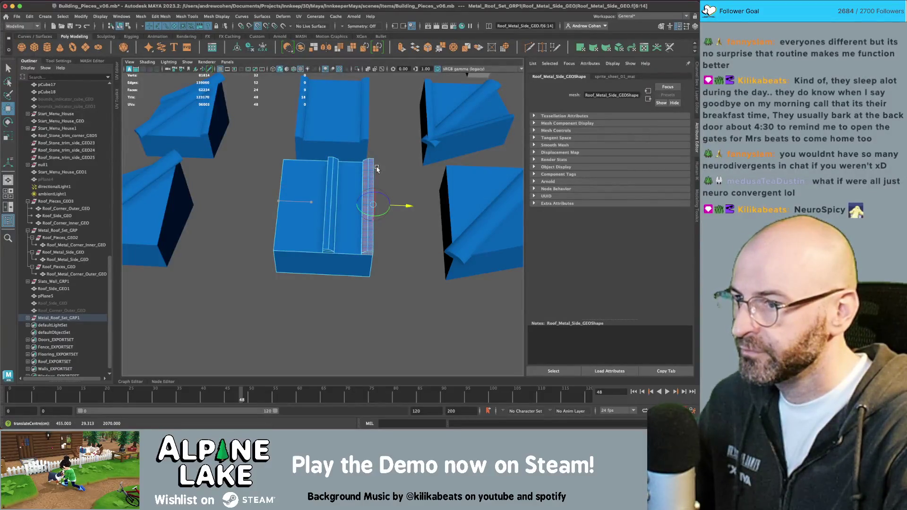
pyautogui.press('v')
pyautogui.moveTo(388, 194); pyautogui.dragTo(319, 230)
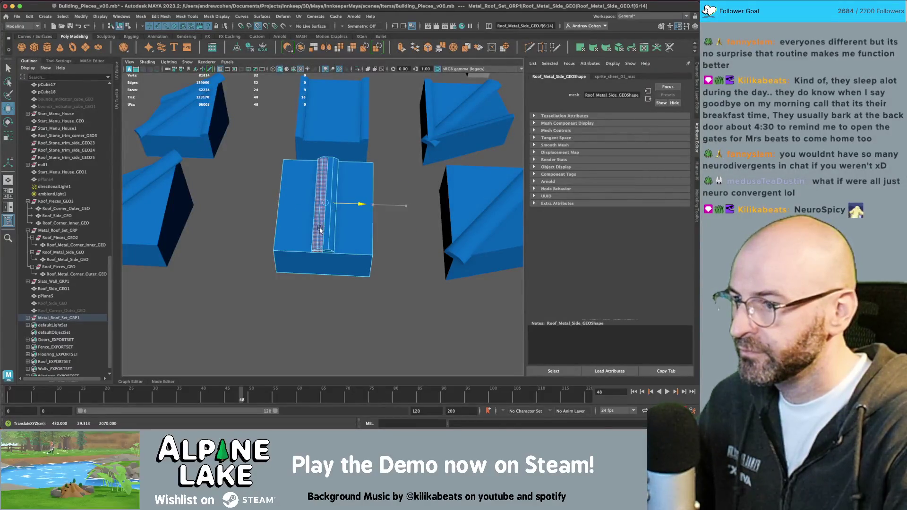
# - Back in object mode, select the whole Metal_Roof_Set_GRP1 group from a top-down view
pyautogui.click(119, 25)
pyautogui.click(279, 179)
pyautogui.keyDown('alt'); pyautogui.moveTo(279, 180); pyautogui.dragTo(278, 184); pyautogui.keyUp('alt')
pyautogui.click(298, 169)
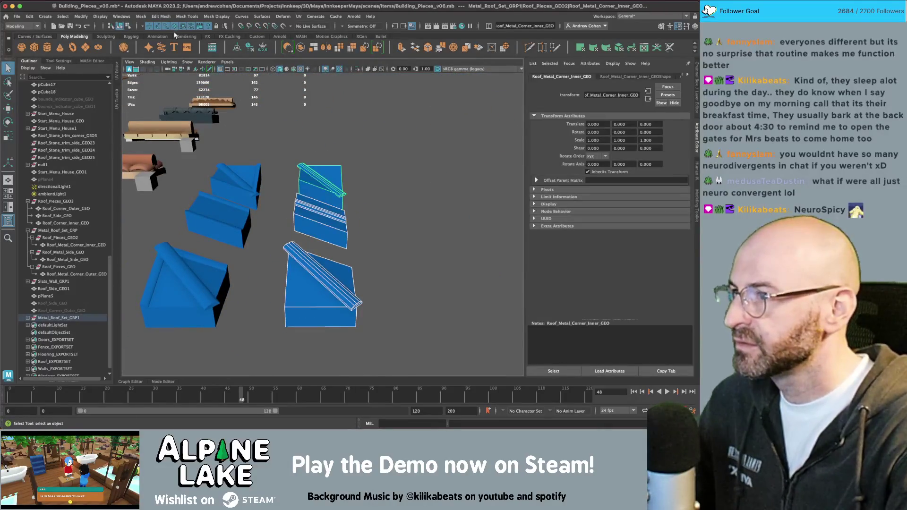
pyautogui.keyDown('alt'); pyautogui.moveTo(355, 247); pyautogui.dragTo(316, 229); pyautogui.keyUp('alt')
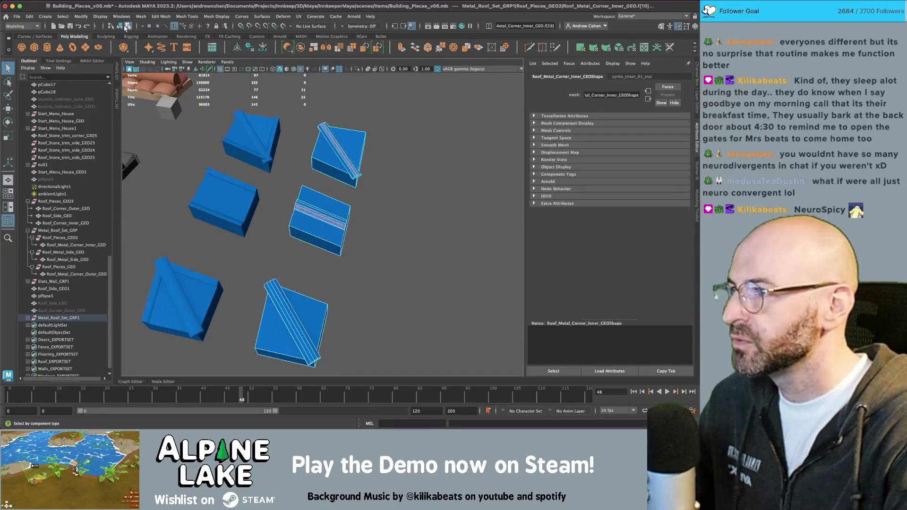
pyautogui.keyDown('alt'); pyautogui.moveTo(330, 264); pyautogui.dragTo(326, 227); pyautogui.keyUp('alt')
pyautogui.moveTo(301, 114)
pyautogui.mouseDown()
pyautogui.moveTo(346, 373)
pyautogui.moveTo(322, 311)
pyautogui.mouseUp()
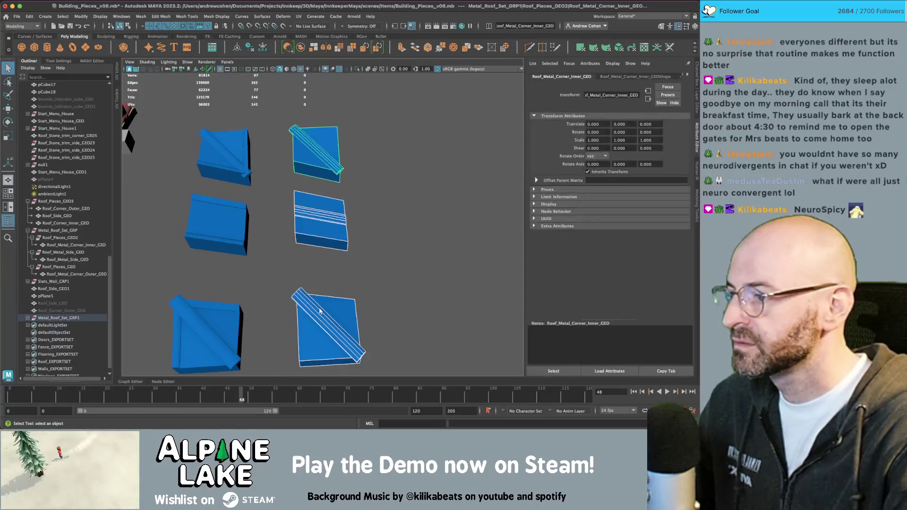
pyautogui.click(66, 319)
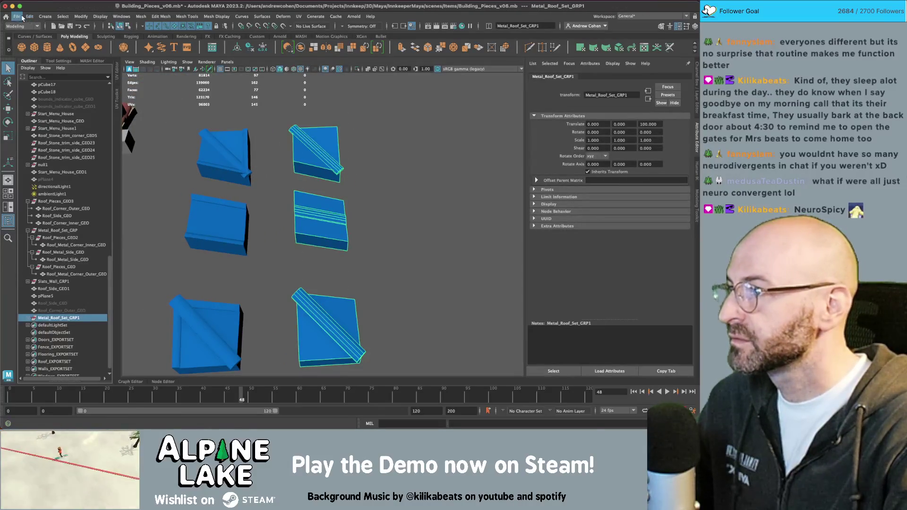
# - Export the selection over roofpieces_3_metal.fbx, replacing the existing file
pyautogui.click(19, 16)
pyautogui.click(128, 126)
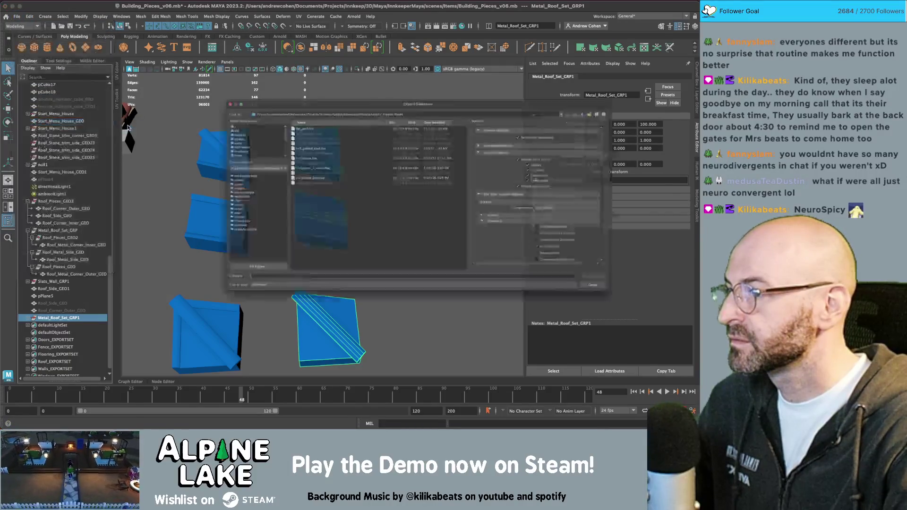
pyautogui.doubleClick(271, 159)
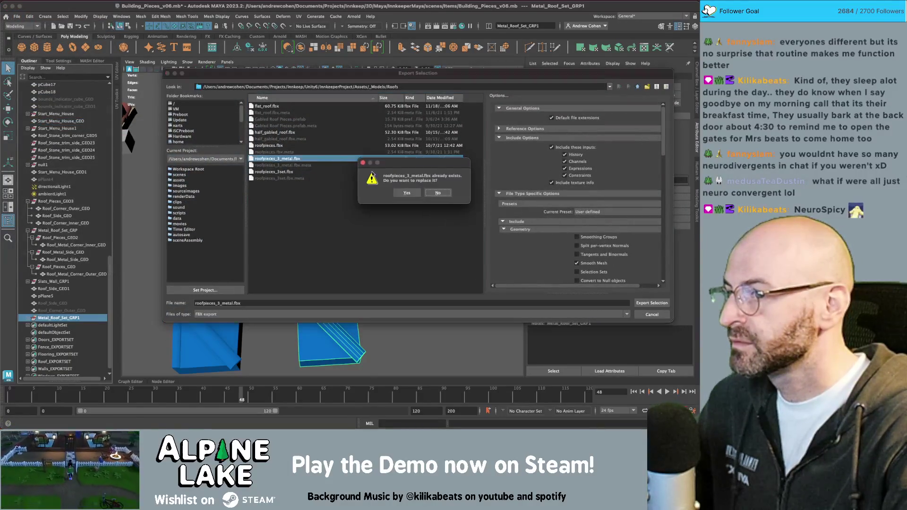
pyautogui.click(404, 193)
# - Switch to Unity and orbit around the rebuilt roof from a rotated top-down angle
pyautogui.press('super+Tab')
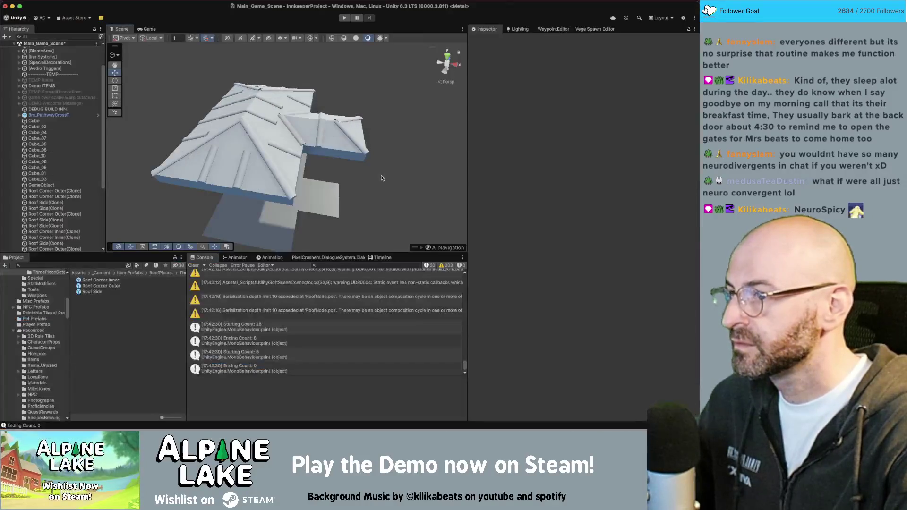
pyautogui.moveTo(382, 178)
pyautogui.keyDown('alt'); pyautogui.mouseDown()
pyautogui.moveTo(204, 111)
pyautogui.moveTo(429, 90)
pyautogui.moveTo(422, 139)
pyautogui.mouseUp(); pyautogui.keyUp('alt')
pyautogui.moveTo(336, 136)
pyautogui.keyDown('alt'); pyautogui.mouseDown()
pyautogui.moveTo(282, 151)
pyautogui.moveTo(229, 129)
pyautogui.mouseUp(); pyautogui.keyUp('alt')
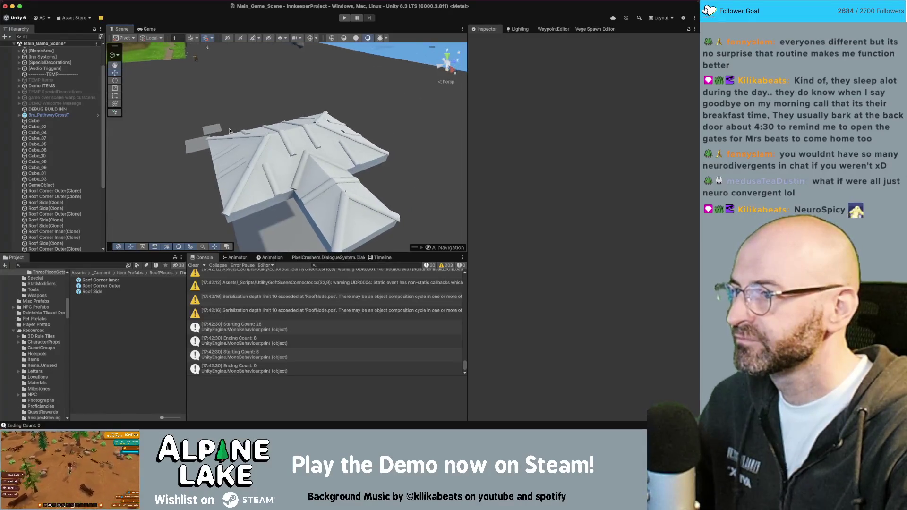
# - In Unity, inspect an outer corner and a side piece, then flip to Maya to compare
pyautogui.click(265, 162)
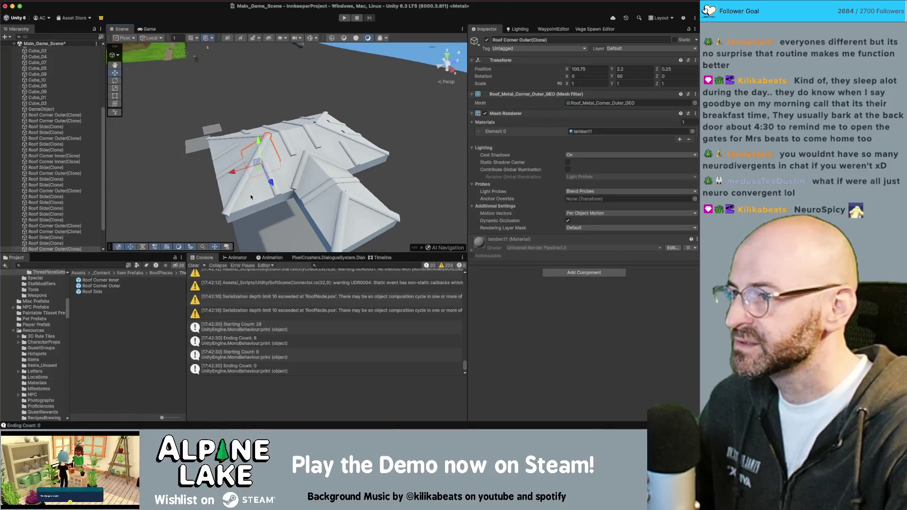
pyautogui.keyDown('alt'); pyautogui.moveTo(420, 157); pyautogui.dragTo(274, 176); pyautogui.keyUp('alt')
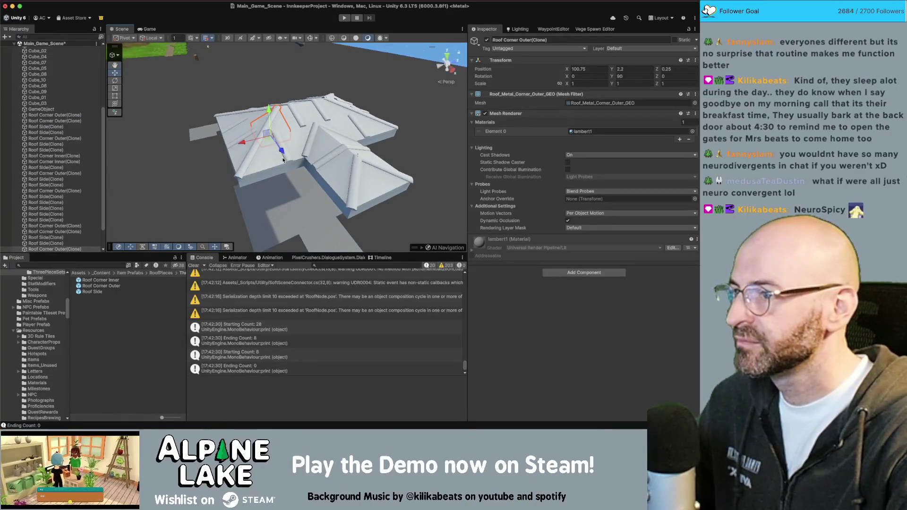
pyautogui.click(283, 161)
pyautogui.press('super+Tab')
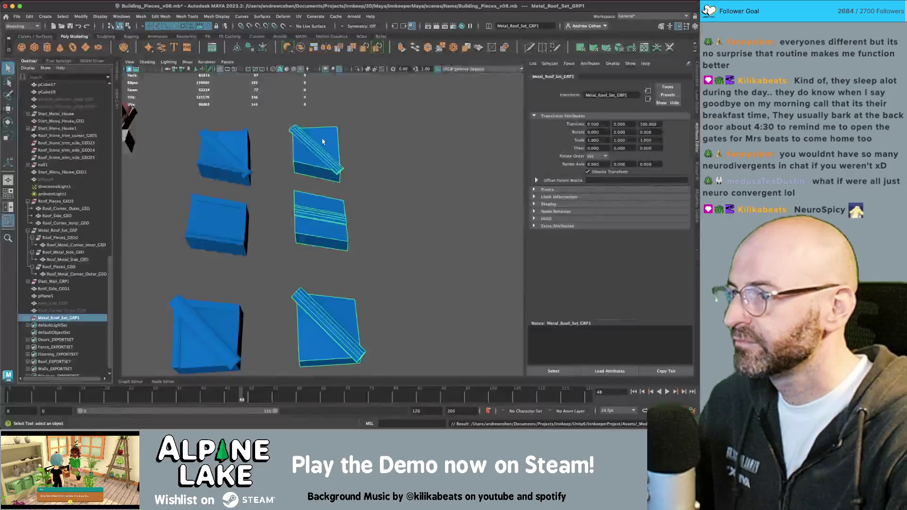
pyautogui.press('super+Tab')
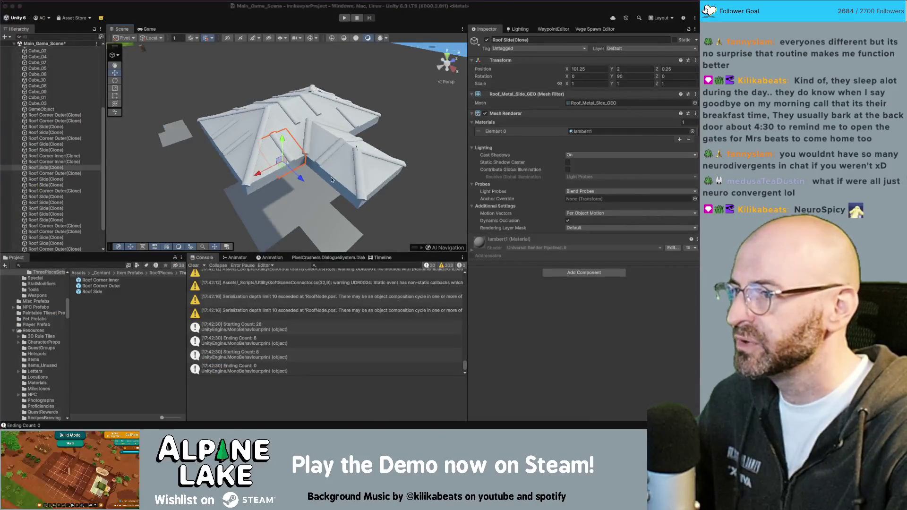
pyautogui.press('super+Tab')
# - In Maya, select the centre metal side piece among the roof pieces
pyautogui.keyDown('alt'); pyautogui.moveTo(327, 180); pyautogui.dragTo(271, 197); pyautogui.keyUp('alt')
pyautogui.click(322, 215)
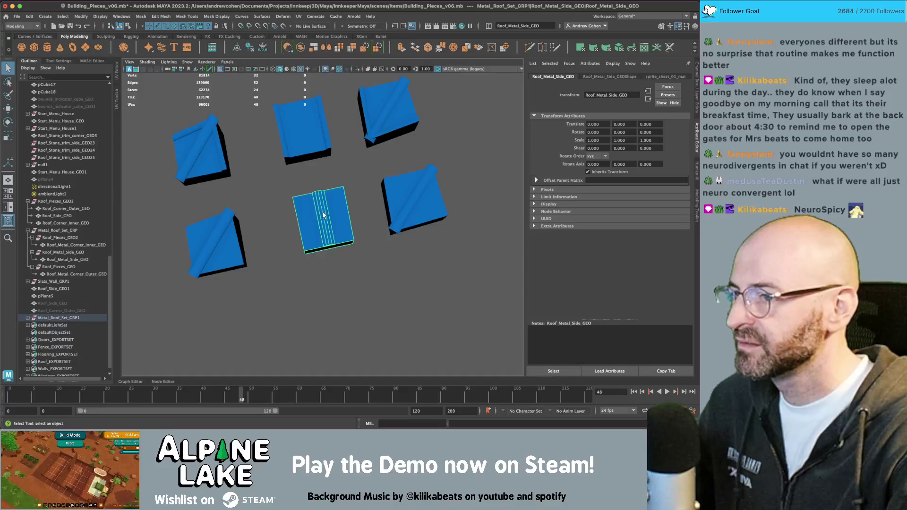
pyautogui.click(415, 194)
pyautogui.moveTo(415, 194)
pyautogui.keyDown('alt'); pyautogui.mouseDown()
pyautogui.moveTo(377, 236)
pyautogui.moveTo(277, 219)
pyautogui.mouseUp(); pyautogui.keyUp('alt')
pyautogui.click(378, 237)
pyautogui.moveTo(272, 216); pyautogui.dragTo(309, 217, button='right')
pyautogui.click(310, 217)
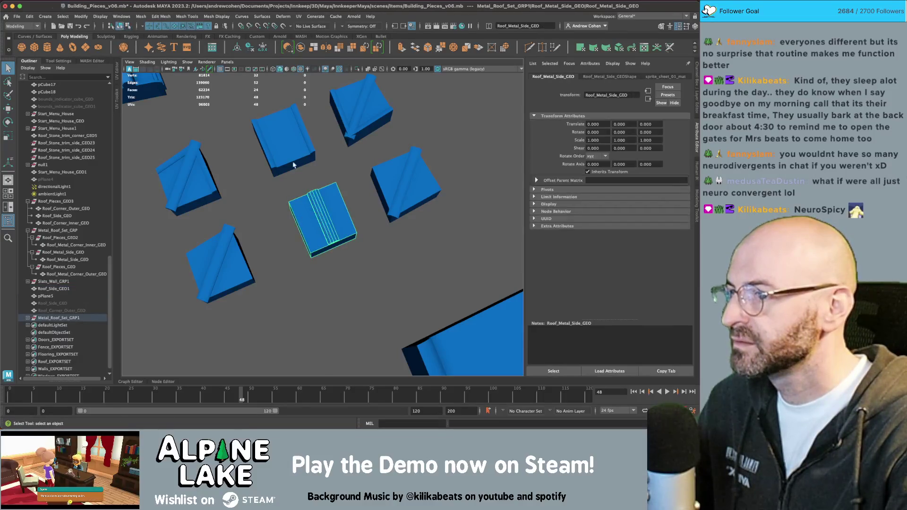
pyautogui.scroll(3, 326, 212)
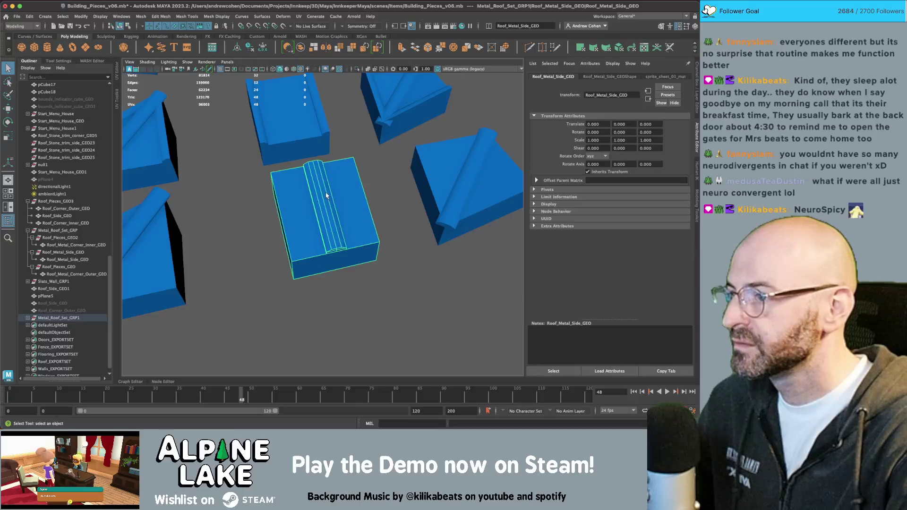
# - Orbit around the selected roof piece in Unity, then return to Maya
pyautogui.press('super+Tab')
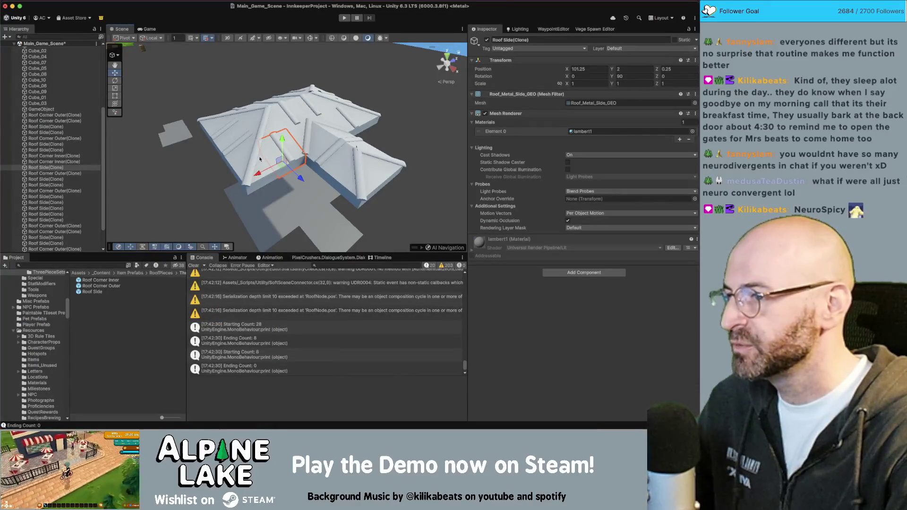
pyautogui.keyDown('alt'); pyautogui.moveTo(254, 137); pyautogui.dragTo(270, 152); pyautogui.keyUp('alt')
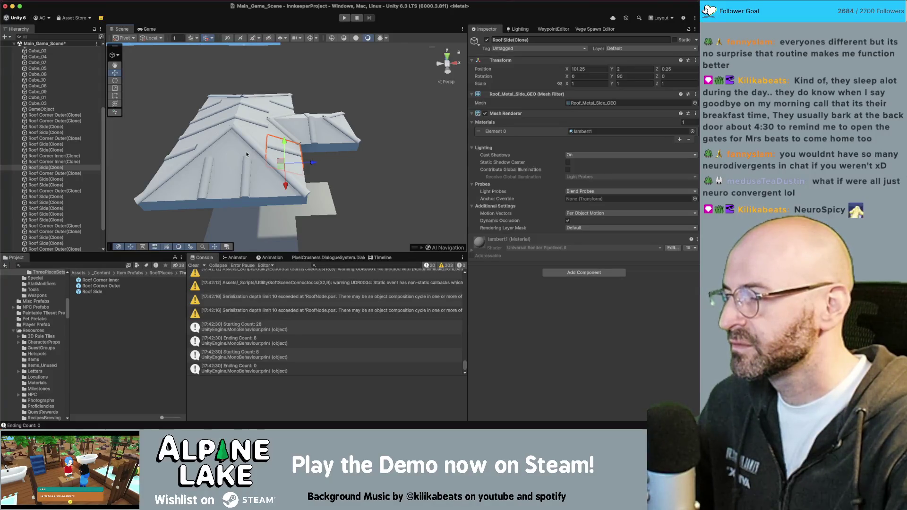
pyautogui.press('super+Tab')
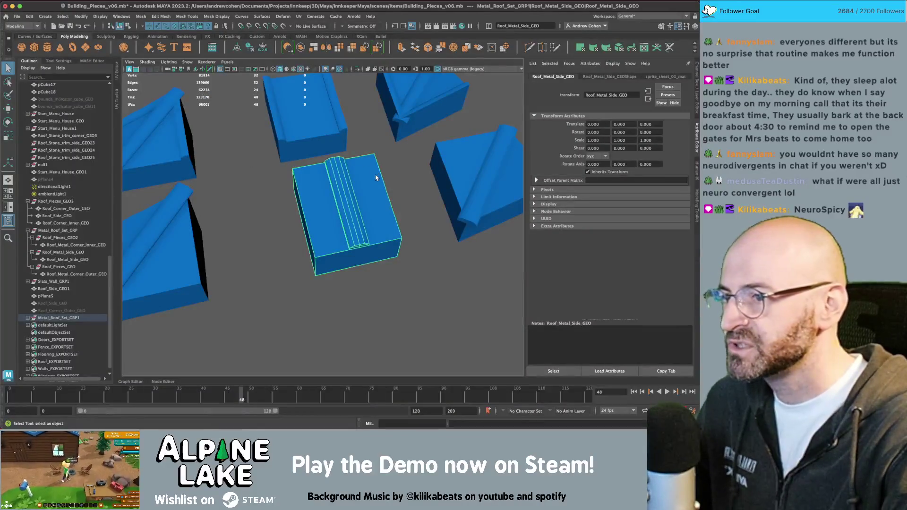
# - Duplicate the metal side piece, move it over the corner piece, and delete its unwanted faces
pyautogui.hotkey('ctrl', 'd')
pyautogui.press('w')
pyautogui.moveTo(364, 230); pyautogui.dragTo(202, 267)
pyautogui.press('q')
pyautogui.scroll(3, 208, 178)
pyautogui.moveTo(208, 178); pyautogui.dragTo(208, 203, button='right')
pyautogui.moveTo(141, 321)
pyautogui.mouseDown()
pyautogui.moveTo(245, 198)
pyautogui.moveTo(250, 166)
pyautogui.moveTo(259, 194)
pyautogui.moveTo(312, 184)
pyautogui.mouseUp()
pyautogui.press('Delete')
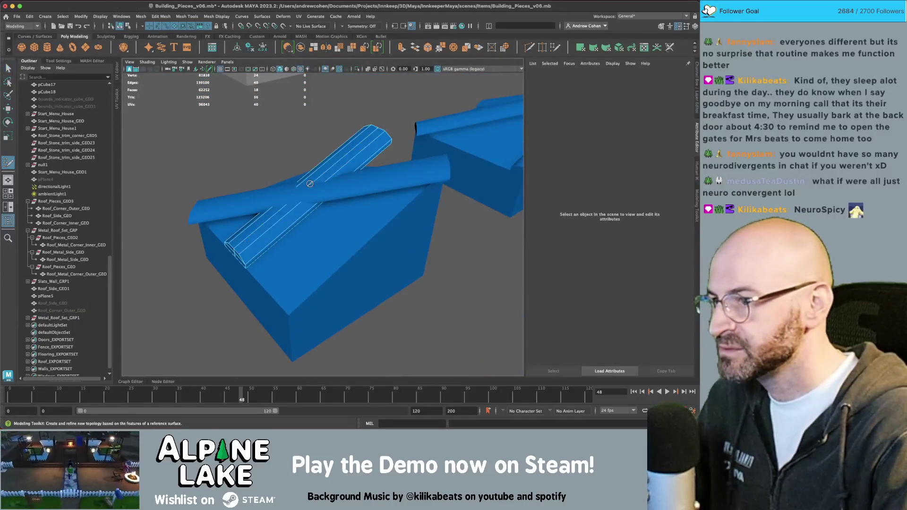
# - Delete the duplicate's strip faces that overlap the ridge tube
pyautogui.hotkey('ctrl', 'shift', 'x')
pyautogui.keyDown('alt'); pyautogui.moveTo(255, 199); pyautogui.dragTo(259, 229); pyautogui.keyUp('alt')
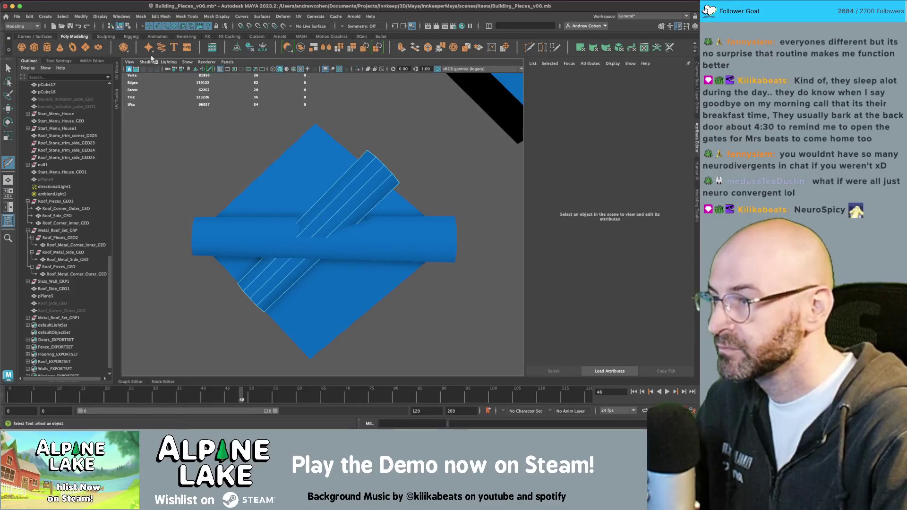
pyautogui.press('q')
pyautogui.click(369, 157)
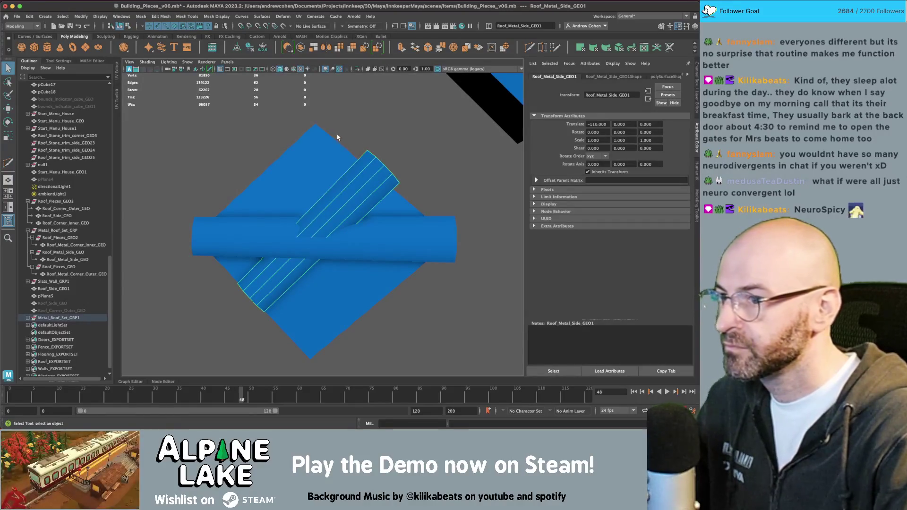
pyautogui.rightClick(374, 165)
pyautogui.click(361, 148)
pyautogui.moveTo(360, 148); pyautogui.dragTo(405, 196)
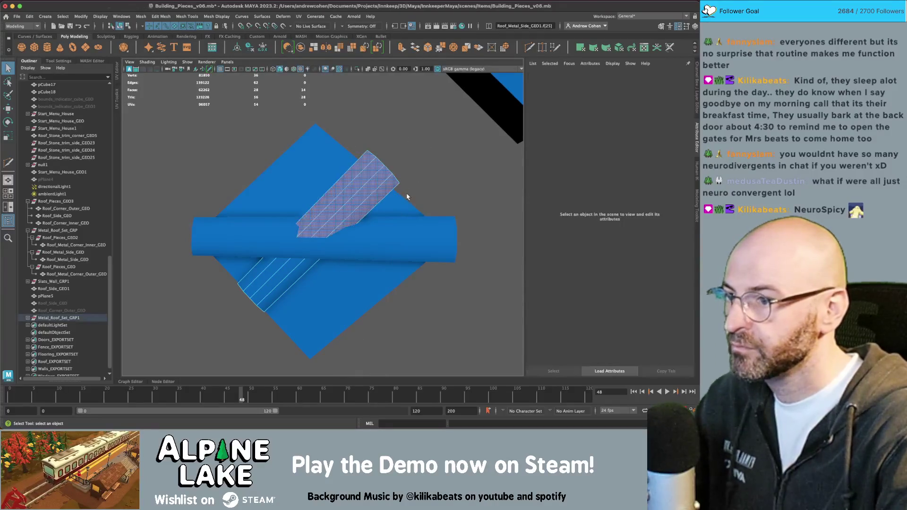
pyautogui.press('Delete')
pyautogui.press('F8')
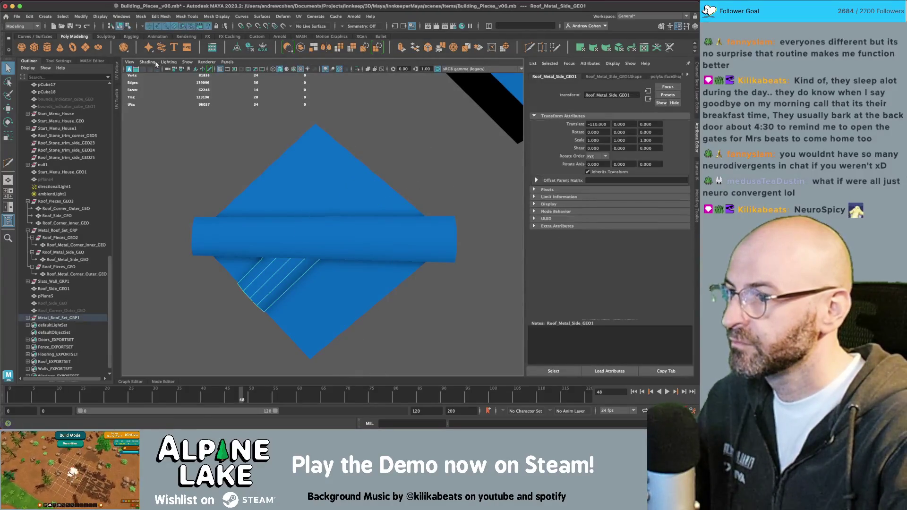
# - Duplicate the side strip and rotate the copy -90 degrees around Y
pyautogui.press('w')
pyautogui.hotkey('ctrl', 'd')
pyautogui.press('e')
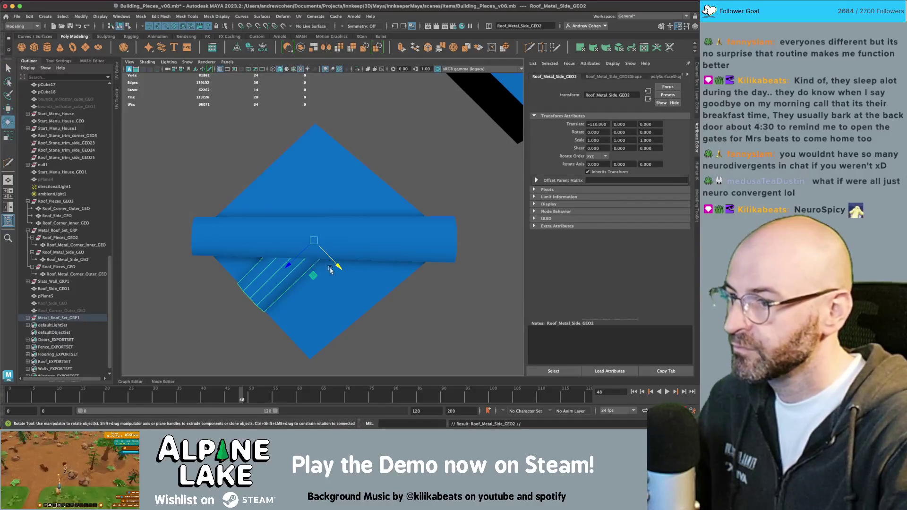
pyautogui.moveTo(329, 270)
pyautogui.mouseDown()
pyautogui.moveTo(283, 282)
pyautogui.moveTo(336, 243)
pyautogui.moveTo(346, 272)
pyautogui.moveTo(296, 221)
pyautogui.moveTo(342, 221)
pyautogui.moveTo(329, 235)
pyautogui.moveTo(376, 219)
pyautogui.moveTo(303, 229)
pyautogui.mouseUp()
pyautogui.press('r')
pyautogui.press('q')
# - Duplicate the original side strip again and move the copy to X 90 on the neighbouring piece
pyautogui.click(376, 219)
pyautogui.hotkey('ctrl', 'd')
pyautogui.press('w')
pyautogui.moveTo(289, 262); pyautogui.dragTo(436, 250)
pyautogui.press('q')
pyautogui.rightClick(408, 189)
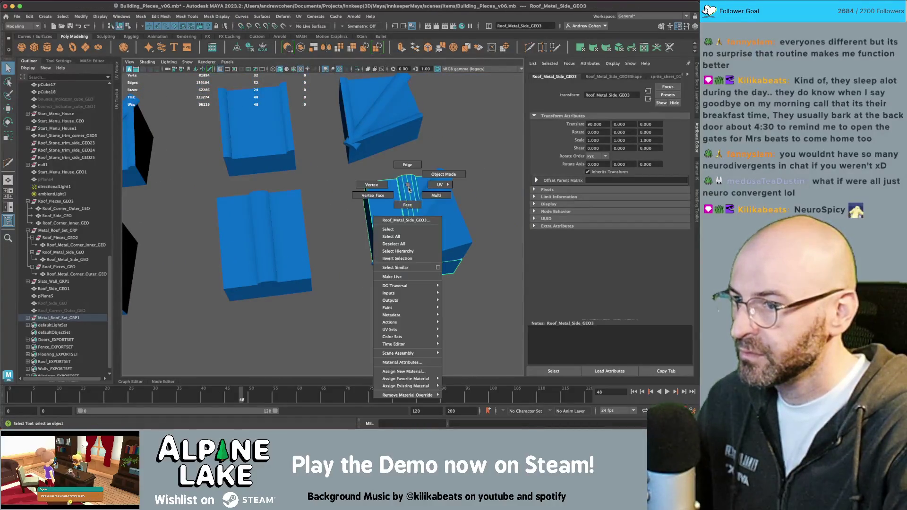
# - Remove the strip copy's stray faces on the lower roof
pyautogui.moveTo(409, 199); pyautogui.dragTo(408, 202, button='right')
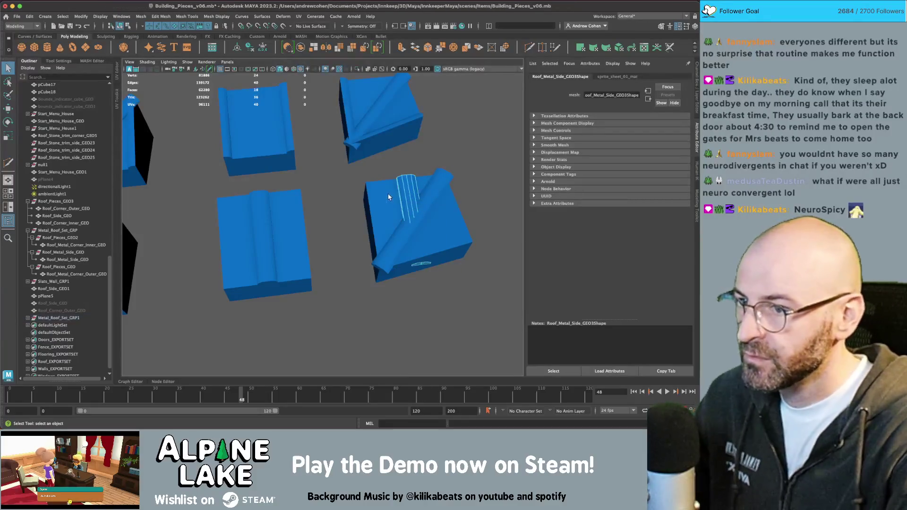
pyautogui.click(129, 28)
pyautogui.press('f')
pyautogui.moveTo(403, 177)
pyautogui.keyDown('alt'); pyautogui.mouseDown()
pyautogui.moveTo(334, 195)
pyautogui.moveTo(333, 172)
pyautogui.mouseUp(); pyautogui.keyUp('alt')
pyautogui.click(330, 180)
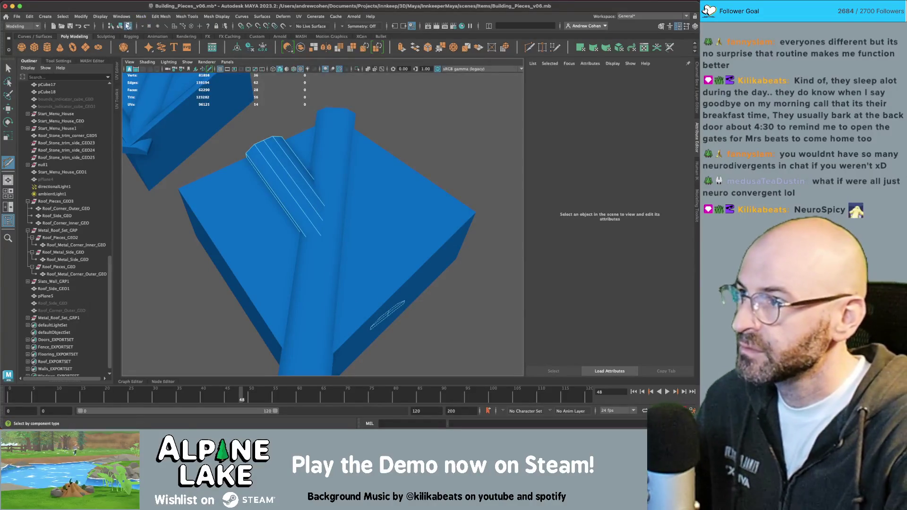
pyautogui.click(120, 26)
pyautogui.click(128, 26)
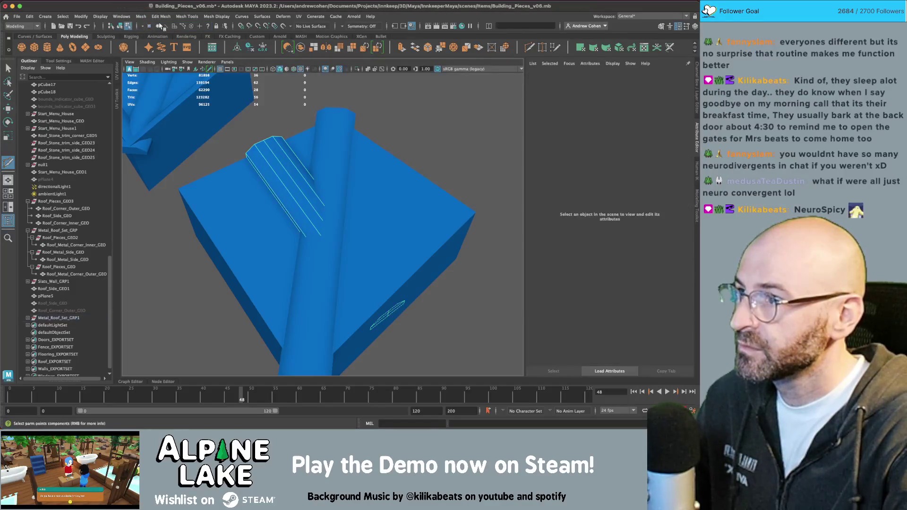
pyautogui.moveTo(448, 195)
pyautogui.mouseDown()
pyautogui.moveTo(373, 345)
pyautogui.moveTo(358, 355)
pyautogui.mouseUp()
pyautogui.press('F8')
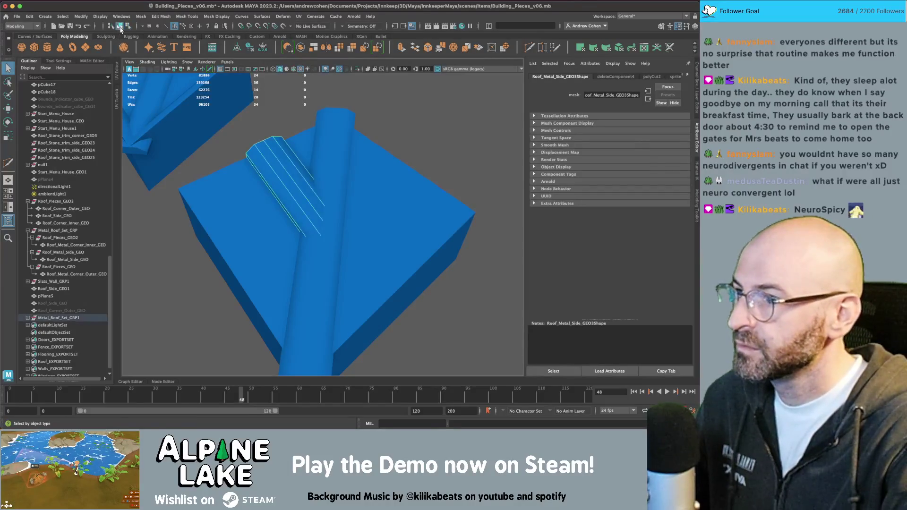
# - Rotate the strip -90 degrees around Y
pyautogui.press('w')
pyautogui.press('e')
pyautogui.moveTo(335, 319); pyautogui.dragTo(288, 322)
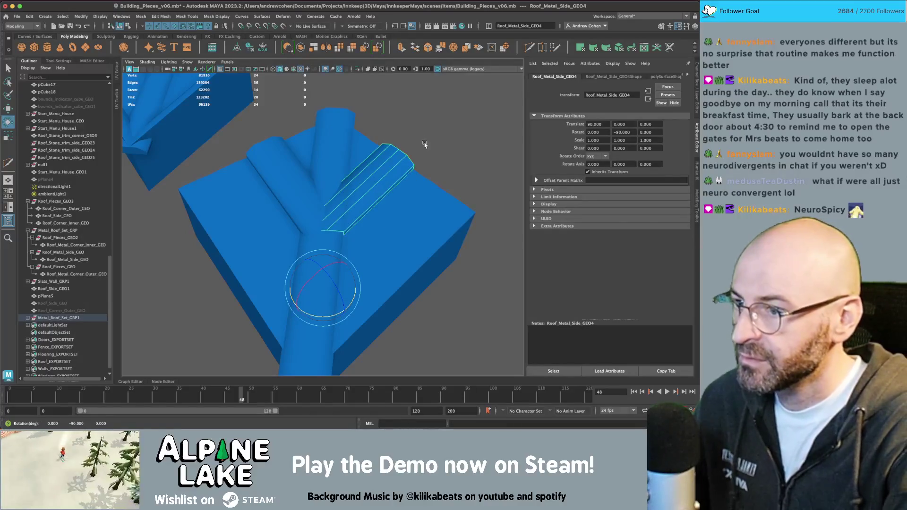
pyautogui.press('q')
# - Mirror Roof_Metal_Side_GEO4 with X scale -1, then select both strips and the inner corner piece
pyautogui.click(431, 152)
pyautogui.click(361, 199)
pyautogui.press('r')
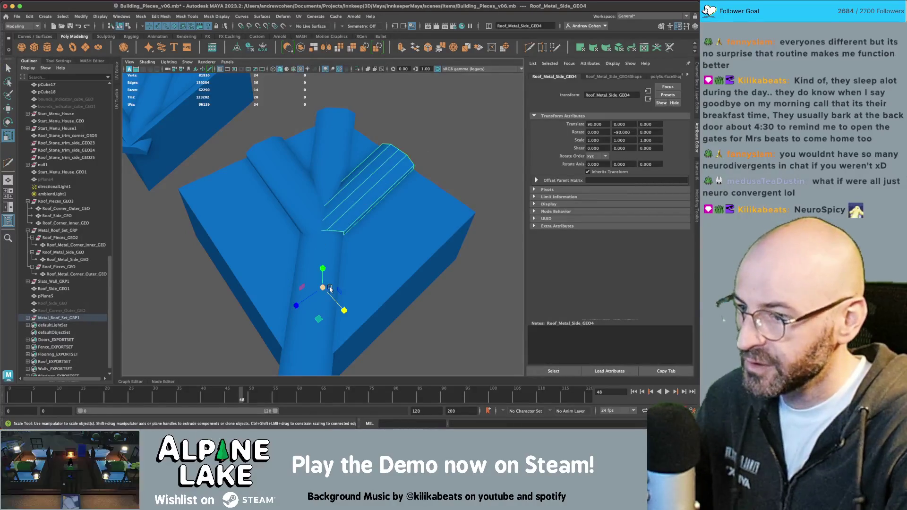
pyautogui.moveTo(333, 300); pyautogui.dragTo(289, 264)
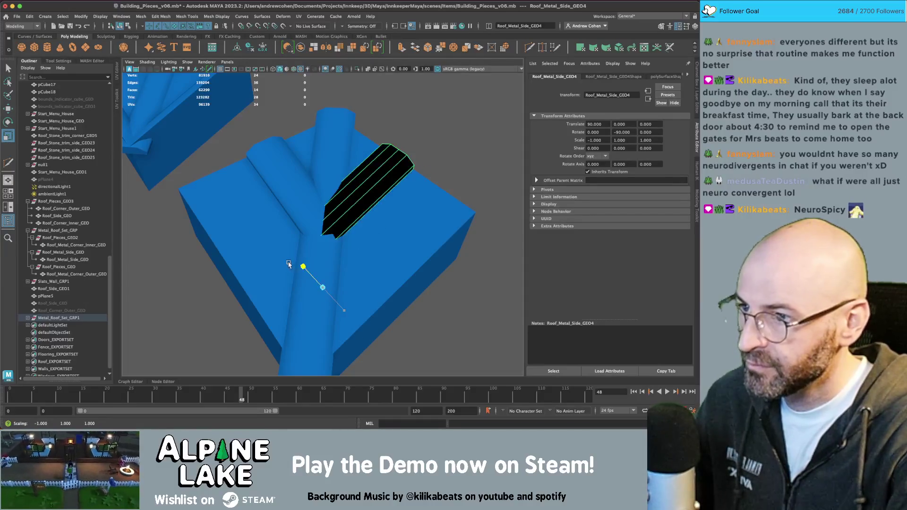
pyautogui.press('q')
pyautogui.keyDown('shift'); pyautogui.click(296, 158); pyautogui.keyUp('shift')
pyautogui.keyDown('shift'); pyautogui.click(409, 229); pyautogui.keyUp('shift')
# - Parent both strips under Roof_Pieces_GEO2 and combine them with the inner corner piece into one mesh
pyautogui.press('f')
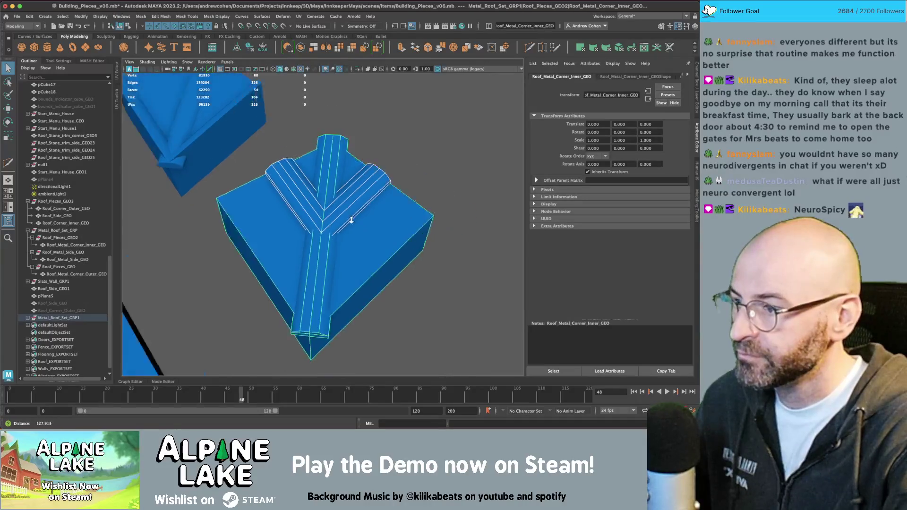
pyautogui.press('f')
pyautogui.moveTo(66, 304); pyautogui.dragTo(68, 255, button='middle')
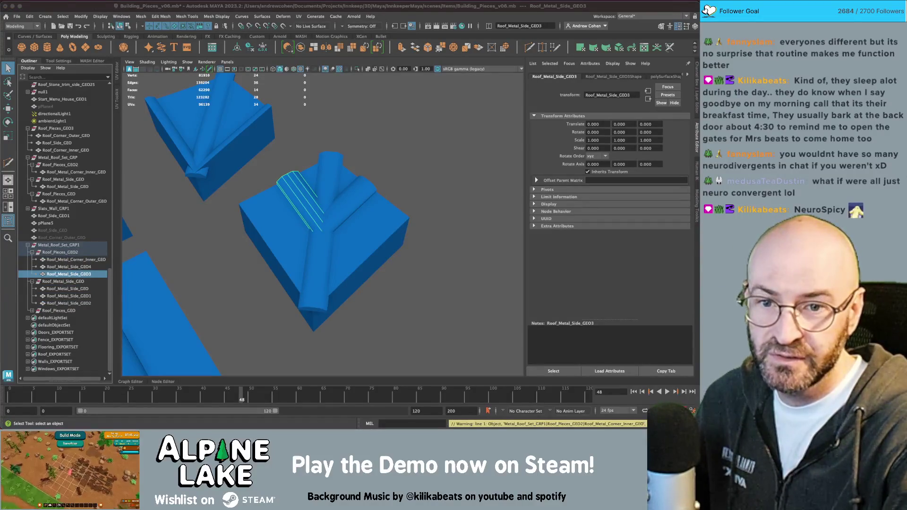
pyautogui.keyDown('shift'); pyautogui.click(52, 259); pyautogui.keyUp('shift')
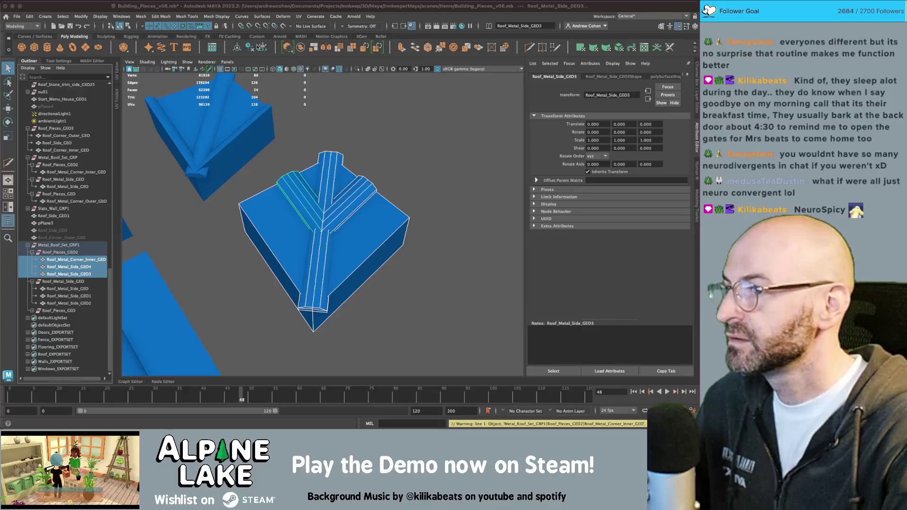
pyautogui.click(294, 48)
pyautogui.moveTo(59, 317); pyautogui.dragTo(62, 258)
# - Rename the combined mesh to Roof_Metal_Corner_Inner_GEO using the original corner piece's name
pyautogui.doubleClick(70, 268)
pyautogui.doubleClick(71, 275)
pyautogui.hotkey('ctrl', 'v')
pyautogui.press('Return')
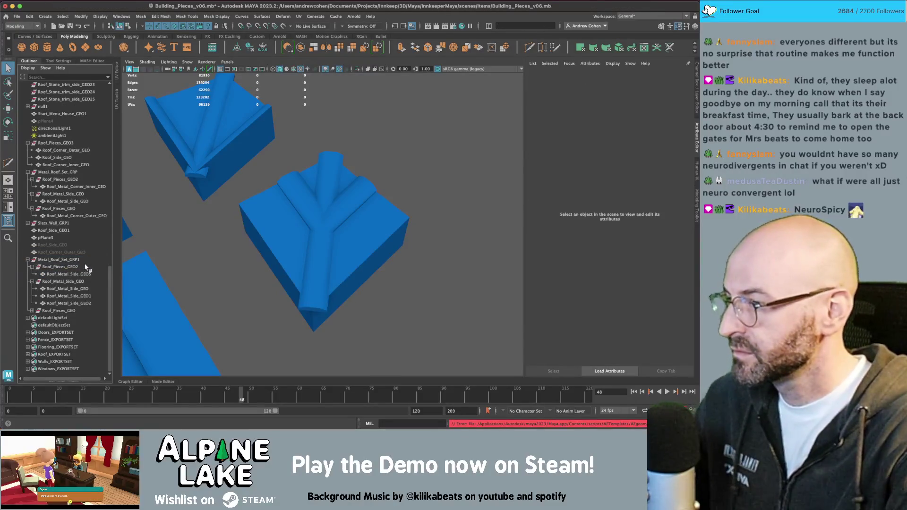
pyautogui.click(83, 275)
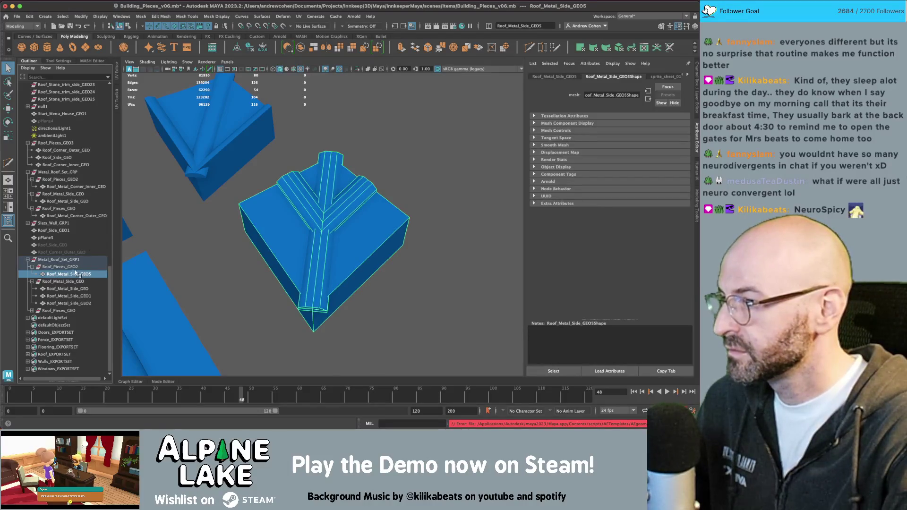
pyautogui.click(73, 187)
pyautogui.doubleClick(76, 188)
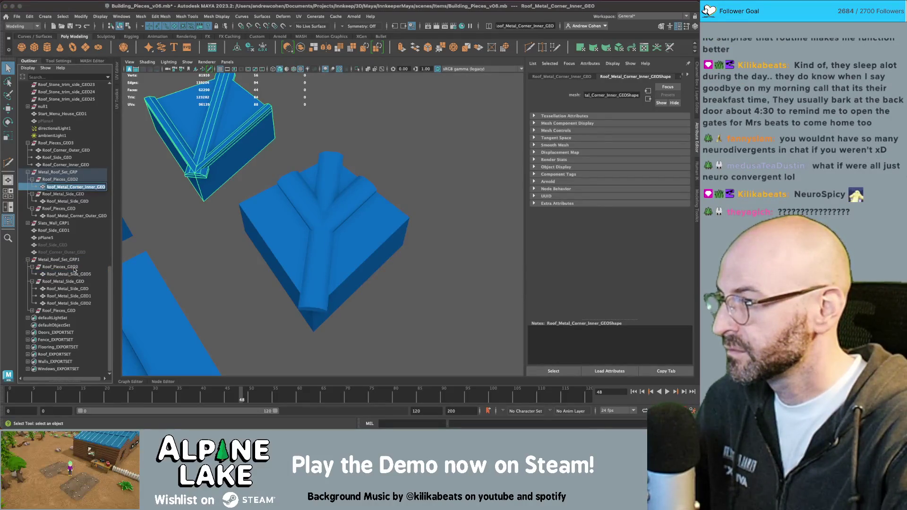
pyautogui.hotkey('ctrl', 'c')
pyautogui.click(76, 274)
pyautogui.doubleClick(76, 274)
pyautogui.hotkey('ctrl', 'v')
pyautogui.press('Return')
# - Bring all roof pieces into view and select the outer corner piece
pyautogui.scroll(-1, 245, 248)
pyautogui.moveTo(245, 248)
pyautogui.keyDown('alt'); pyautogui.mouseDown()
pyautogui.moveTo(245, 226)
pyautogui.moveTo(291, 206)
pyautogui.moveTo(311, 184)
pyautogui.moveTo(305, 146)
pyautogui.moveTo(294, 187)
pyautogui.moveTo(255, 236)
pyautogui.mouseUp(); pyautogui.keyUp('alt')
pyautogui.click(269, 230)
# - Frame the roof pieces and leave only Roof_Metal_Corner_Outer_GEO selected
pyautogui.press('f')
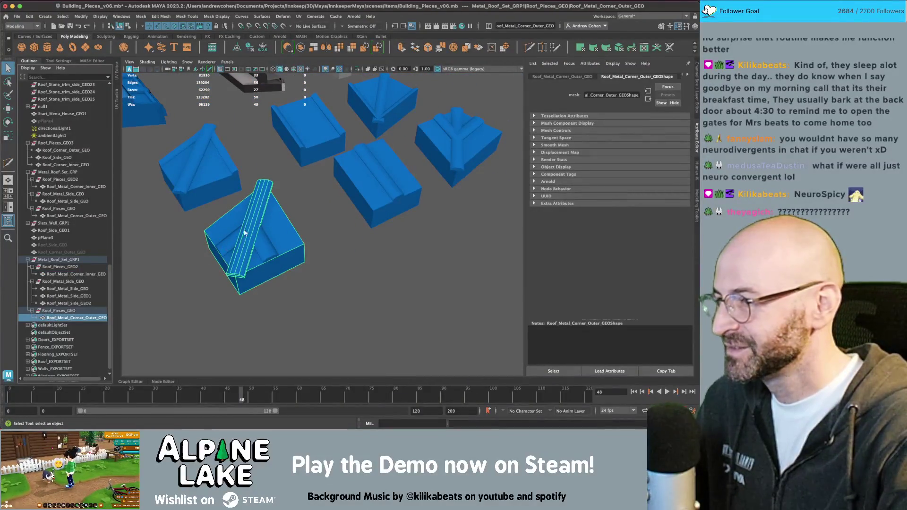
pyautogui.click(242, 234)
pyautogui.keyDown('shift'); pyautogui.click(242, 233); pyautogui.keyUp('shift')
pyautogui.keyDown('shift'); pyautogui.click(242, 234); pyautogui.keyUp('shift')
pyautogui.moveTo(242, 234)
pyautogui.keyDown('alt'); pyautogui.mouseDown()
pyautogui.moveTo(229, 222)
pyautogui.moveTo(257, 225)
pyautogui.mouseUp(); pyautogui.keyUp('alt')
pyautogui.click(291, 210)
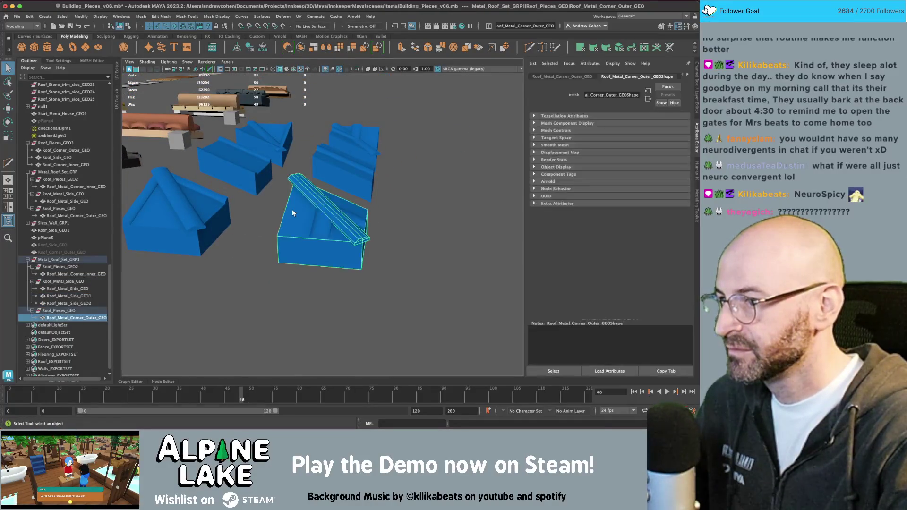
# - Apply Mesh Display > Harden Edge to the outer corner piece and inspect it from above
pyautogui.click(169, 17)
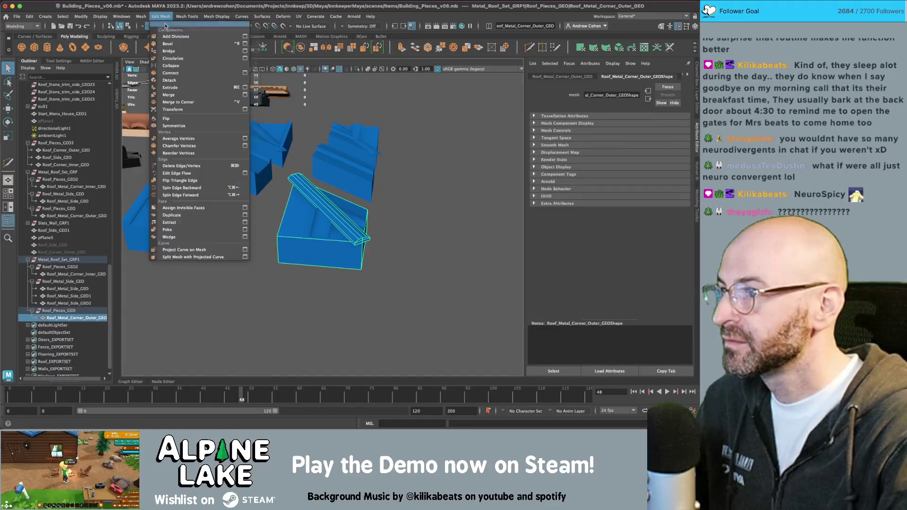
pyautogui.moveTo(140, 19)
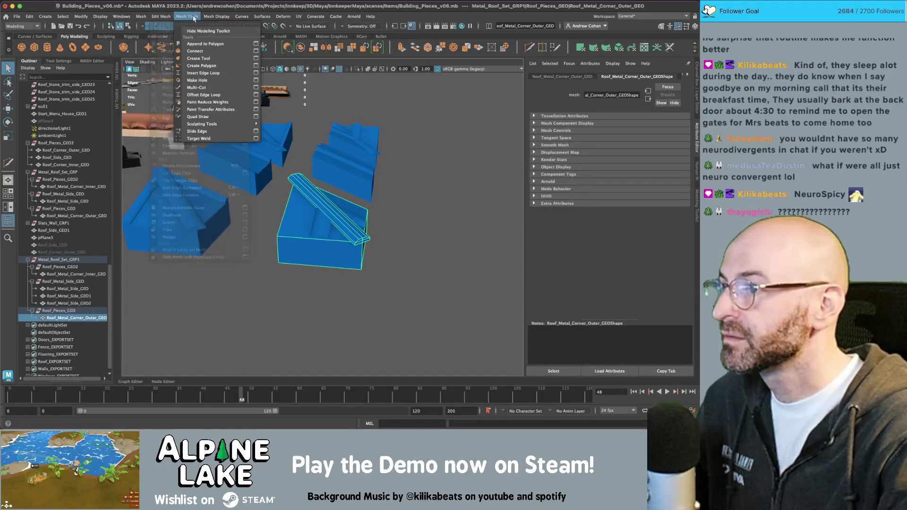
pyautogui.moveTo(217, 16)
pyautogui.click(233, 74)
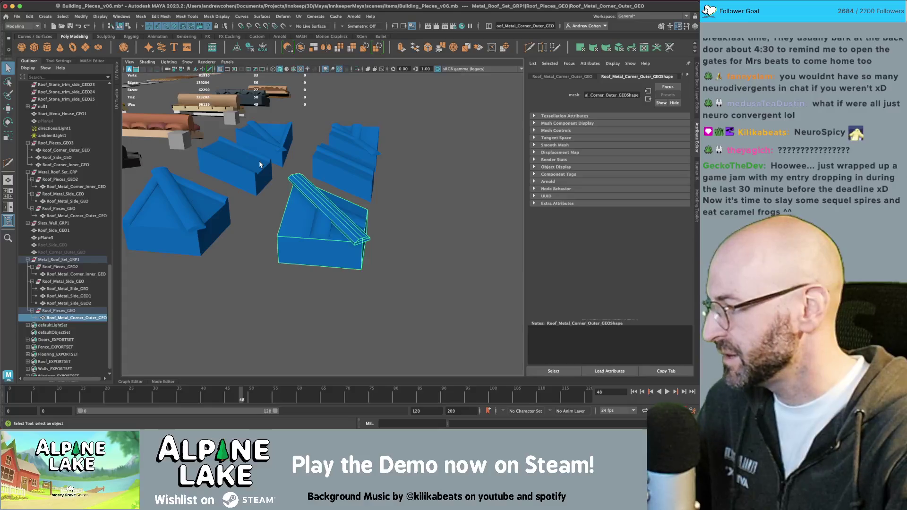
pyautogui.keyDown('alt'); pyautogui.moveTo(418, 185); pyautogui.dragTo(283, 212); pyautogui.keyUp('alt')
pyautogui.scroll(5, 261, 218)
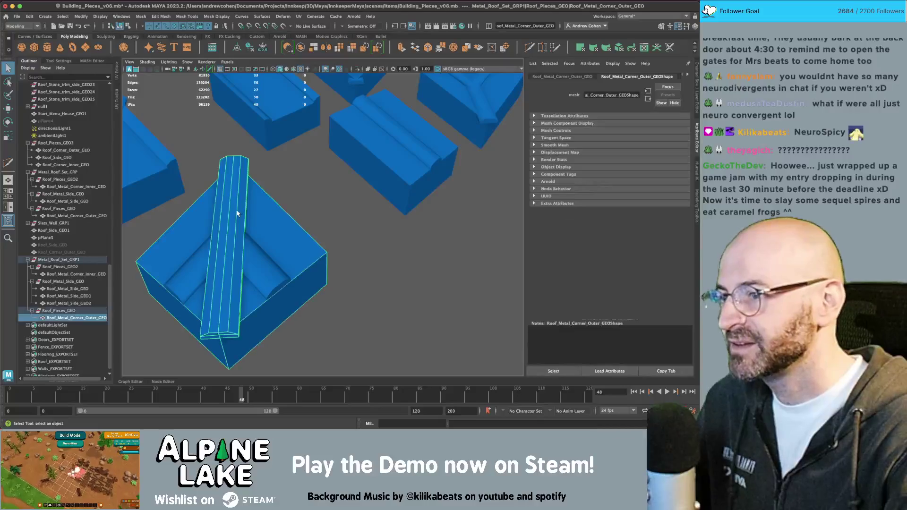
pyautogui.click(298, 215)
pyautogui.keyDown('alt'); pyautogui.moveTo(299, 216); pyautogui.dragTo(312, 227); pyautogui.keyUp('alt')
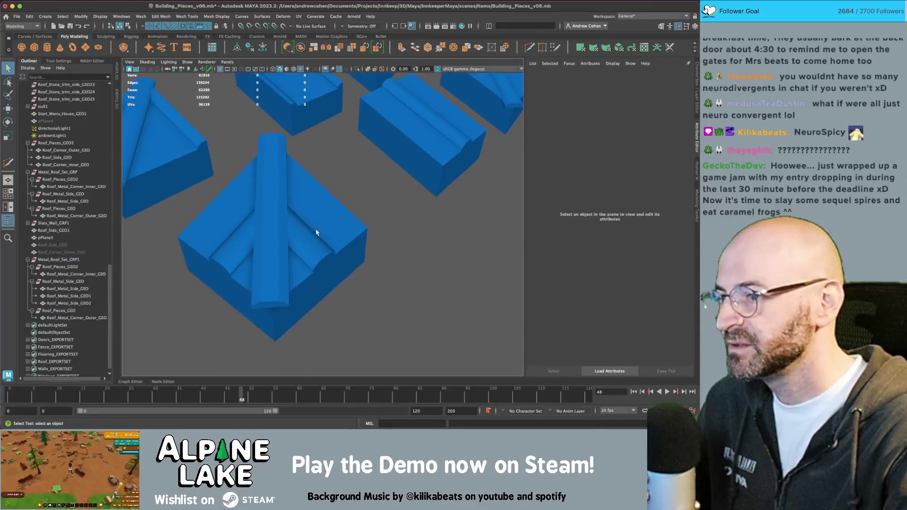
# - Combine the outer corner piece with both side strips and place the result under Roof_Pieces_GEO
pyautogui.click(297, 223)
pyautogui.keyDown('shift'); pyautogui.click(269, 222); pyautogui.keyUp('shift')
pyautogui.keyDown('shift'); pyautogui.click(214, 249); pyautogui.keyUp('shift')
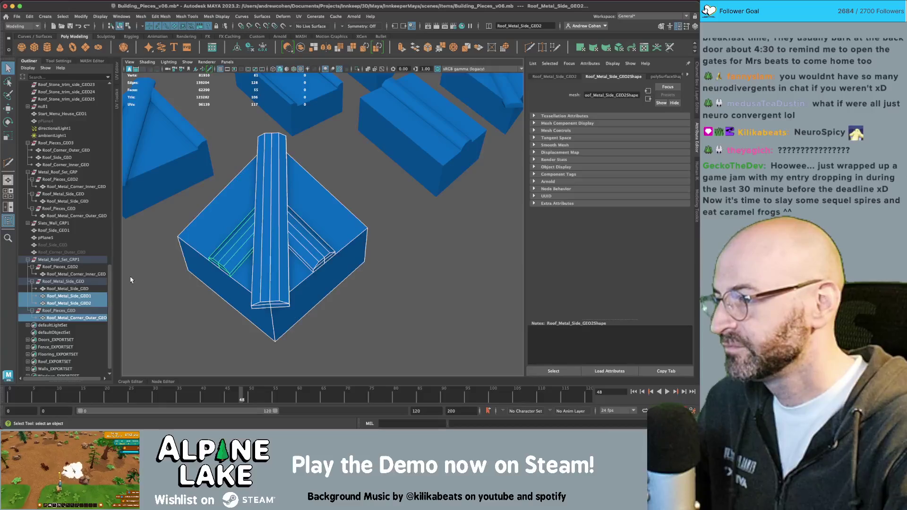
pyautogui.moveTo(65, 301); pyautogui.dragTo(70, 311, button='middle')
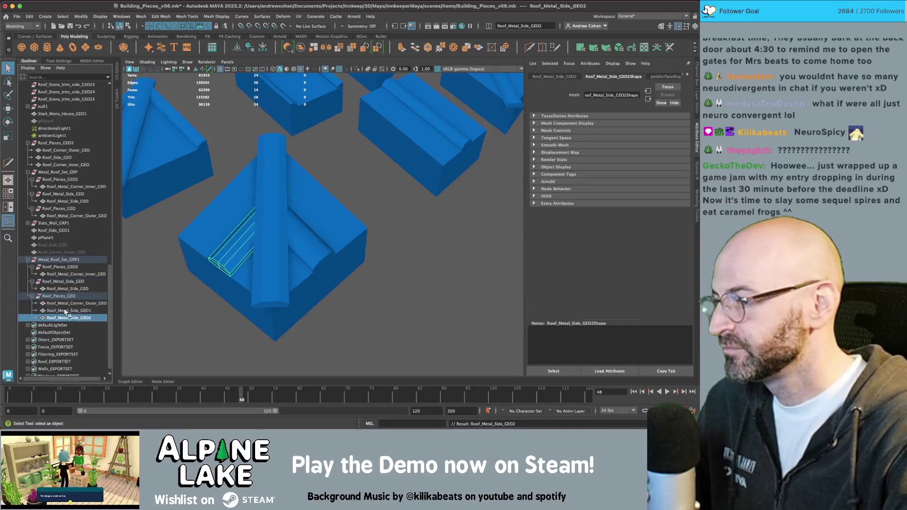
pyautogui.keyDown('shift'); pyautogui.click(74, 317); pyautogui.keyUp('shift')
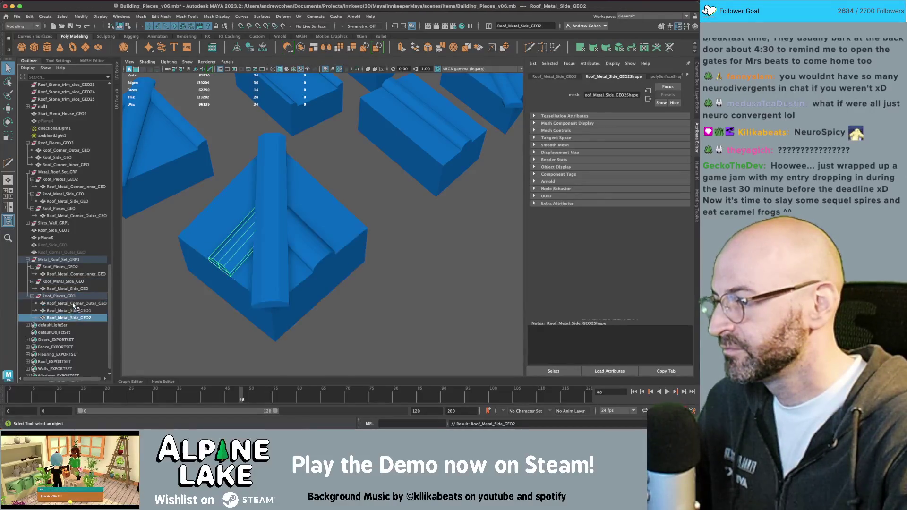
pyautogui.click(301, 48)
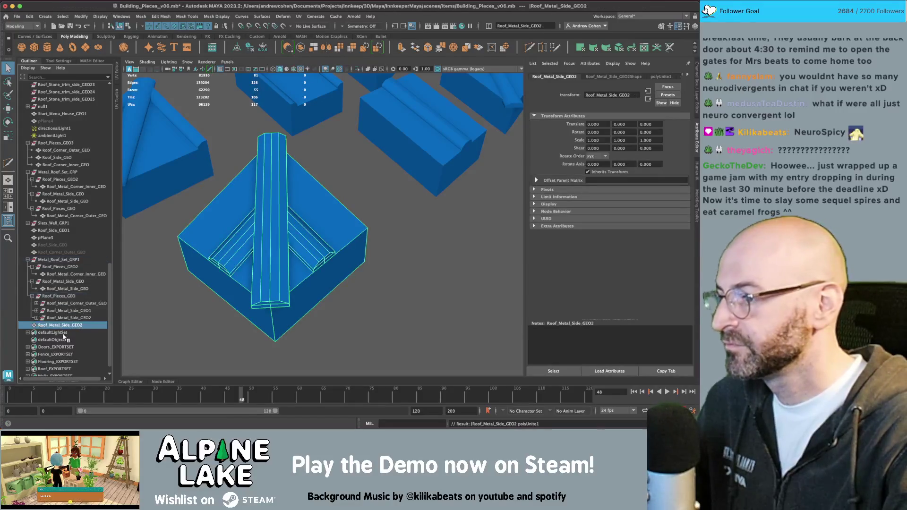
pyautogui.moveTo(66, 327)
pyautogui.mouseDown(button='middle')
pyautogui.moveTo(71, 297)
pyautogui.moveTo(88, 306)
pyautogui.mouseUp(button='middle')
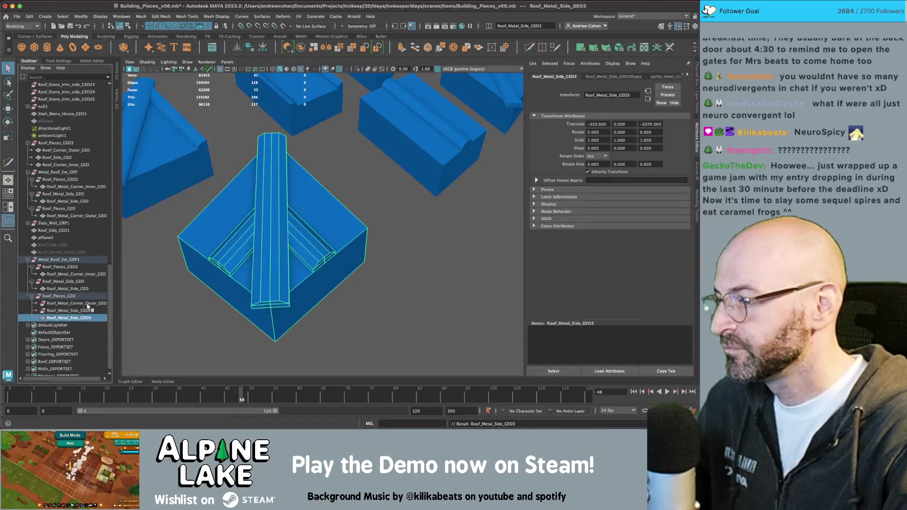
# - Delete the leftover original items and name the merged mesh Roof_Metal_Side_GEO
pyautogui.click(86, 312)
pyautogui.keyDown('shift'); pyautogui.click(87, 303); pyautogui.keyUp('shift')
pyautogui.press('Delete')
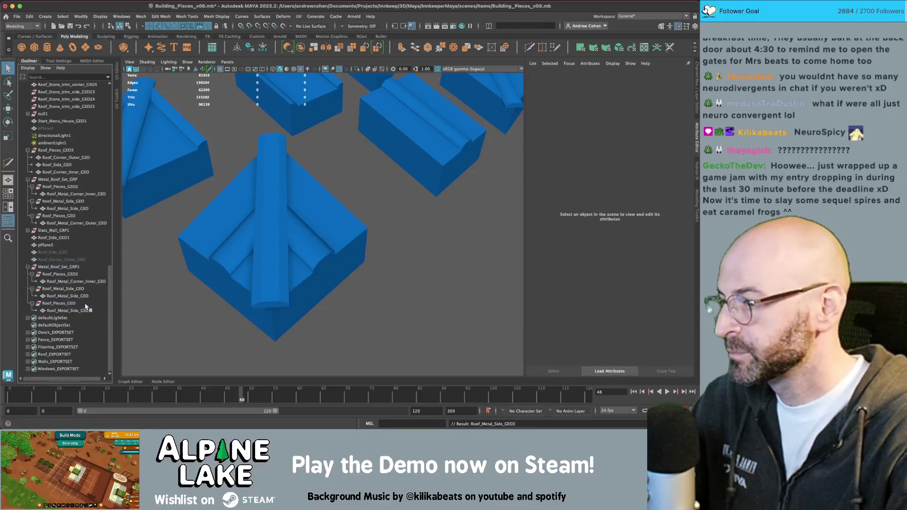
pyautogui.press('BackSpace')
pyautogui.press('Return')
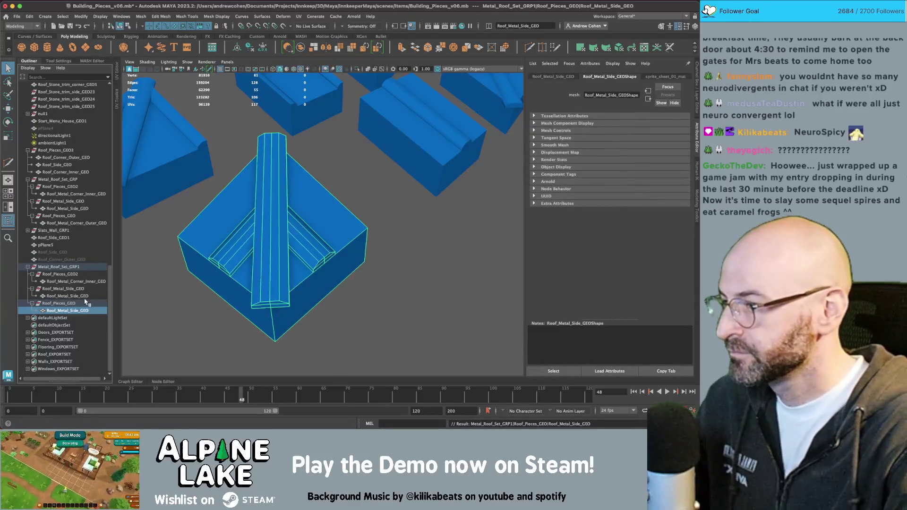
# - Copy the outer corner name onto the lower side piece, renaming it Roof_Metal_Corner_Outer_GEO
pyautogui.click(57, 224)
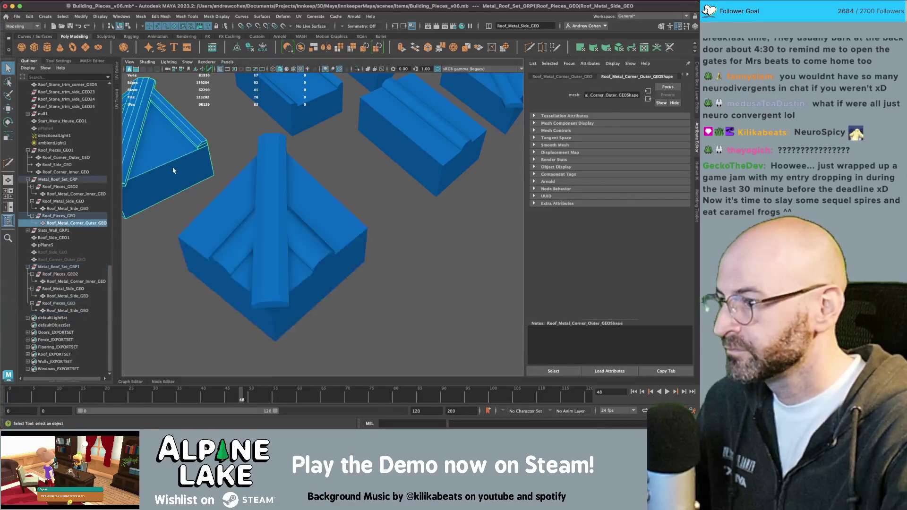
pyautogui.doubleClick(56, 223)
pyautogui.press('super+c')
pyautogui.doubleClick(73, 310)
pyautogui.press('super+v')
pyautogui.press('Return')
# - Select the Metal_Roof_Set_GRP1 group and open the Send To Unity export options
pyautogui.click(62, 296)
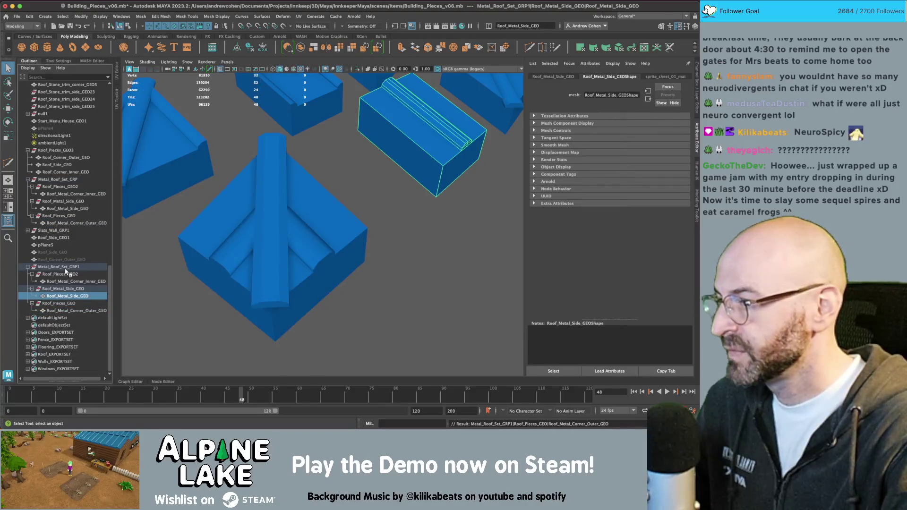
pyautogui.scroll(-5, 314, 213)
pyautogui.click(395, 242)
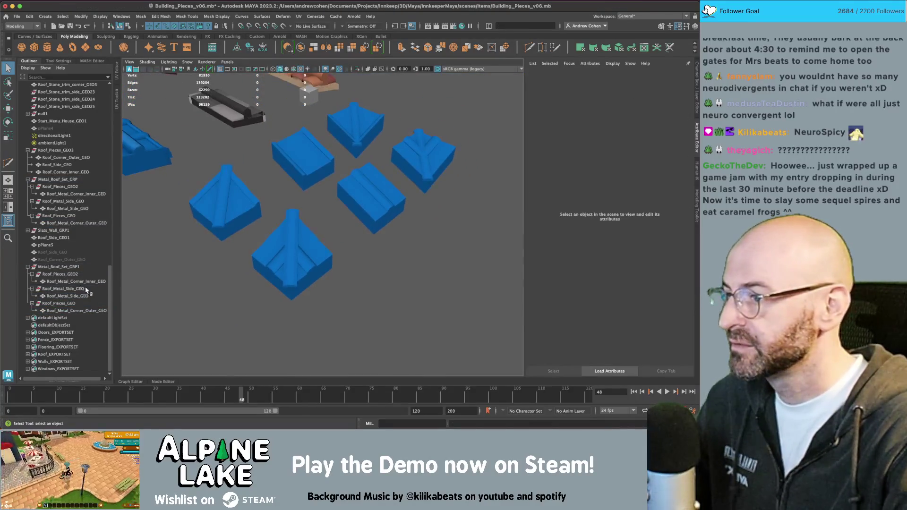
pyautogui.click(75, 267)
pyautogui.click(17, 14)
# - Export the selected roof group over the existing roof pieces FBX and glance at Unity
pyautogui.moveTo(71, 122)
pyautogui.click(140, 130)
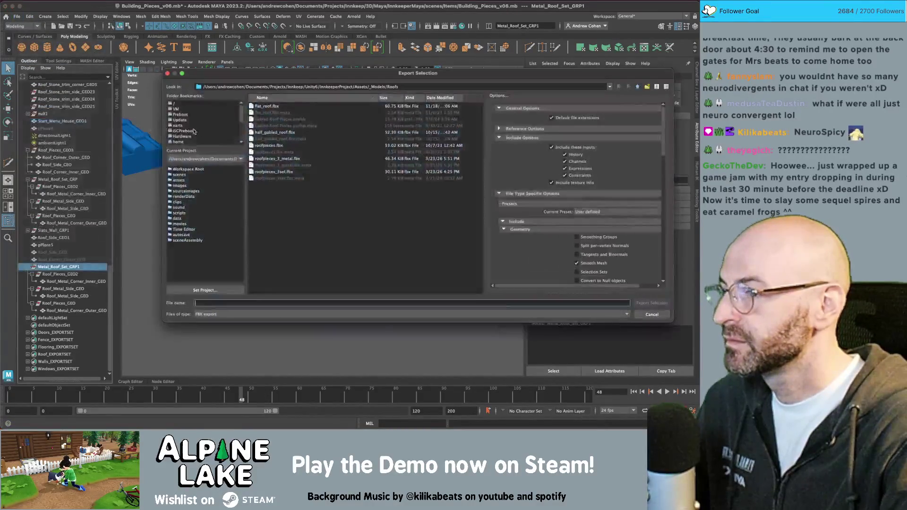
pyautogui.doubleClick(273, 159)
pyautogui.click(385, 189)
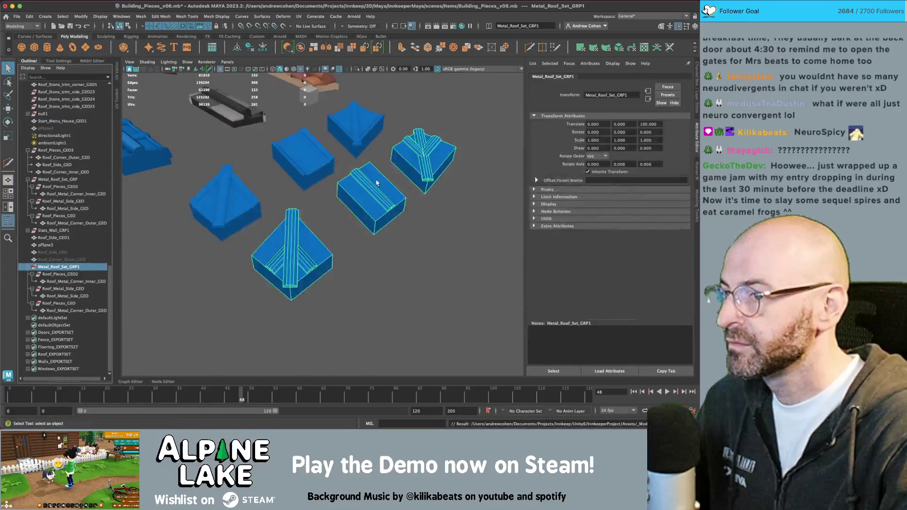
pyautogui.press('super+Tab')
pyautogui.click(374, 210)
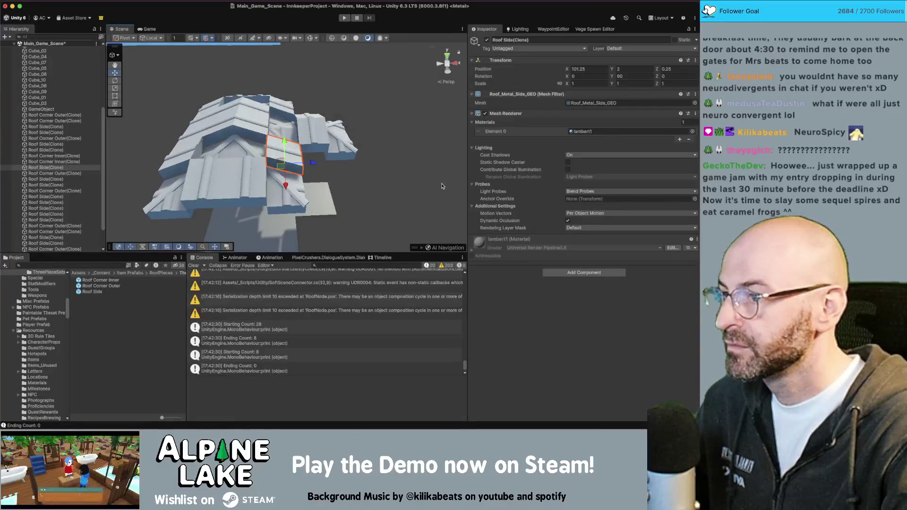
pyautogui.press('super+Tab')
# - Freeze transformations on the inner corner piece Roof_Metal_Corner_Inner_GEO
pyautogui.click(307, 241)
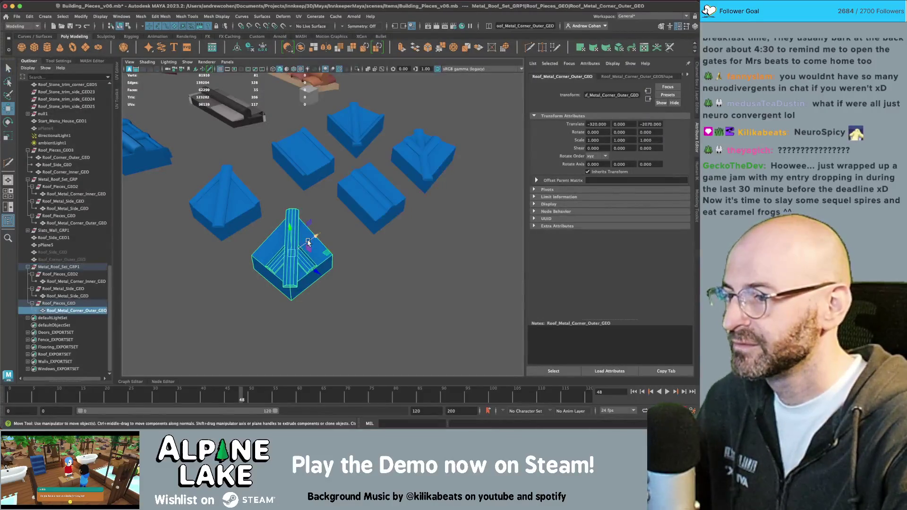
pyautogui.click(417, 164)
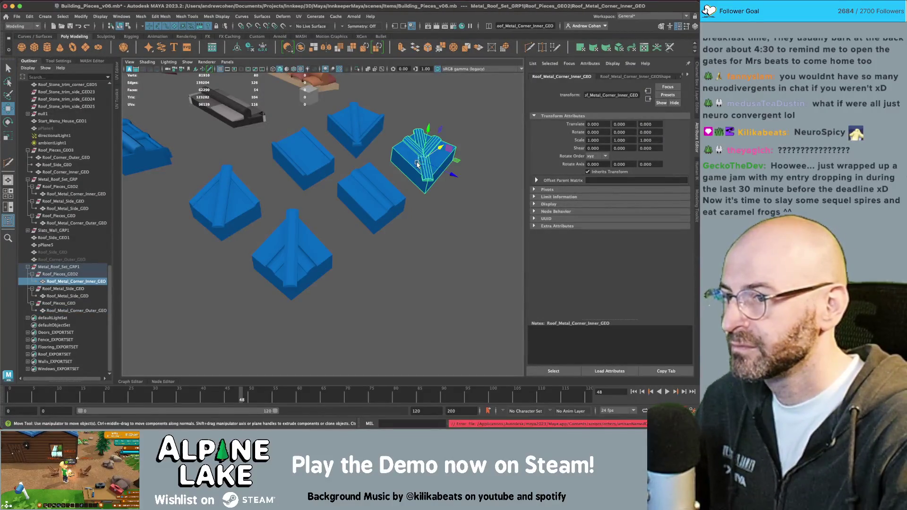
pyautogui.hotkey('ctrl', 'f')
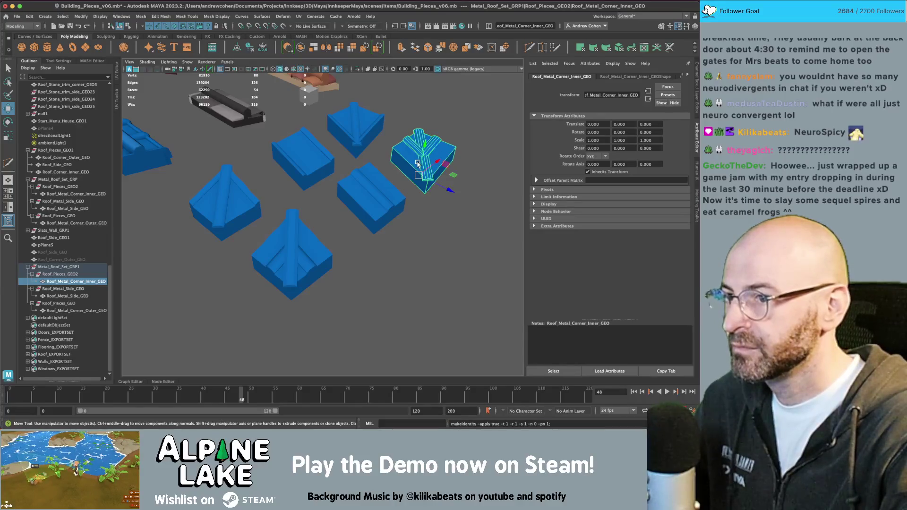
pyautogui.press('q')
# - Re-export Metal_Roof_Set_GRP1 over roofpieces_3_metal.fbx and bring Unity to the front
pyautogui.click(58, 266)
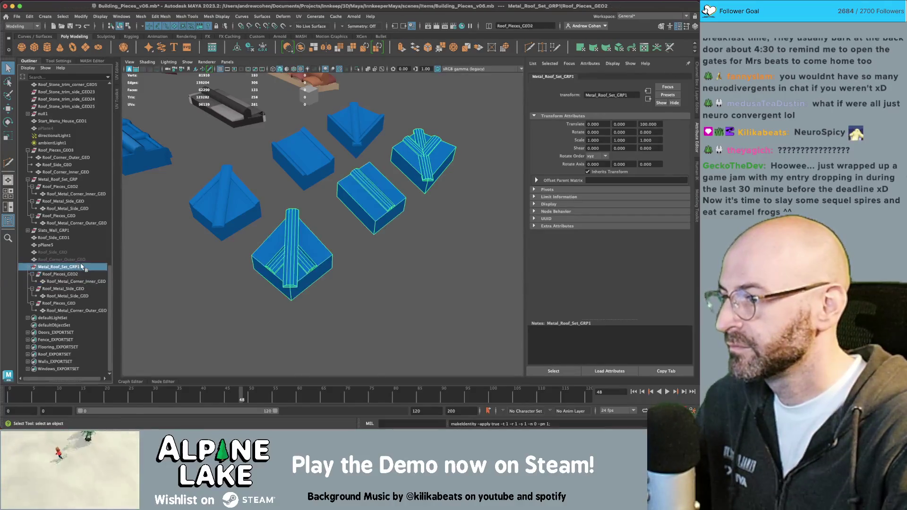
pyautogui.click(17, 16)
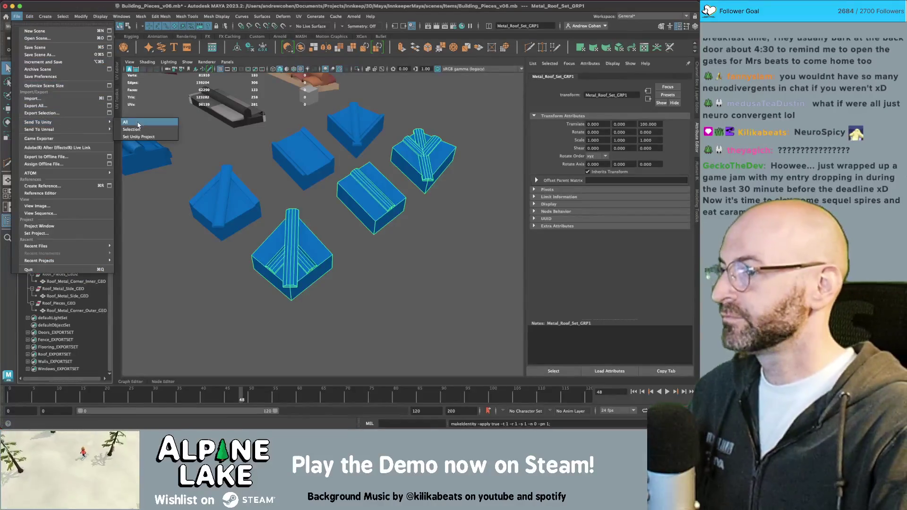
pyautogui.click(41, 113)
pyautogui.doubleClick(279, 162)
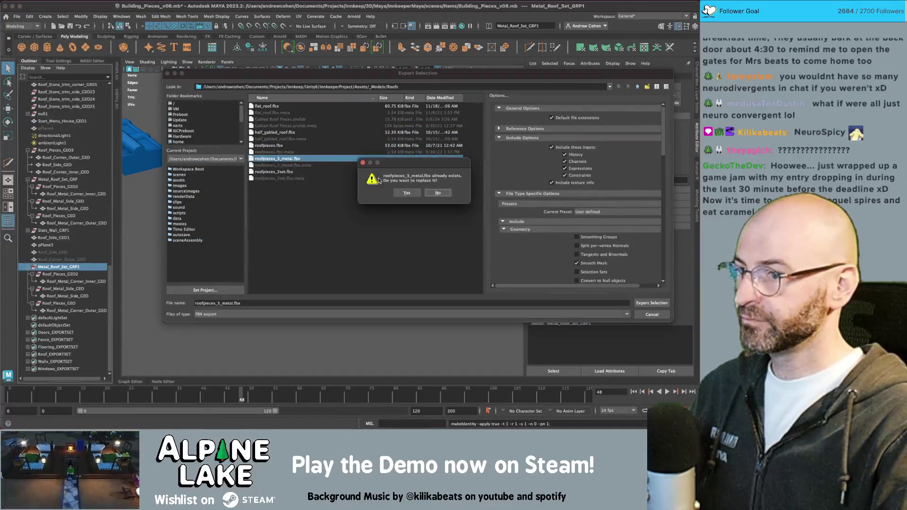
pyautogui.click(403, 193)
pyautogui.press('super+Tab')
pyautogui.click(403, 193)
pyautogui.press('super+Tab')
pyautogui.click(370, 196)
pyautogui.press('super+Tab')
pyautogui.click(227, 202)
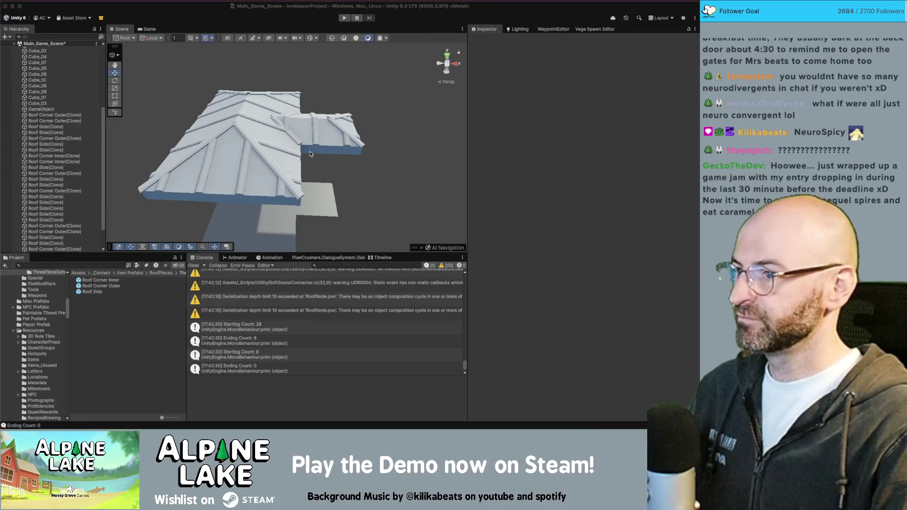
# - Orbit Unity's Scene view to see the rebuilt metal roof from above, then return to Maya
pyautogui.moveTo(397, 137)
pyautogui.keyDown('alt'); pyautogui.mouseDown()
pyautogui.moveTo(243, 141)
pyautogui.moveTo(380, 138)
pyautogui.moveTo(307, 149)
pyautogui.mouseUp(); pyautogui.keyUp('alt')
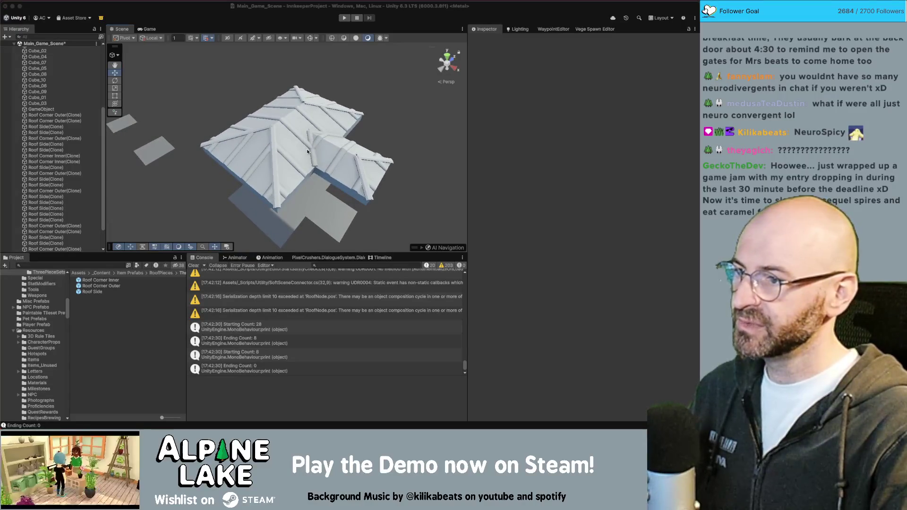
pyautogui.press('super+Tab')
pyautogui.press('super+Tab')
pyautogui.press('super+Tab')
pyautogui.press('super+Tab')
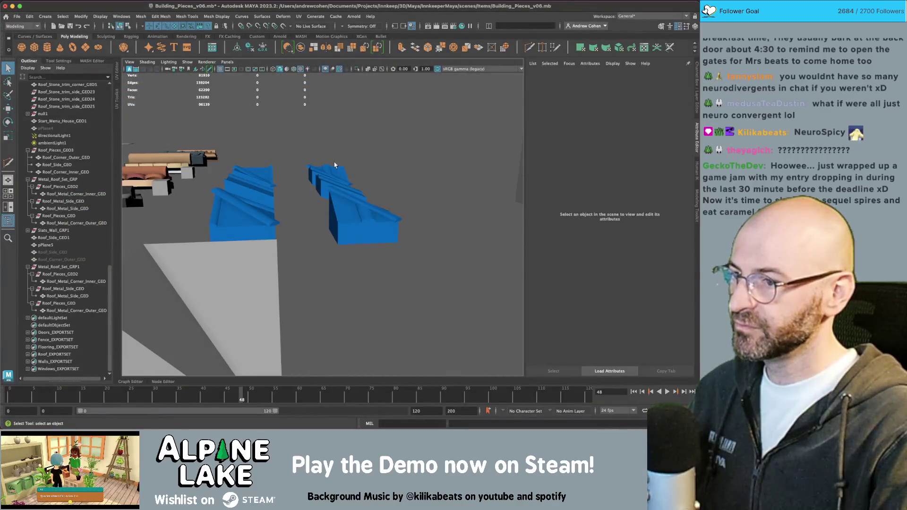
# - Try Soften Edge on the metal side piece, then undo it
pyautogui.click(362, 230)
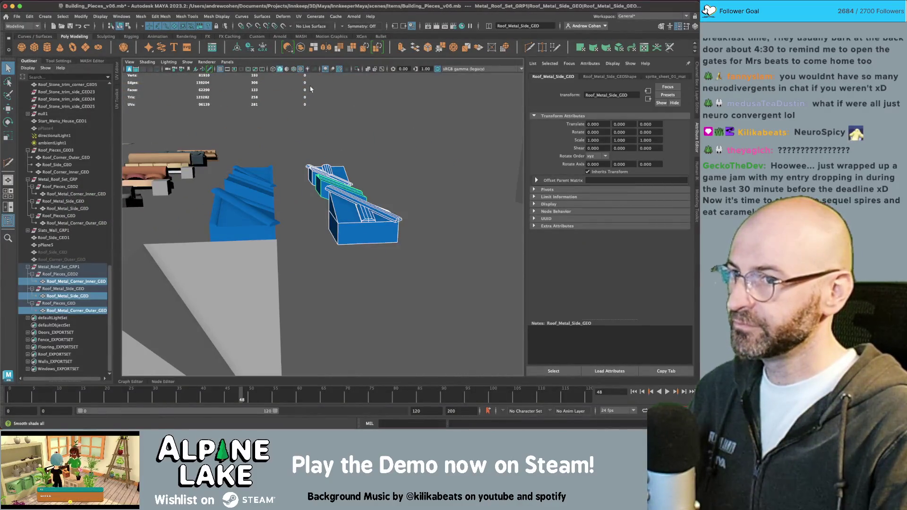
pyautogui.press('w')
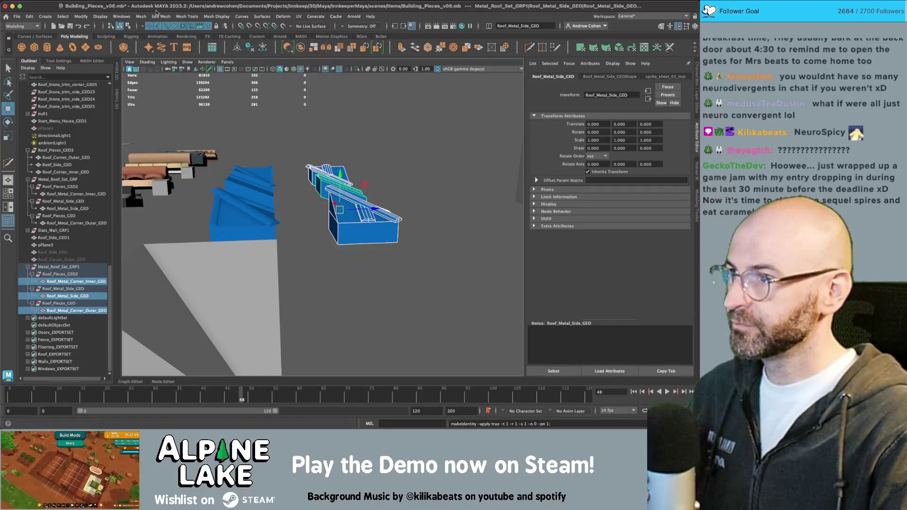
pyautogui.click(160, 16)
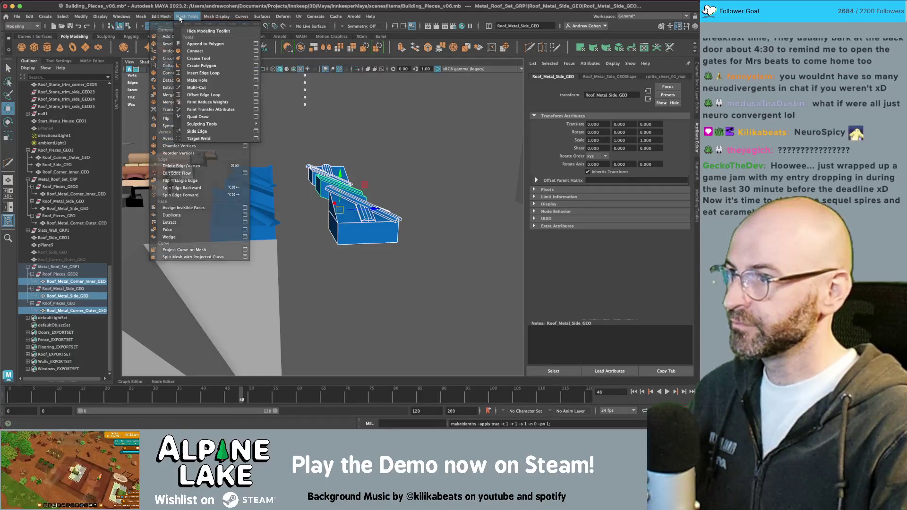
pyautogui.click(228, 93)
pyautogui.hotkey('ctrl', 'z')
pyautogui.hotkey('ctrl', 'z')
pyautogui.hotkey('ctrl', 'z')
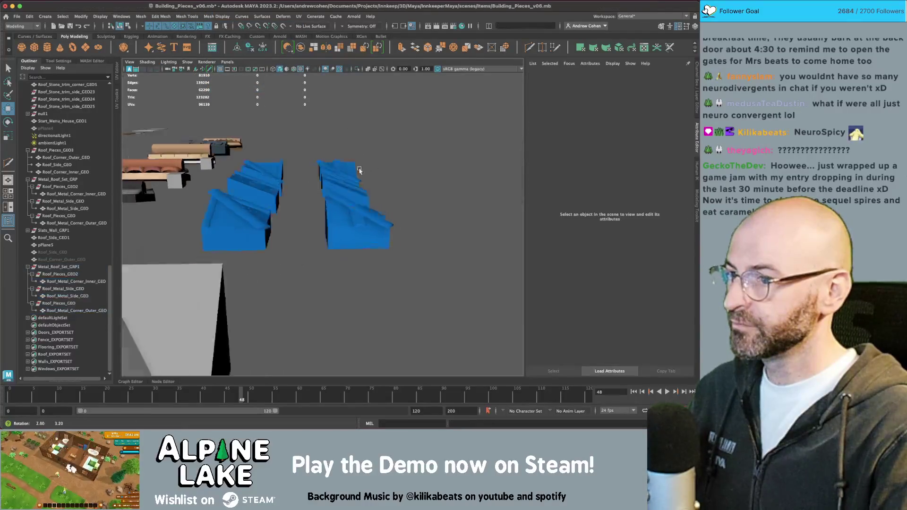
# - Send Metal_Roof_Set_GRP1 to Unity over roofpieces_3_metal.fbx and check the roof there
pyautogui.click(370, 250)
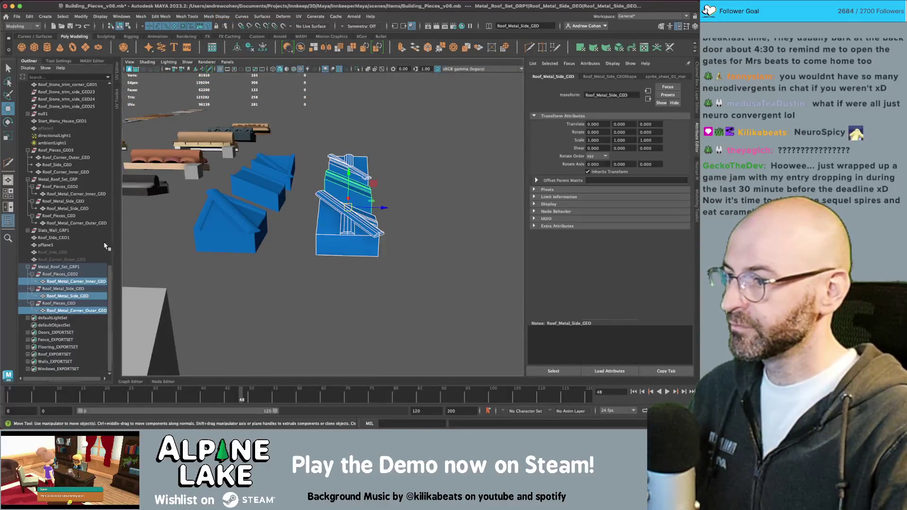
pyautogui.click(16, 16)
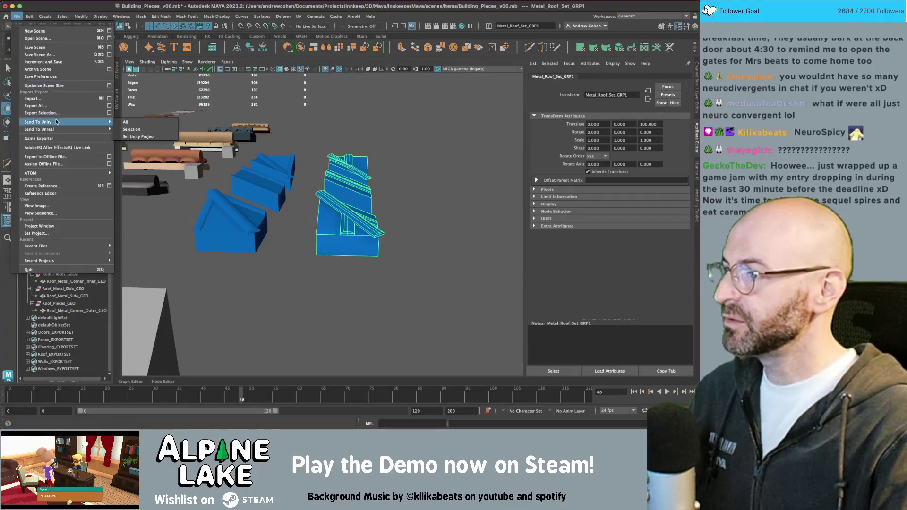
pyautogui.click(42, 113)
pyautogui.doubleClick(285, 158)
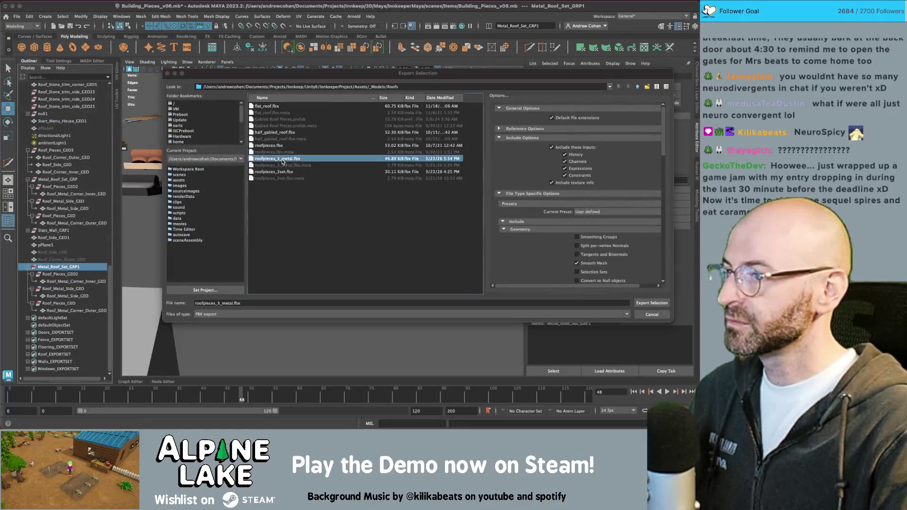
pyautogui.click(406, 194)
pyautogui.press('super+Tab')
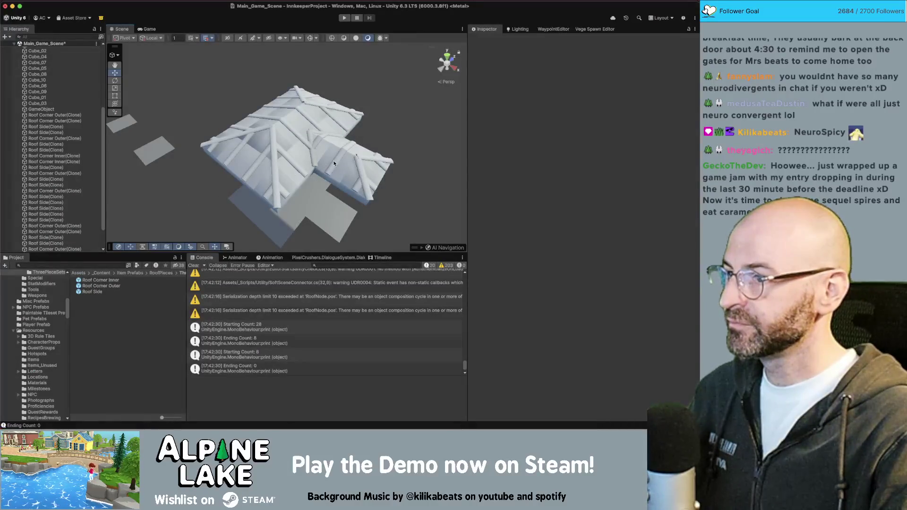
pyautogui.press('super+Tab')
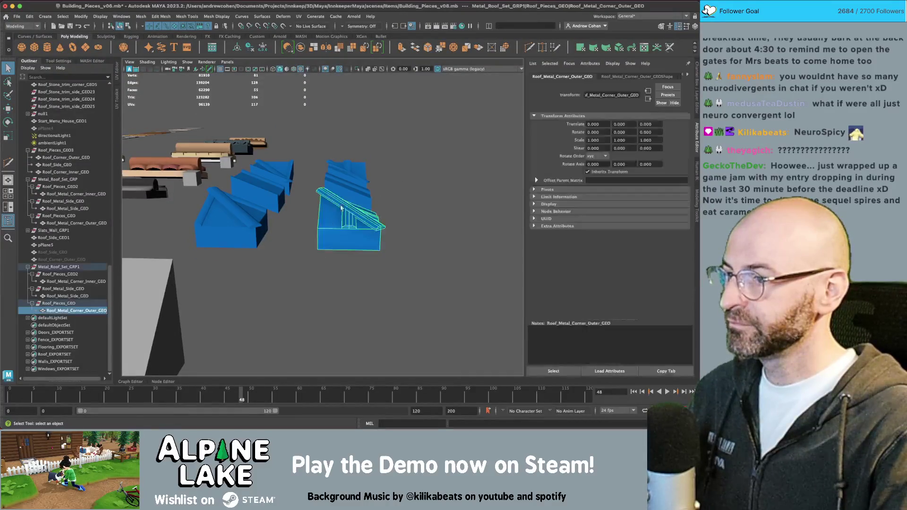
# - Soften the edges on the selected faces of the inner corner piece, then return to object mode
pyautogui.press('z')
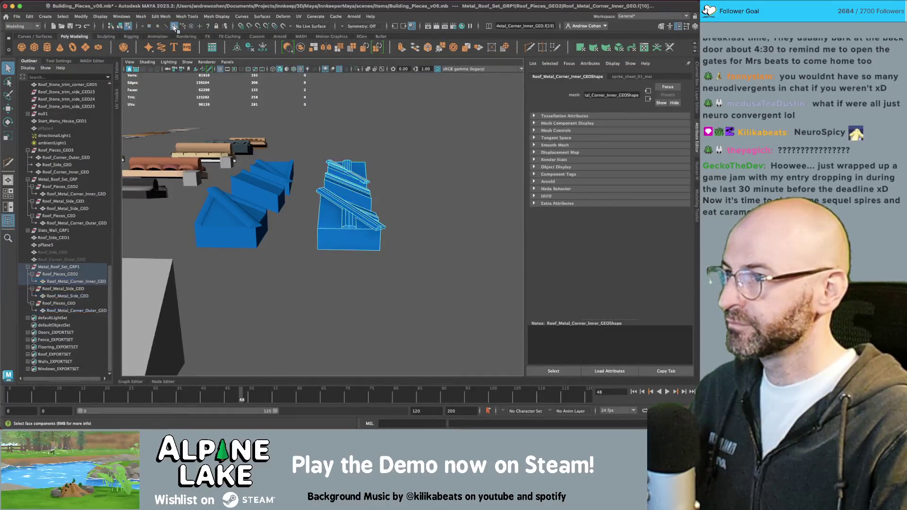
pyautogui.click(357, 187)
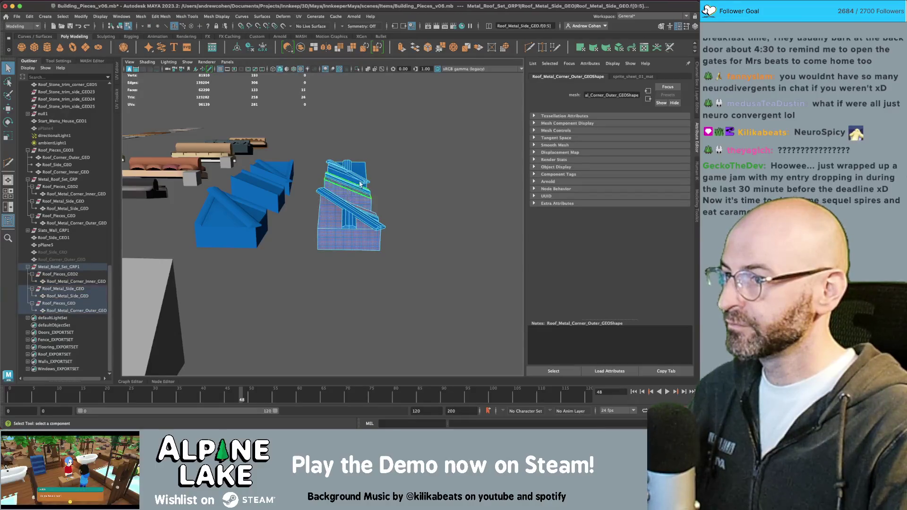
pyautogui.keyDown('shift'); pyautogui.click(358, 188); pyautogui.keyUp('shift')
pyautogui.click(187, 16)
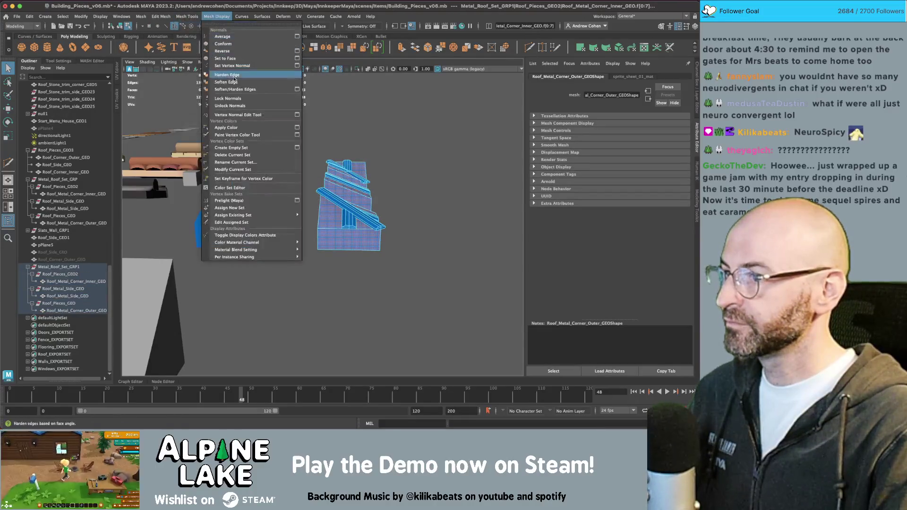
pyautogui.click(238, 81)
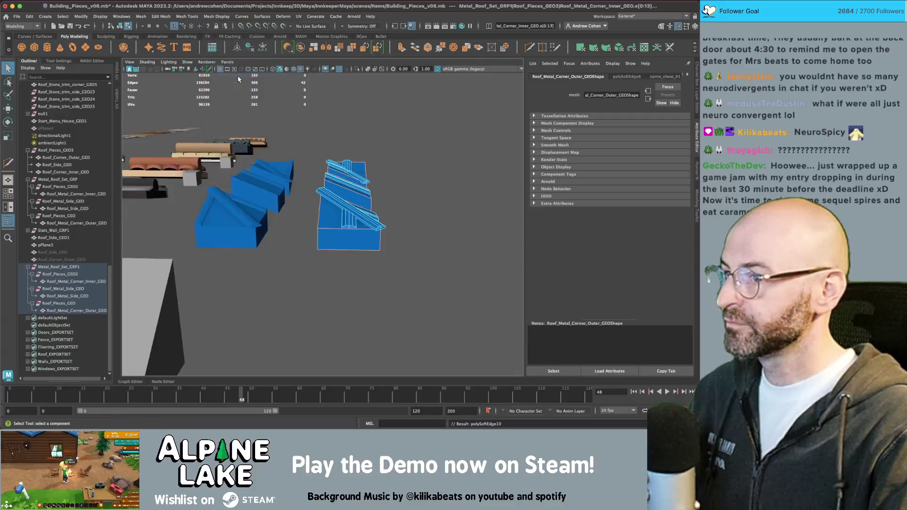
pyautogui.click(118, 26)
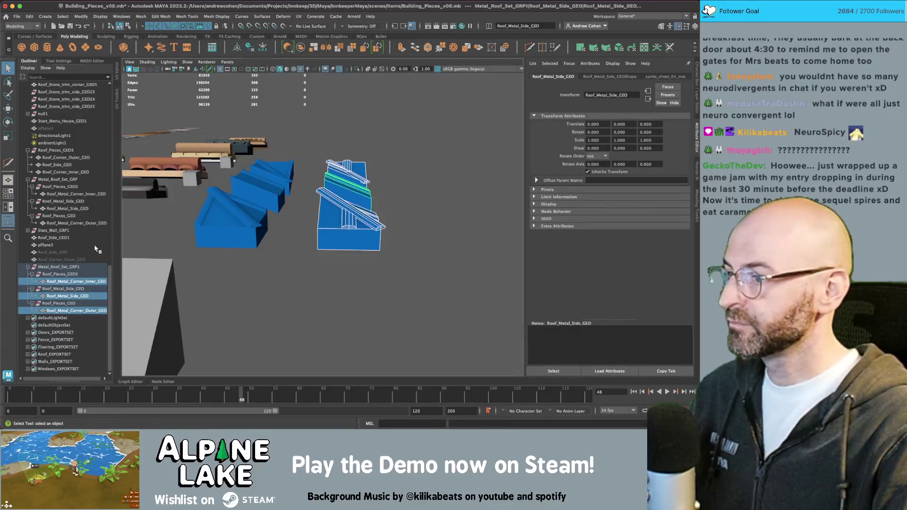
# - Export Metal_Roof_Set_GRP1 to Unity, overwriting roofpieces_3_metal.fbx
pyautogui.click(57, 267)
pyautogui.click(16, 16)
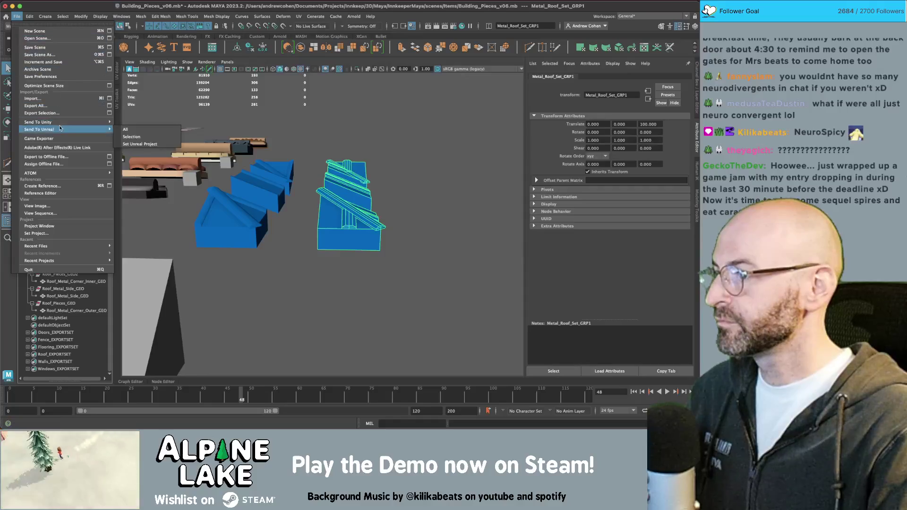
pyautogui.click(41, 113)
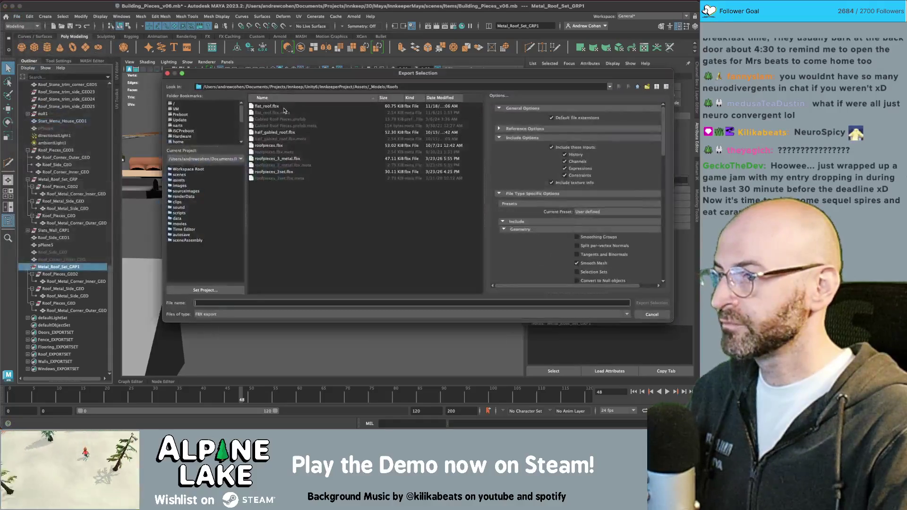
pyautogui.doubleClick(275, 163)
pyautogui.click(406, 193)
pyautogui.press('super+Tab')
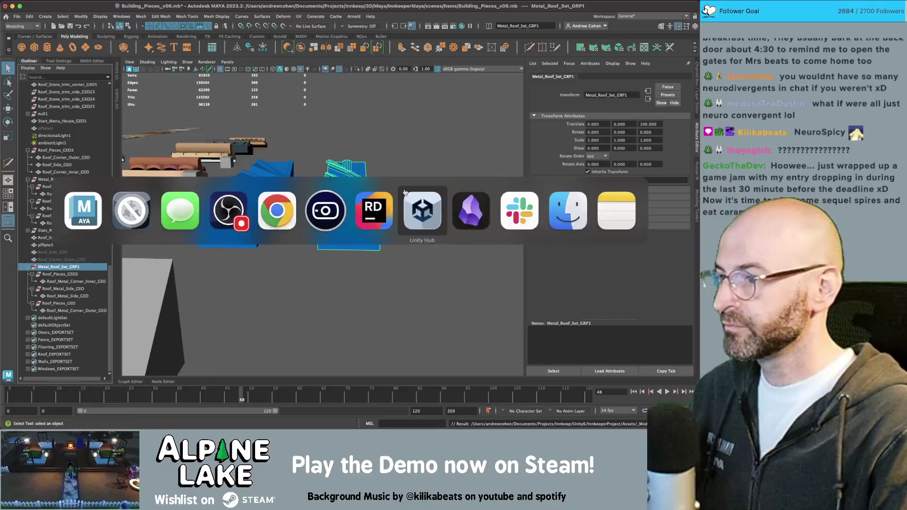
pyautogui.click(151, 190)
pyautogui.moveTo(394, 171)
pyautogui.keyDown('alt'); pyautogui.mouseDown()
pyautogui.moveTo(284, 184)
pyautogui.moveTo(390, 181)
pyautogui.moveTo(305, 129)
pyautogui.moveTo(286, 97)
pyautogui.moveTo(518, 70)
pyautogui.moveTo(150, 151)
pyautogui.mouseUp(); pyautogui.keyUp('alt')
pyautogui.scroll(5, 277, 185)
pyautogui.scroll(3, 277, 184)
pyautogui.scroll(-10, 312, 123)
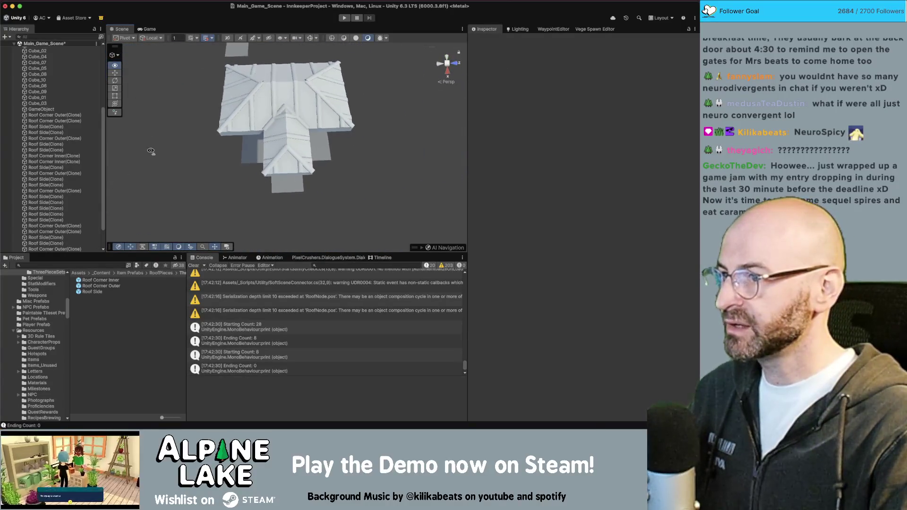
pyautogui.scroll(5, 150, 151)
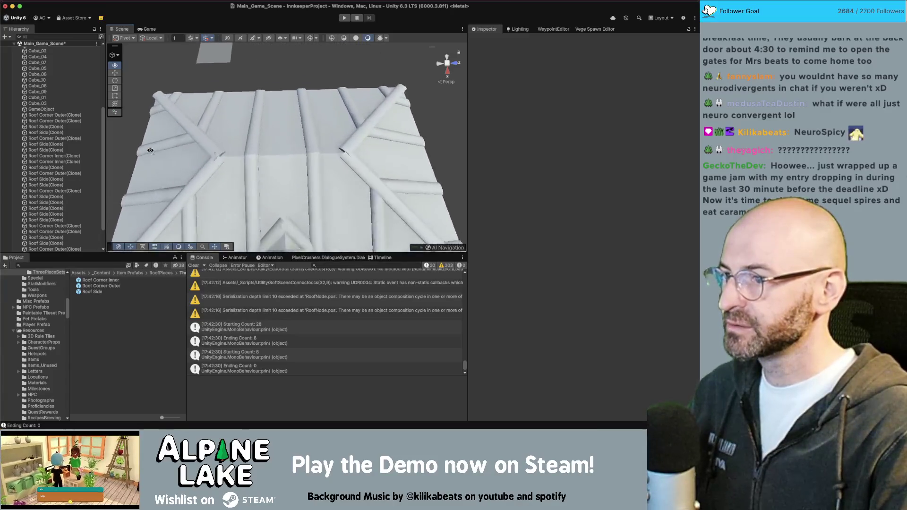
pyautogui.scroll(3, 283, 170)
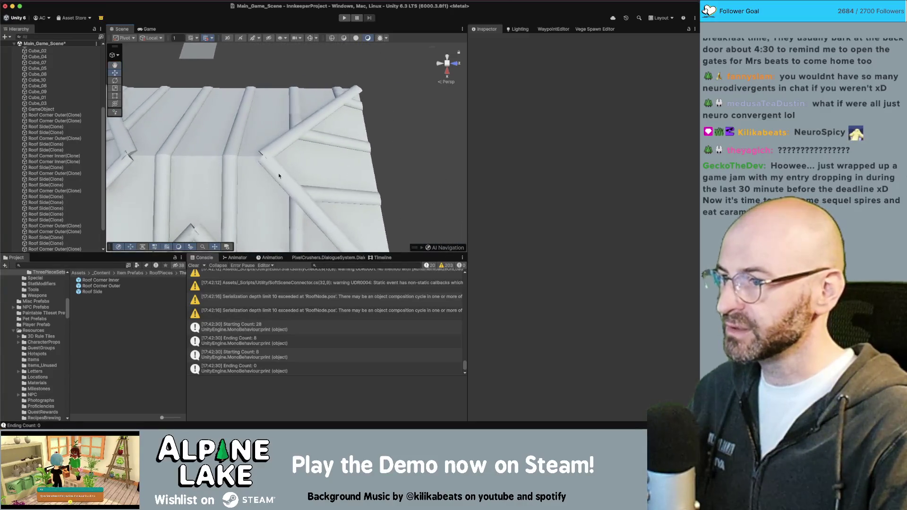
pyautogui.click(279, 176)
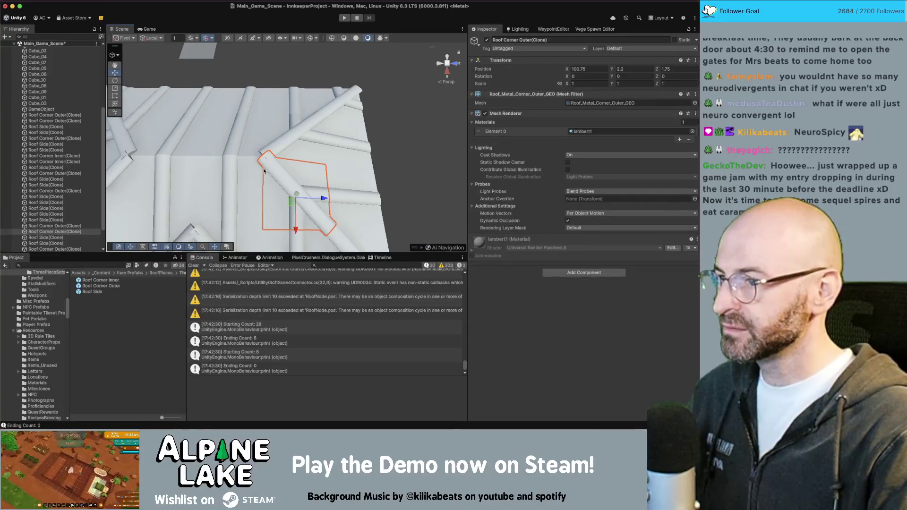
pyautogui.press('super+Tab')
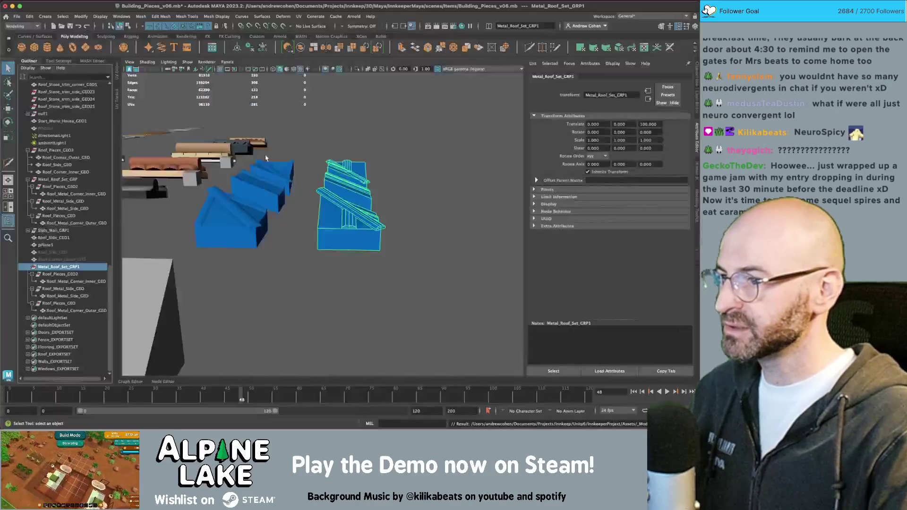
# - Frame the outer corner piece in a zoomed-in top wireframe view
pyautogui.press('f')
pyautogui.moveTo(303, 202)
pyautogui.keyDown('alt'); pyautogui.mouseDown()
pyautogui.moveTo(316, 190)
pyautogui.moveTo(345, 214)
pyautogui.moveTo(329, 214)
pyautogui.mouseUp(); pyautogui.keyUp('alt')
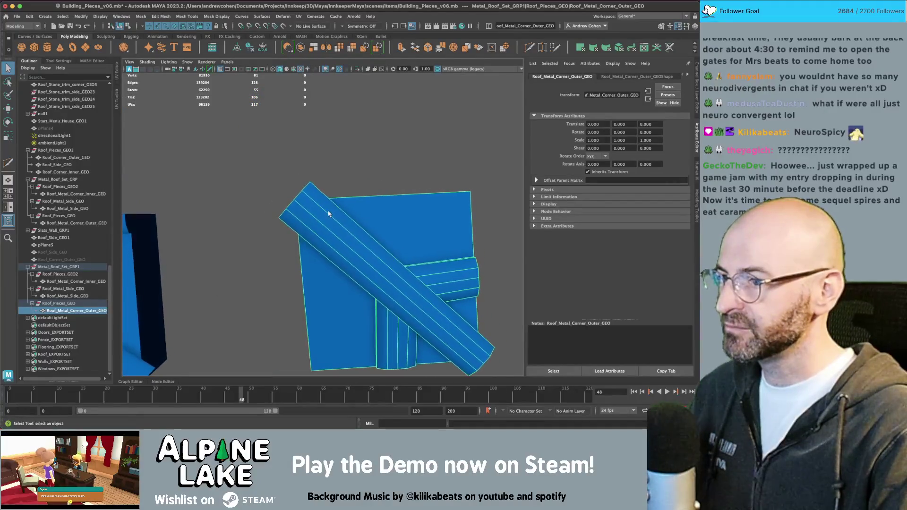
pyautogui.press('space')
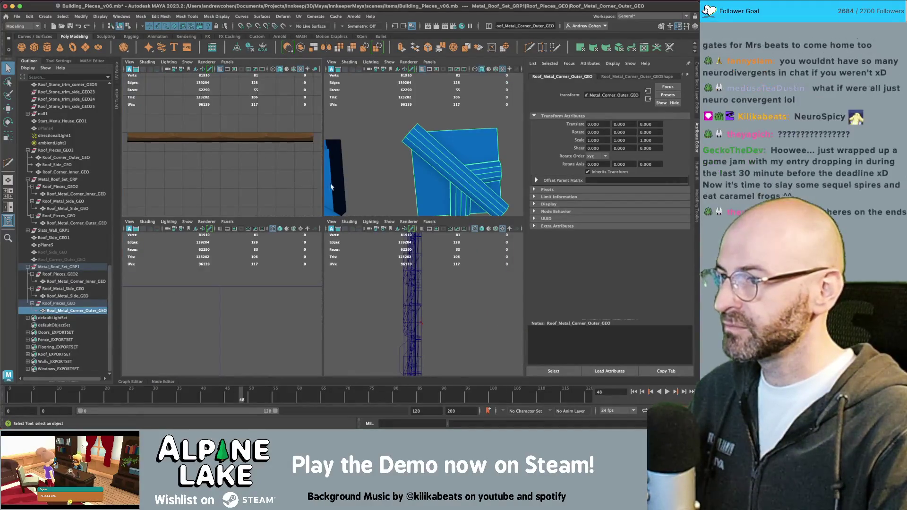
pyautogui.press('4')
pyautogui.press('f')
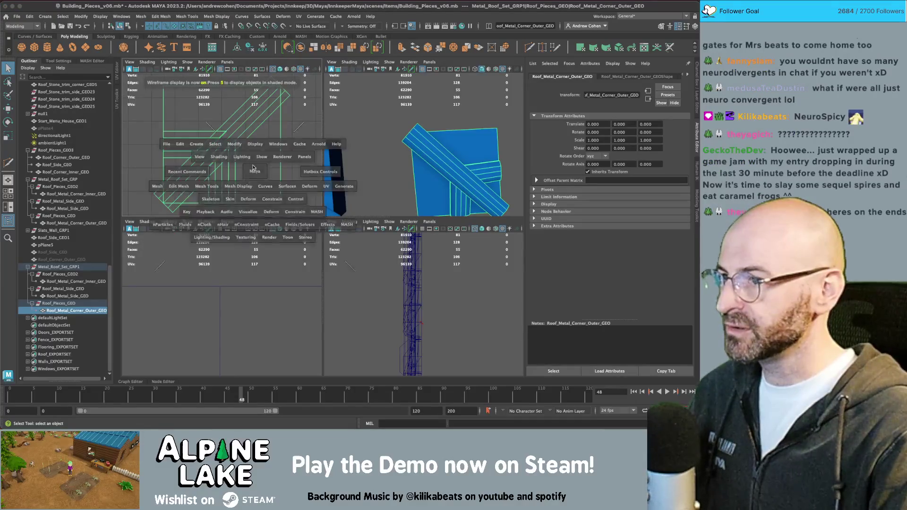
pyautogui.press('space')
pyautogui.keyDown('alt'); pyautogui.moveTo(272, 129); pyautogui.dragTo(265, 137, button='middle'); pyautogui.keyUp('alt')
pyautogui.moveTo(265, 137)
pyautogui.keyDown('alt'); pyautogui.mouseDown(button='right')
pyautogui.moveTo(277, 204)
pyautogui.moveTo(332, 198)
pyautogui.moveTo(335, 184)
pyautogui.mouseUp(button='right'); pyautogui.keyUp('alt')
# - Multi-Cut the outer corner piece along its right and top edges
pyautogui.press('F8')
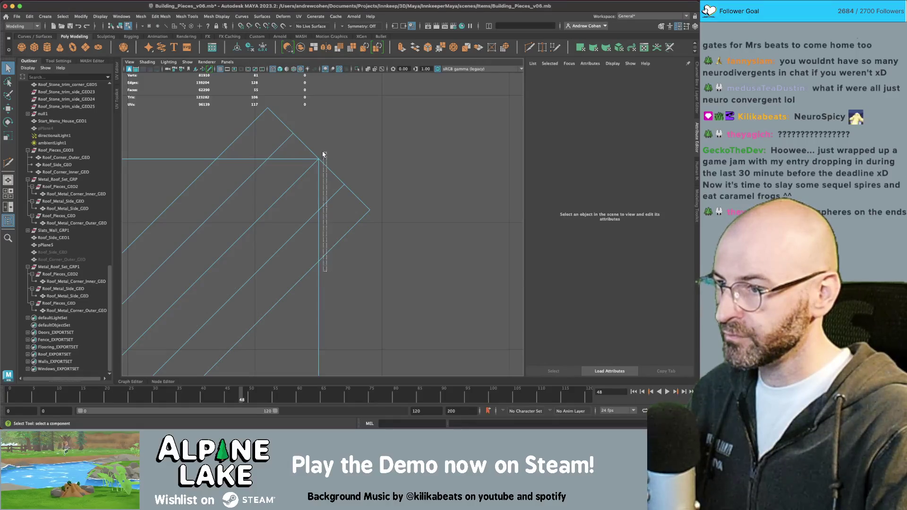
pyautogui.keyDown('shift'); pyautogui.moveTo(337, 176); pyautogui.dragTo(344, 192, button='right'); pyautogui.keyUp('shift')
pyautogui.moveTo(328, 280); pyautogui.dragTo(329, 121)
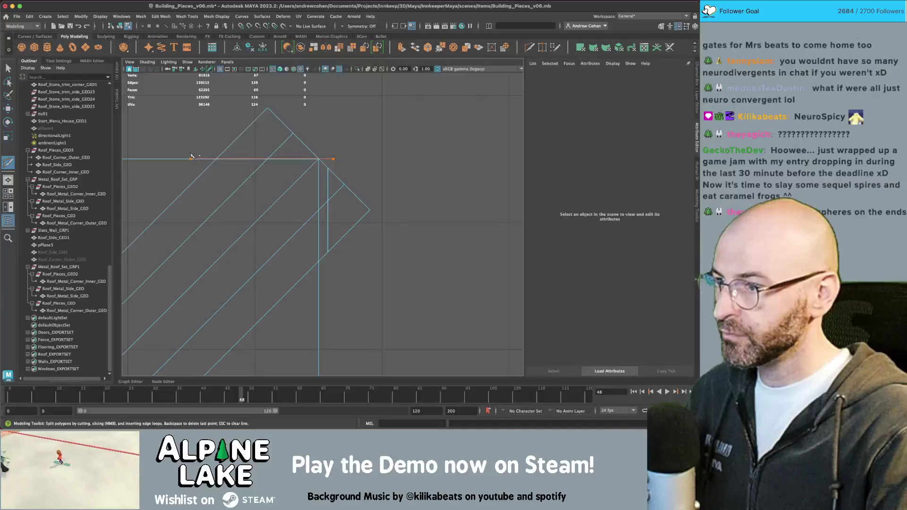
pyautogui.press('space')
pyautogui.press('space')
pyautogui.moveTo(340, 172)
pyautogui.keyDown('alt'); pyautogui.mouseDown()
pyautogui.moveTo(461, 115)
pyautogui.moveTo(338, 180)
pyautogui.mouseUp(); pyautogui.keyUp('alt')
pyautogui.press('space')
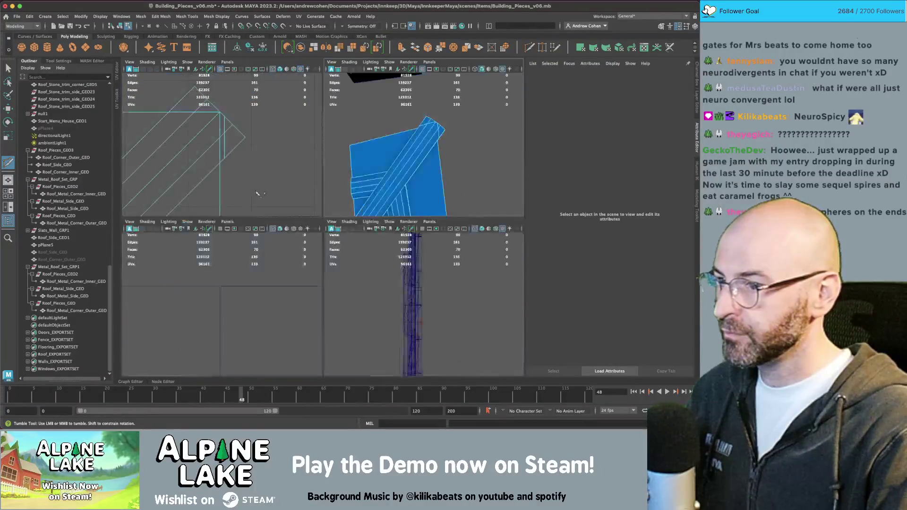
pyautogui.press('space')
pyautogui.click(327, 201)
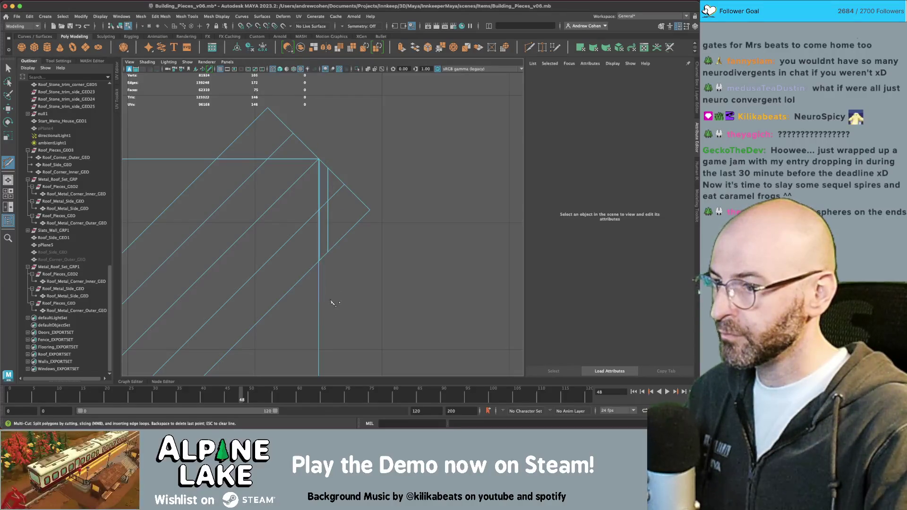
# - Delete the triangle faces overhanging the right and top edges
pyautogui.press('q')
pyautogui.moveTo(324, 172); pyautogui.dragTo(326, 198, button='right')
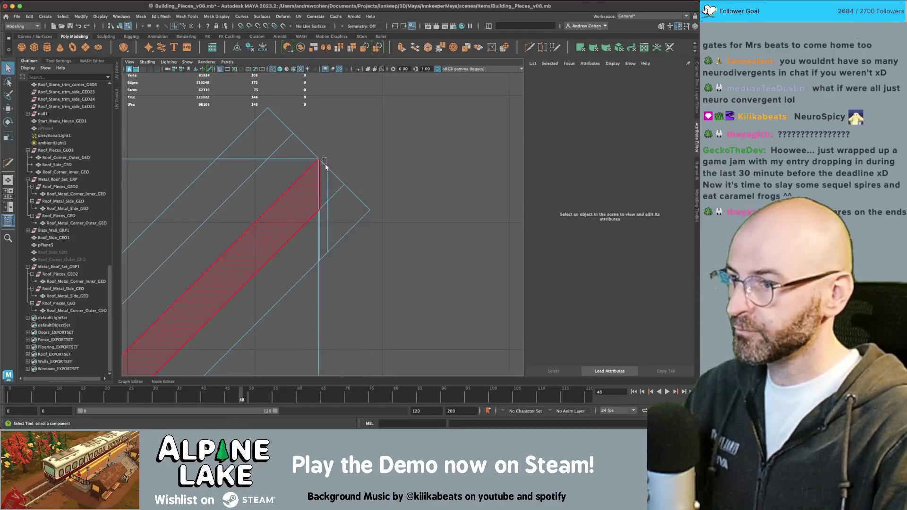
pyautogui.click(349, 217)
pyautogui.press('Delete')
pyautogui.moveTo(207, 105)
pyautogui.mouseDown()
pyautogui.moveTo(313, 129)
pyautogui.moveTo(324, 144)
pyautogui.mouseUp()
pyautogui.press('Delete')
pyautogui.scroll(5, 304, 166)
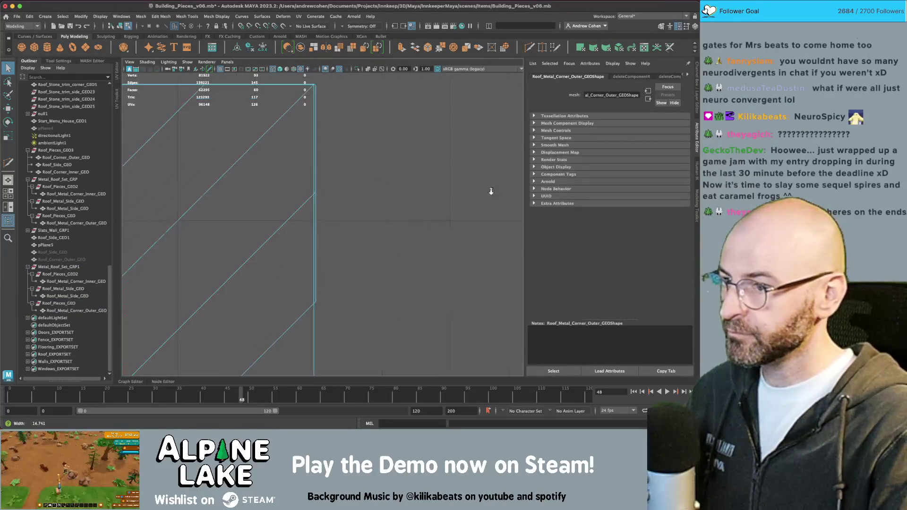
pyautogui.moveTo(322, 136)
pyautogui.keyDown('alt'); pyautogui.mouseDown(button='middle')
pyautogui.moveTo(234, 141)
pyautogui.moveTo(277, 138)
pyautogui.moveTo(229, 210)
pyautogui.moveTo(364, 142)
pyautogui.moveTo(263, 213)
pyautogui.moveTo(376, 237)
pyautogui.moveTo(303, 224)
pyautogui.mouseUp(button='middle'); pyautogui.keyUp('alt')
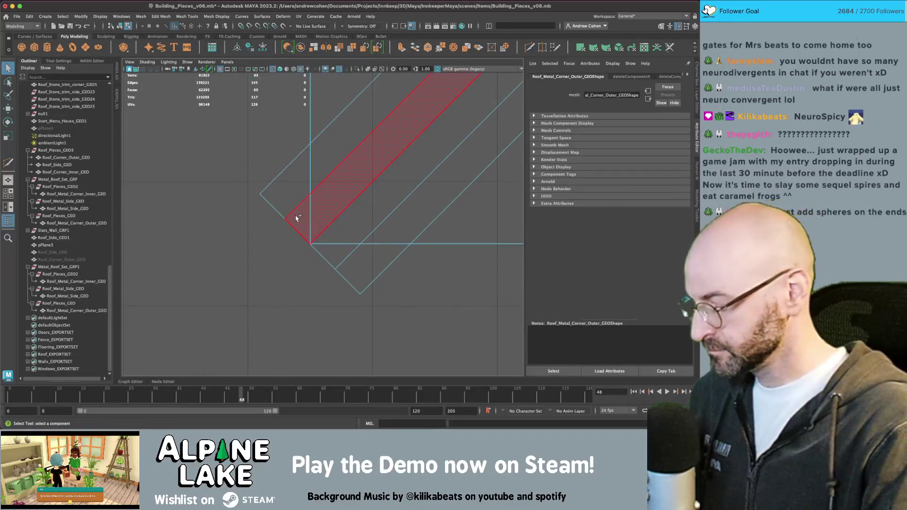
# - Cut along the bottom edge and delete the overhanging faces below and to the left
pyautogui.hotkey('ctrl', 'shift', 'x')
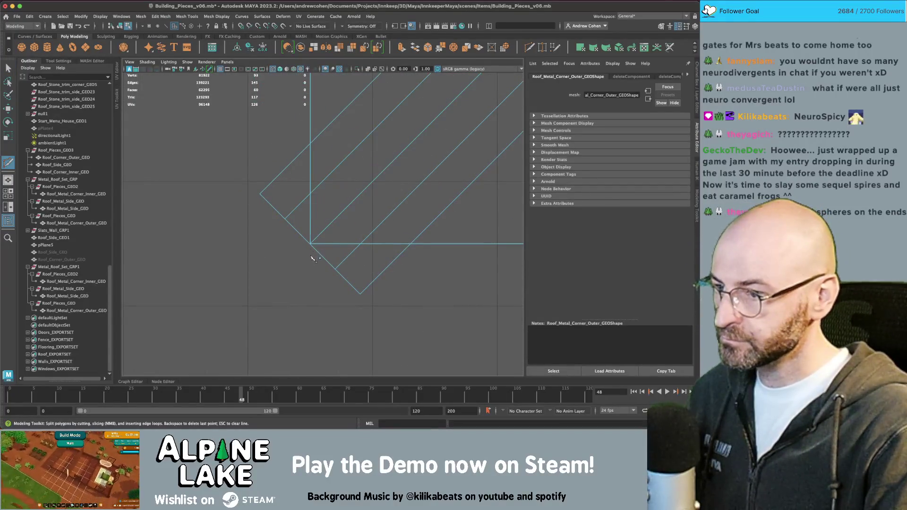
pyautogui.click(309, 261)
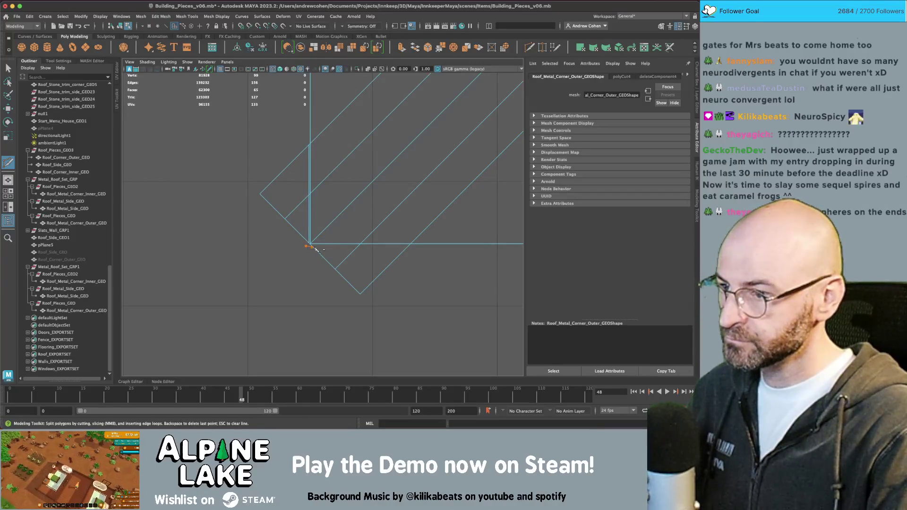
pyautogui.press('q')
pyautogui.moveTo(303, 301)
pyautogui.mouseDown()
pyautogui.moveTo(370, 281)
pyautogui.moveTo(391, 260)
pyautogui.mouseUp()
pyautogui.press('Delete')
pyautogui.moveTo(297, 241); pyautogui.dragTo(242, 110)
pyautogui.press('Delete')
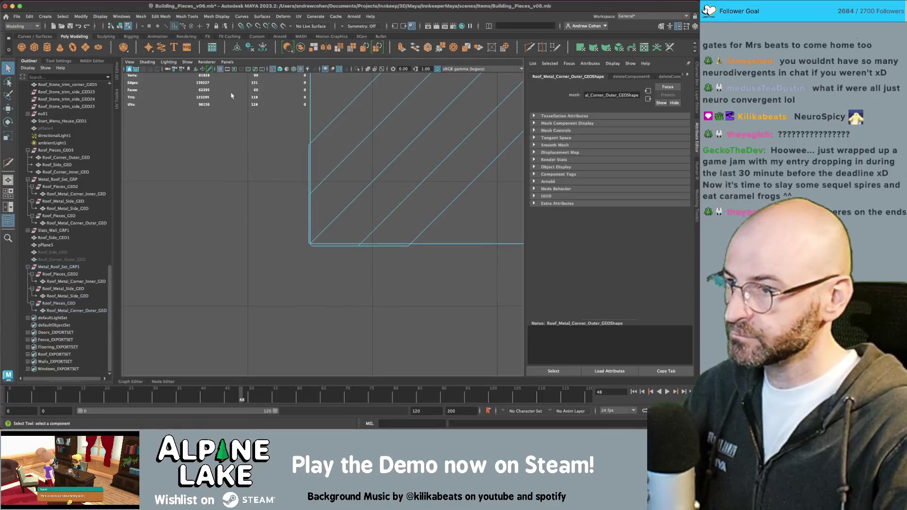
# - Return to object mode, then select and frame the inner corner roof piece
pyautogui.click(121, 25)
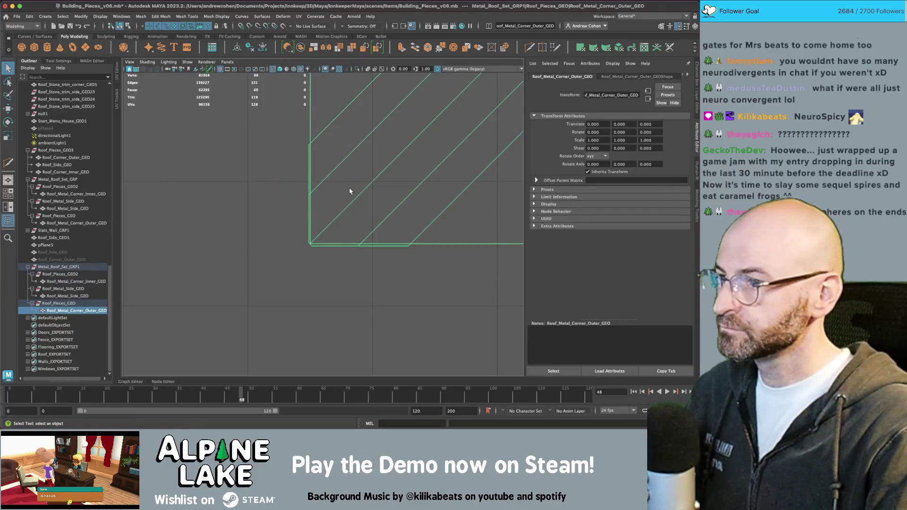
pyautogui.press('space')
pyautogui.press('space')
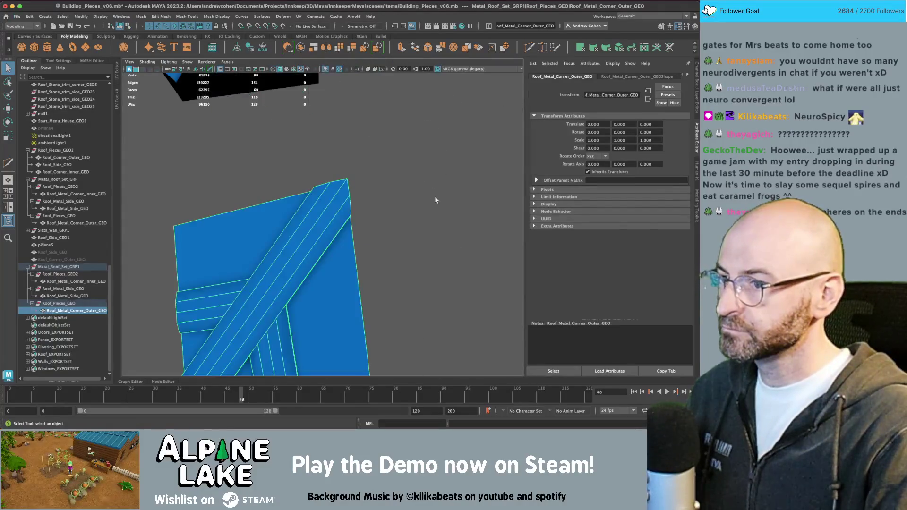
pyautogui.click(434, 197)
pyautogui.scroll(-5, 348, 188)
pyautogui.click(414, 262)
pyautogui.press('f')
pyautogui.press('space')
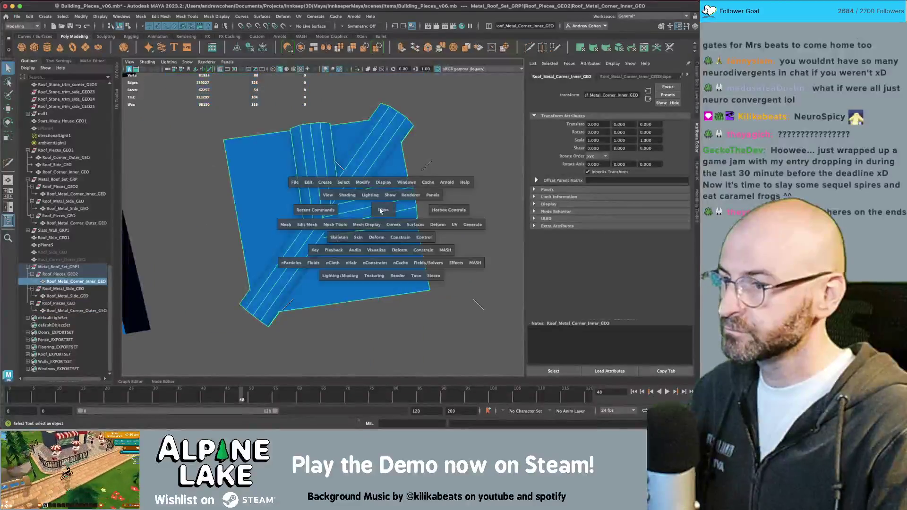
# - In the enlarged top view, delete the stray bottom corner vertices of the inner corner piece
pyautogui.press('space')
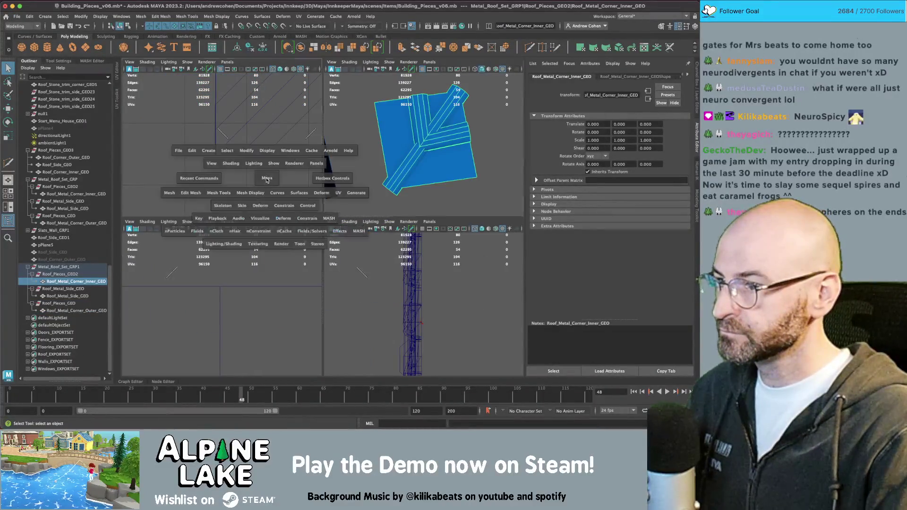
pyautogui.press('space')
pyautogui.keyDown('alt'); pyautogui.moveTo(265, 177); pyautogui.dragTo(256, 225, button='middle'); pyautogui.keyUp('alt')
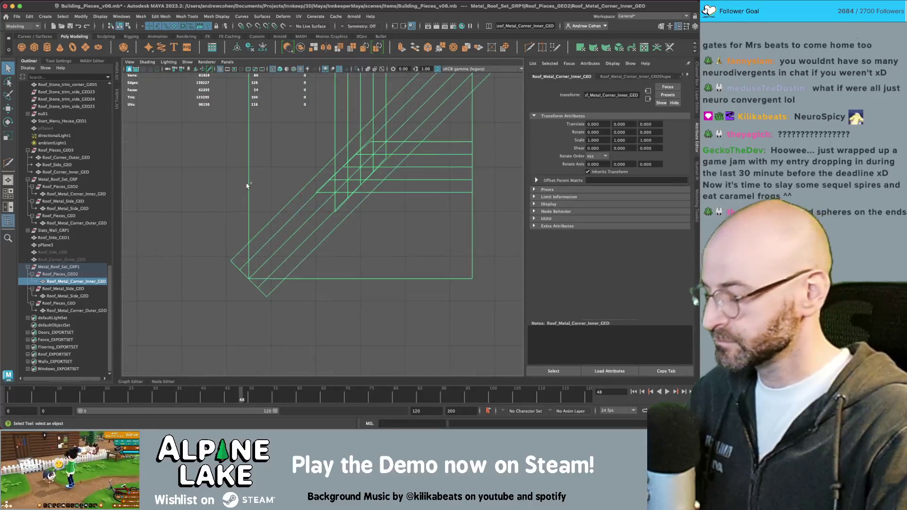
pyautogui.press('y')
pyautogui.click(246, 184)
pyautogui.scroll(3, 424, 222)
pyautogui.scroll(3, 424, 222)
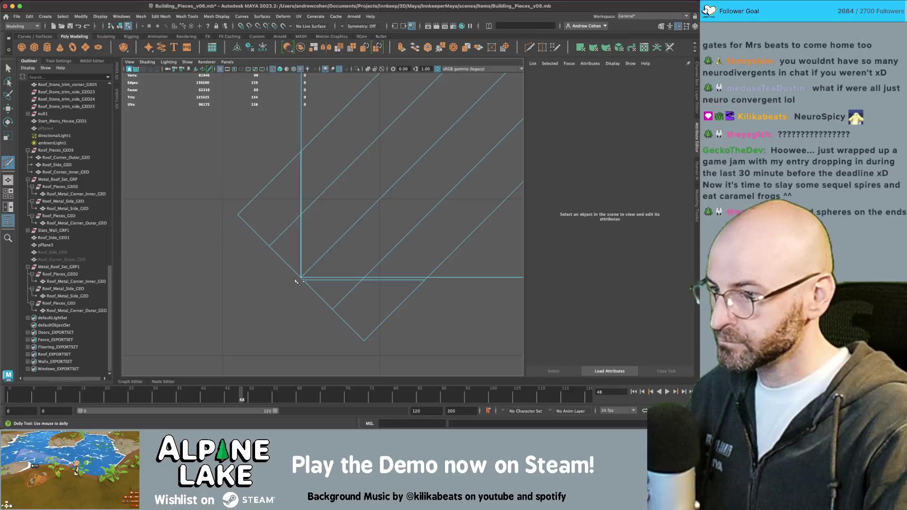
pyautogui.press('q')
pyautogui.moveTo(418, 337); pyautogui.dragTo(299, 297)
pyautogui.moveTo(325, 328); pyautogui.dragTo(330, 229, button='right')
pyautogui.moveTo(271, 345)
pyautogui.mouseDown()
pyautogui.moveTo(409, 330)
pyautogui.moveTo(452, 280)
pyautogui.moveTo(298, 283)
pyautogui.mouseUp()
pyautogui.press('Delete')
# - Delete the overhanging left part of the inner corner mesh
pyautogui.press('Delete')
pyautogui.press('Delete')
pyautogui.press('Delete')
pyautogui.press('Delete')
pyautogui.moveTo(251, 291); pyautogui.dragTo(277, 156)
pyautogui.press('Delete')
pyautogui.scroll(-2, 366, 139)
pyautogui.keyDown('alt'); pyautogui.moveTo(366, 139); pyautogui.dragTo(302, 210, button='middle'); pyautogui.keyUp('alt')
# - Slice a horizontal edge across the piece and delete the overhanging top and right faces
pyautogui.moveTo(301, 208)
pyautogui.keyDown('shift'); pyautogui.mouseDown(button='right')
pyautogui.moveTo(355, 203)
pyautogui.moveTo(378, 218)
pyautogui.moveTo(425, 217)
pyautogui.mouseUp(button='right'); pyautogui.keyUp('shift')
pyautogui.keyDown('ctrl'); pyautogui.click(240, 216); pyautogui.keyUp('ctrl')
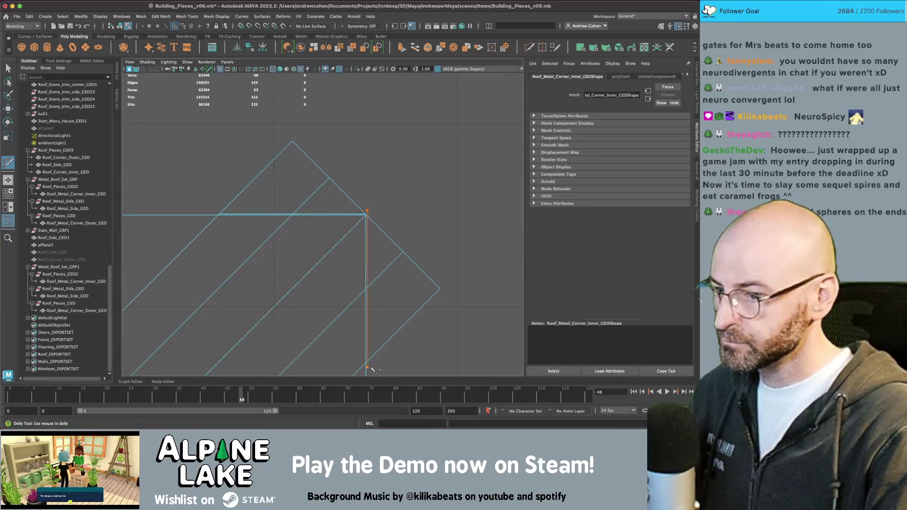
pyautogui.moveTo(304, 188)
pyautogui.mouseDown(button='right')
pyautogui.moveTo(299, 194)
pyautogui.moveTo(280, 146)
pyautogui.mouseUp(button='right')
pyautogui.click(283, 161)
pyautogui.press('Delete')
pyautogui.moveTo(442, 207); pyautogui.dragTo(407, 314)
pyautogui.press('Delete')
# - Back in the perspective view, select the whole Metal_Roof_Set_GRP1 group
pyautogui.press('F8')
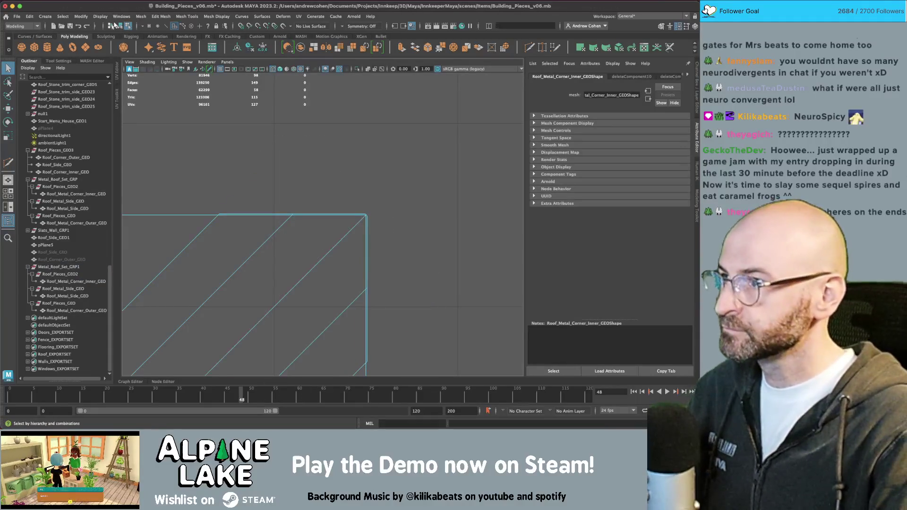
pyautogui.press('space')
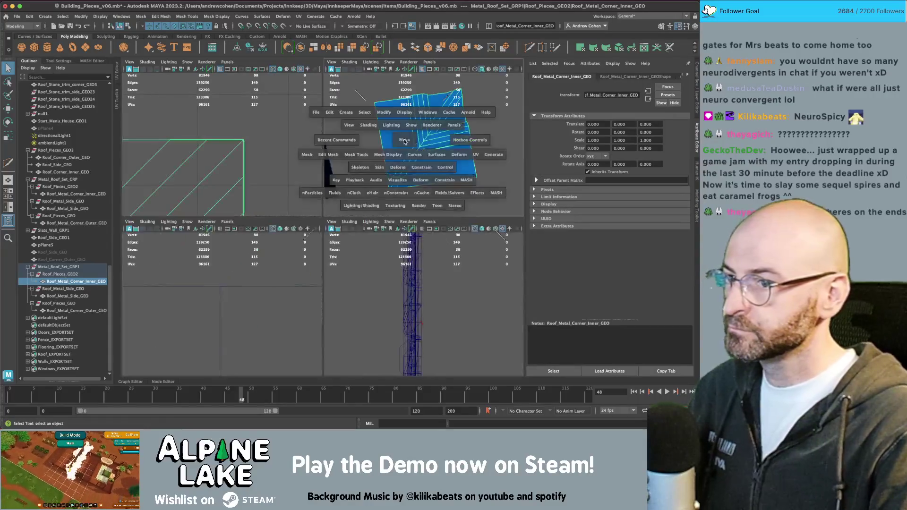
pyautogui.press('space')
pyautogui.click(465, 153)
pyautogui.scroll(-5, 465, 156)
pyautogui.moveTo(425, 188)
pyautogui.keyDown('alt'); pyautogui.mouseDown()
pyautogui.moveTo(378, 203)
pyautogui.moveTo(331, 236)
pyautogui.mouseUp(); pyautogui.keyUp('alt')
pyautogui.click(292, 259)
pyautogui.keyDown('shift'); pyautogui.click(339, 227); pyautogui.keyUp('shift')
pyautogui.keyDown('shift'); pyautogui.click(382, 189); pyautogui.keyUp('shift')
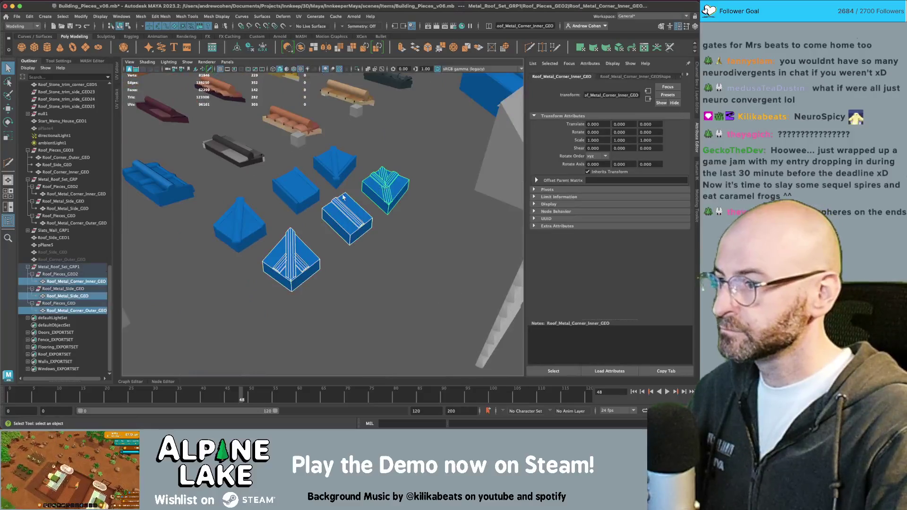
pyautogui.click(83, 268)
# - Export the selected roof set, overwriting the existing metal roof pieces FBX
pyautogui.click(17, 16)
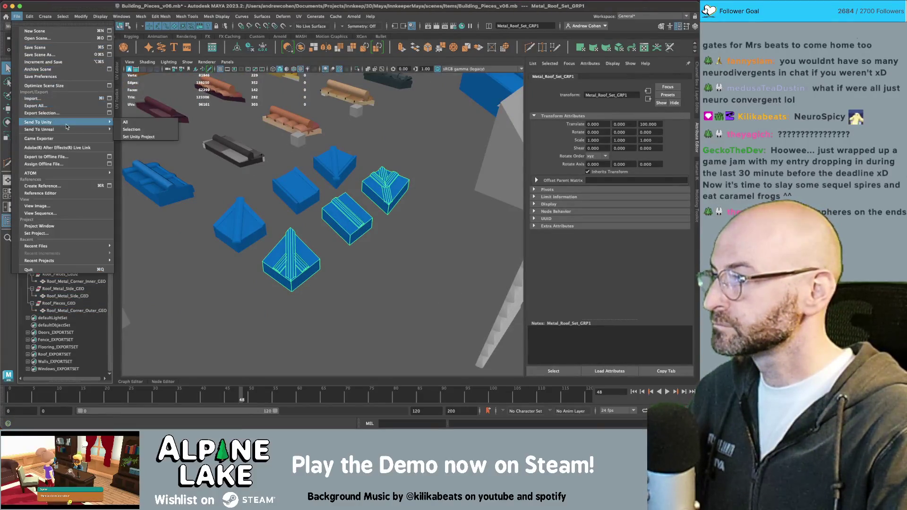
pyautogui.click(143, 130)
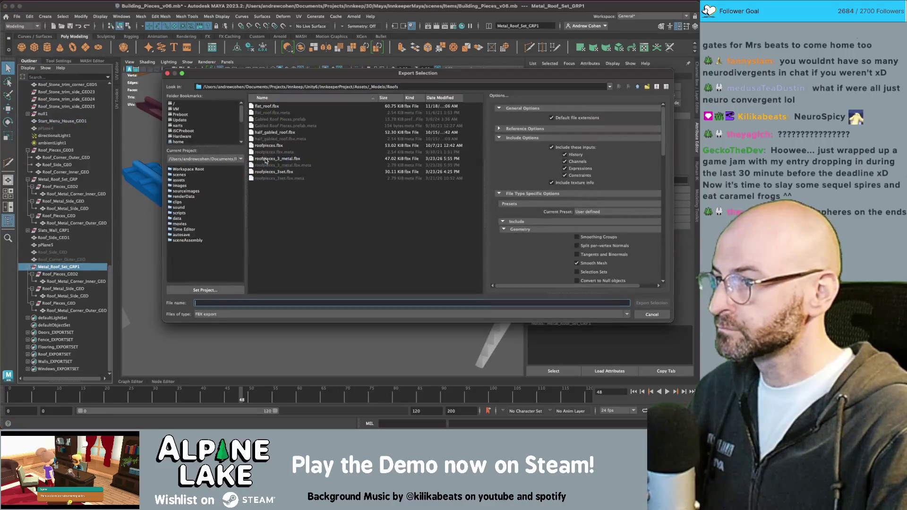
pyautogui.doubleClick(266, 160)
pyautogui.click(407, 192)
pyautogui.press('super+Tab')
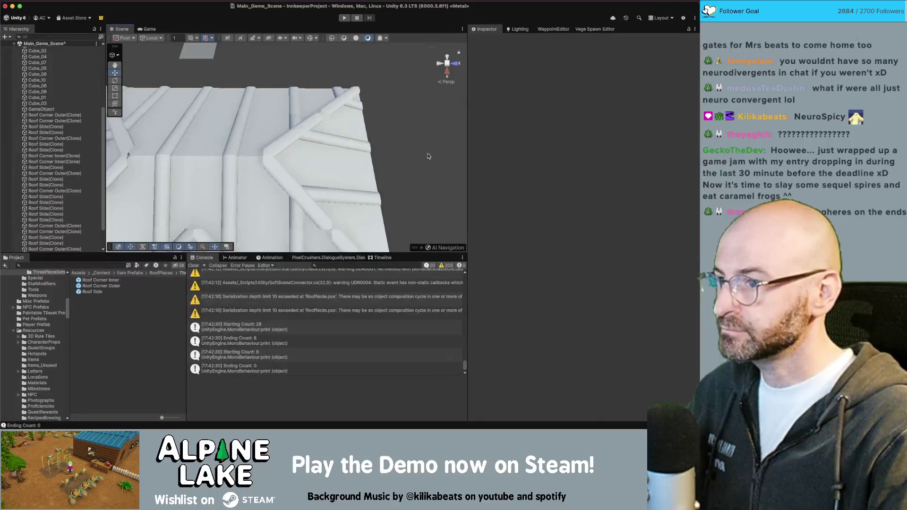
# - Orbit in close and select two Roof Corner Outer pieces to inspect them
pyautogui.moveTo(425, 161)
pyautogui.mouseDown(button='right')
pyautogui.moveTo(310, 153)
pyautogui.moveTo(425, 142)
pyautogui.mouseUp(button='right')
pyautogui.scroll(5, 464, 139)
pyautogui.scroll(2, 464, 139)
pyautogui.click(373, 161)
pyautogui.moveTo(374, 161)
pyautogui.mouseDown(button='right')
pyautogui.moveTo(247, 161)
pyautogui.moveTo(383, 161)
pyautogui.mouseUp(button='right')
pyautogui.click(267, 148)
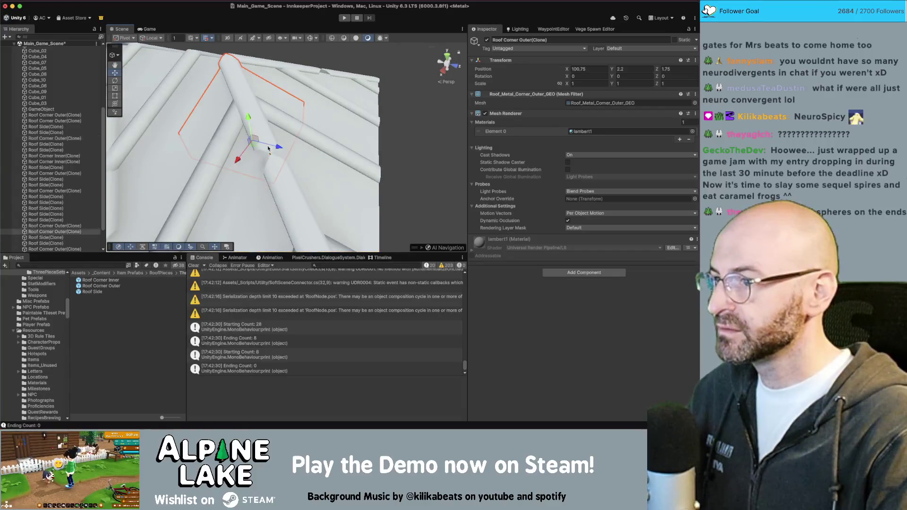
pyautogui.moveTo(423, 152); pyautogui.dragTo(426, 167, button='middle')
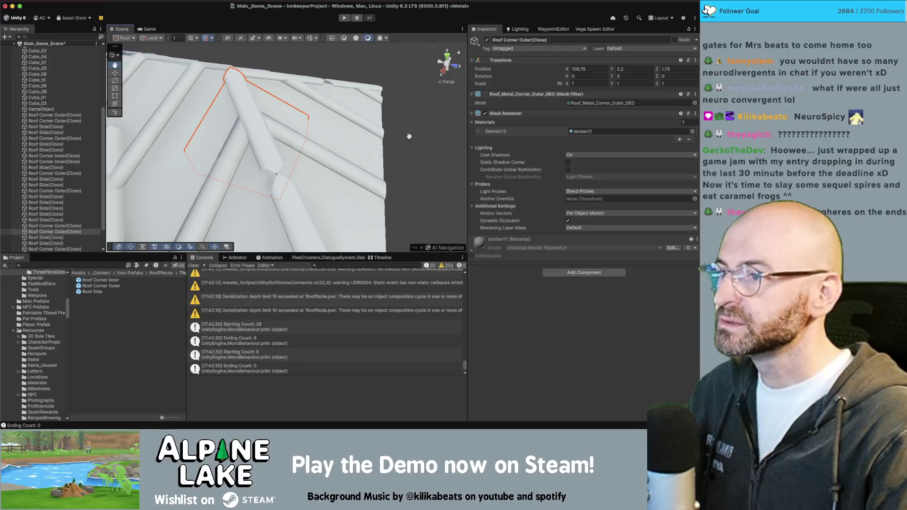
# - Deselect, zoom out and orbit around the whole generated roof
pyautogui.click(430, 133)
pyautogui.scroll(-10, 415, 137)
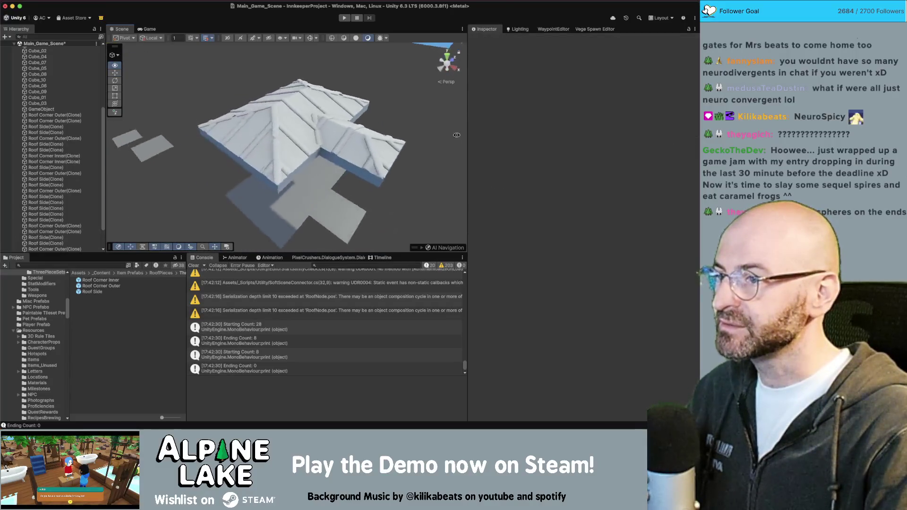
pyautogui.moveTo(399, 142)
pyautogui.keyDown('alt'); pyautogui.mouseDown()
pyautogui.moveTo(264, 161)
pyautogui.moveTo(251, 176)
pyautogui.moveTo(288, 162)
pyautogui.moveTo(260, 147)
pyautogui.moveTo(159, 164)
pyautogui.mouseUp(); pyautogui.keyUp('alt')
pyautogui.scroll(-3, 262, 170)
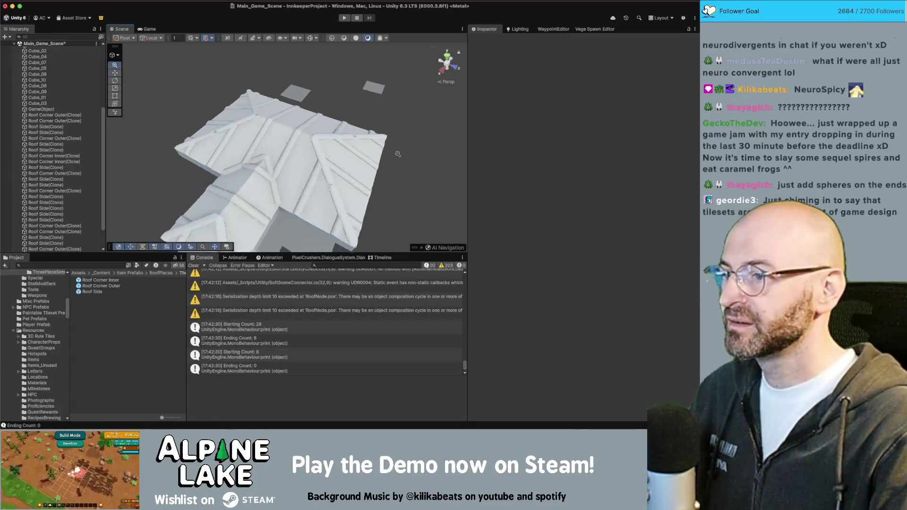
pyautogui.moveTo(305, 149)
pyautogui.keyDown('alt'); pyautogui.mouseDown()
pyautogui.moveTo(465, 141)
pyautogui.moveTo(511, 116)
pyautogui.mouseUp(); pyautogui.keyUp('alt')
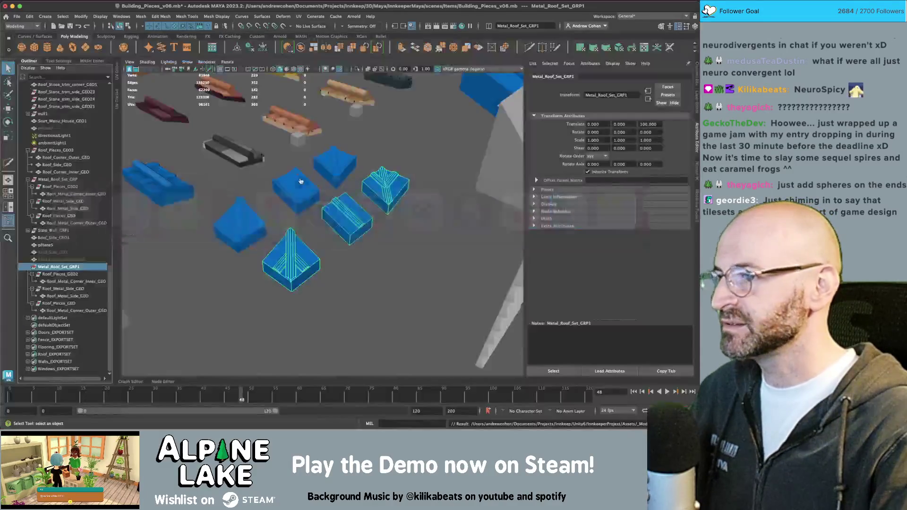
# - Back in Maya, select the side and outer corner pieces to examine their face strips
pyautogui.press('super+Tab')
pyautogui.click(348, 215)
pyautogui.rightClick(349, 204)
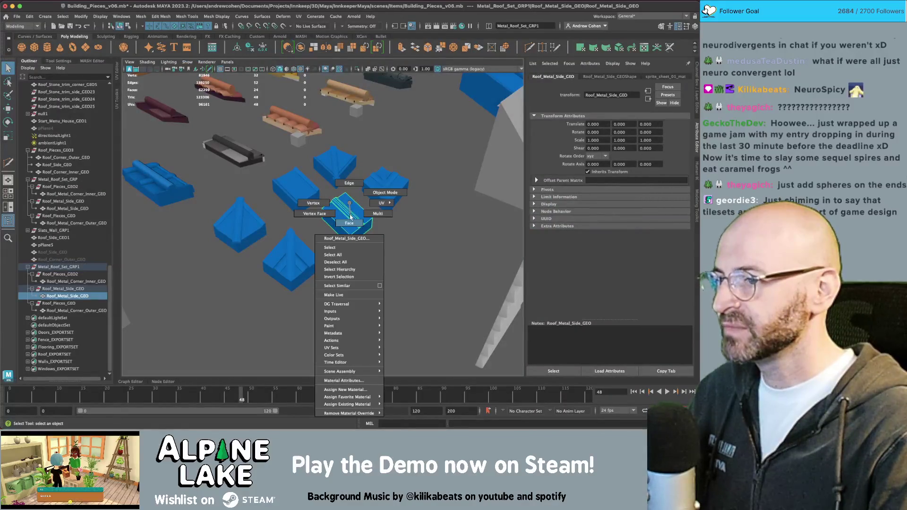
pyautogui.doubleClick(349, 212)
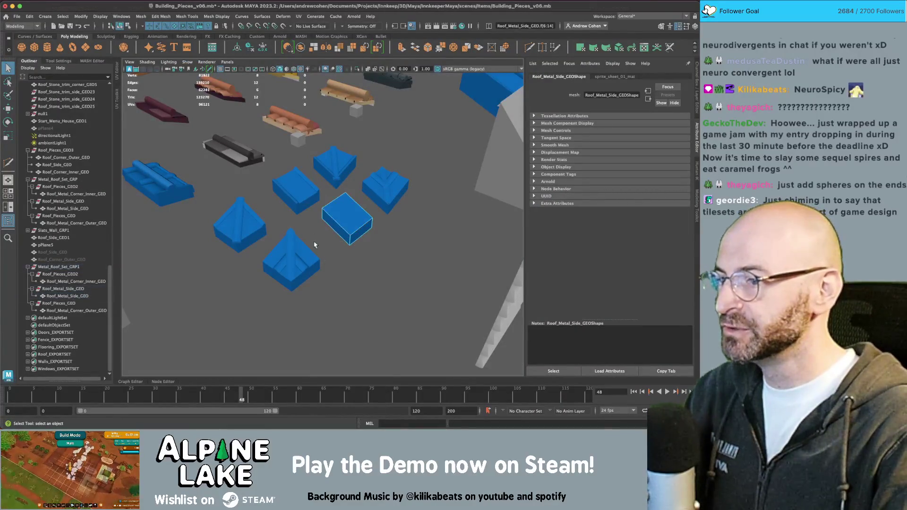
pyautogui.click(303, 254)
pyautogui.moveTo(303, 203); pyautogui.dragTo(302, 246, button='right')
# - Undo the recent slice cuts and face deletions on the corner and side pieces
pyautogui.hotkey('ctrl', 'z')
pyautogui.hotkey('ctrl', 'z')
pyautogui.hotkey('ctrl', 'z')
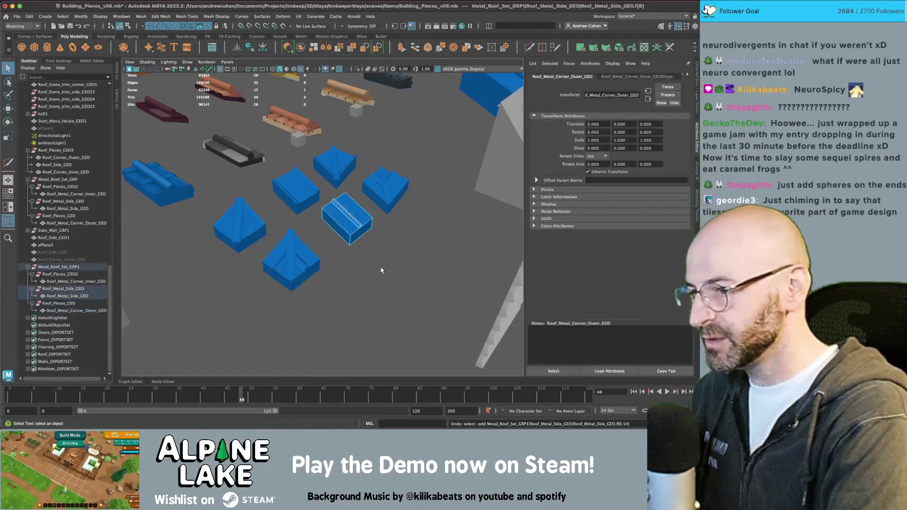
pyautogui.hotkey('ctrl', 'z')
pyautogui.hotkey('ctrl', 'z')
pyautogui.hotkey('ctrl', 'z')
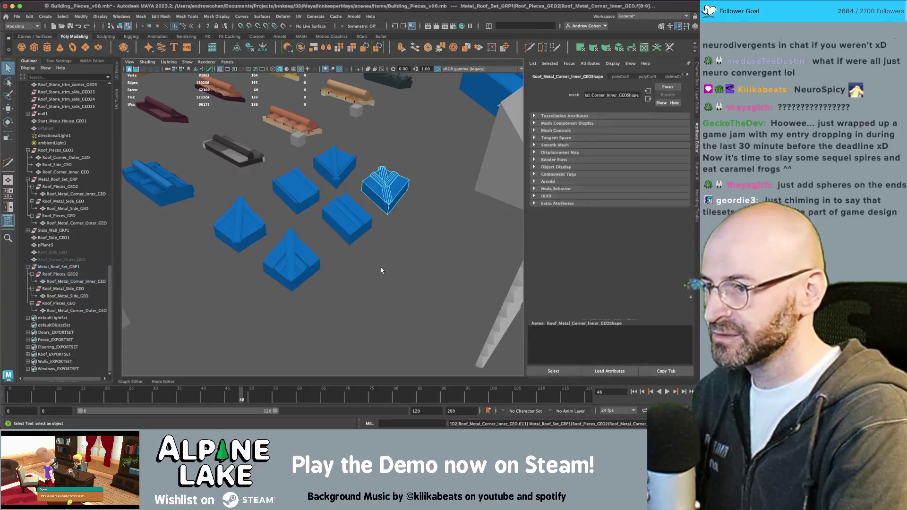
pyautogui.hotkey('ctrl', 'z')
pyautogui.hotkey('ctrl', 'z')
pyautogui.hotkey('ctrl', 'z')
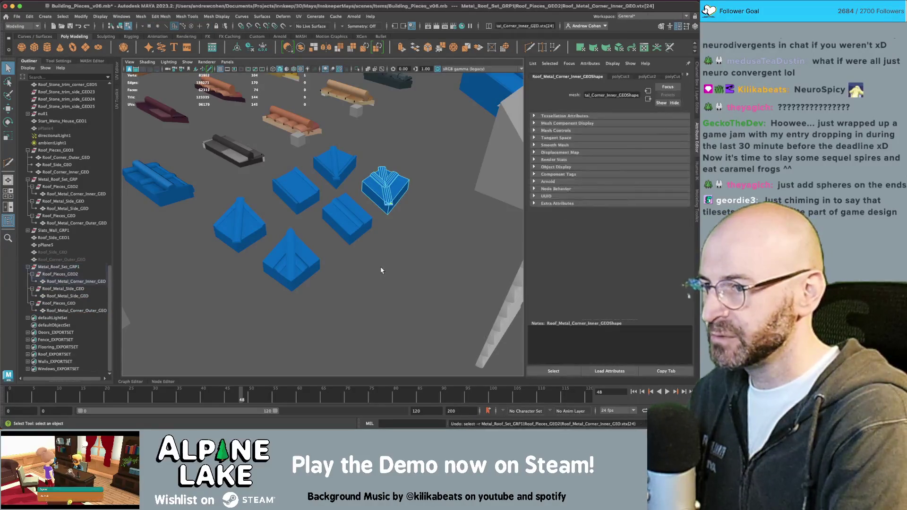
pyautogui.hotkey('ctrl', 'z')
pyautogui.hotkey('ctrl', 'z')
pyautogui.hotkey('ctrl', 'z')
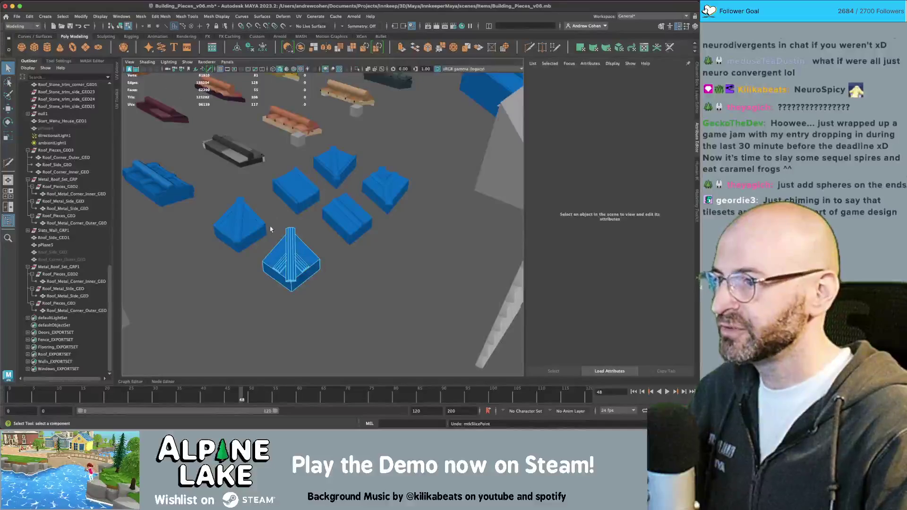
pyautogui.click(299, 258)
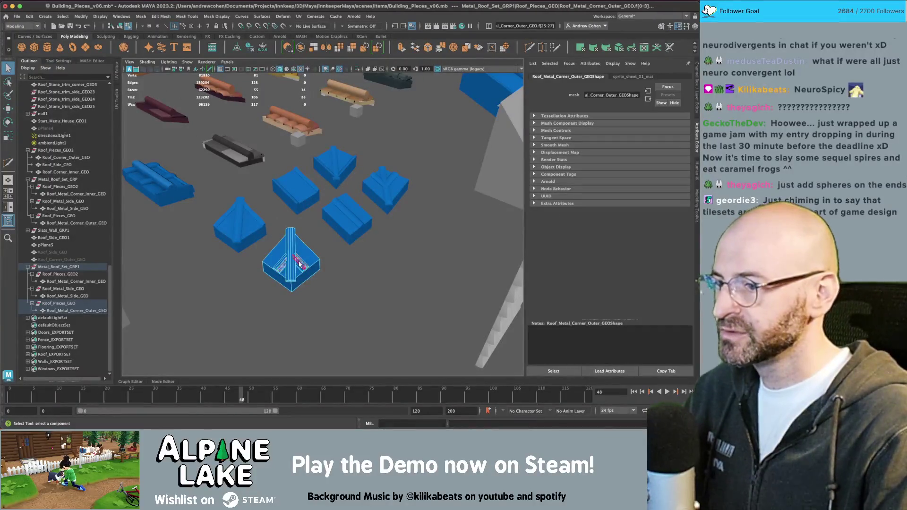
pyautogui.hotkey('ctrl', 'z')
pyautogui.hotkey('ctrl', 'z')
pyautogui.hotkey('ctrl', 'z')
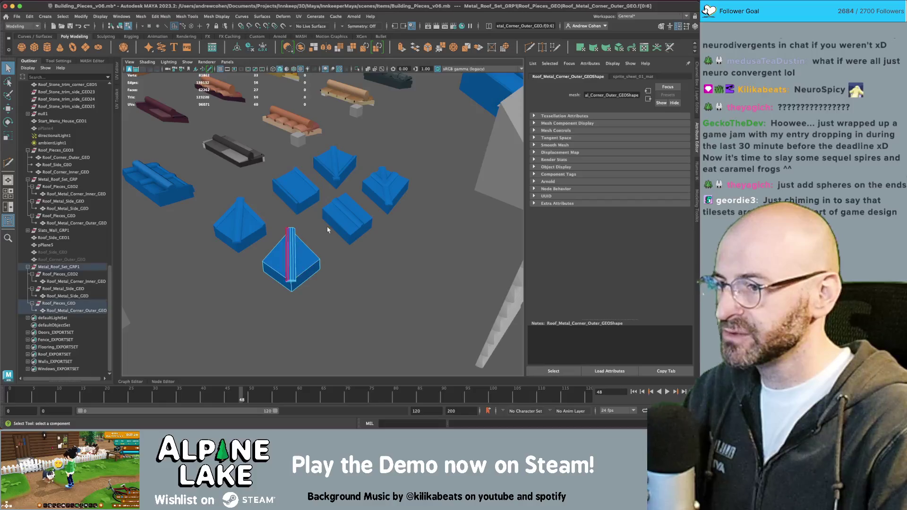
pyautogui.rightClick(342, 213)
pyautogui.click(343, 219)
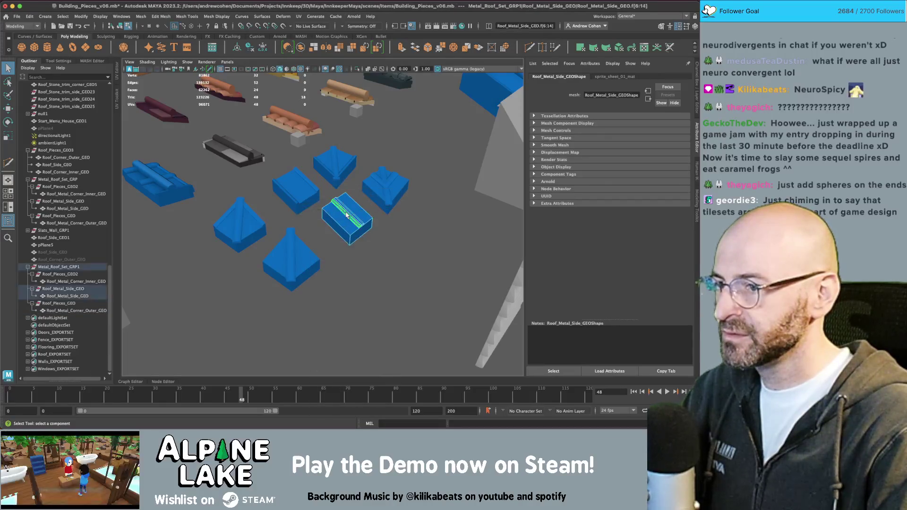
pyautogui.click(375, 182)
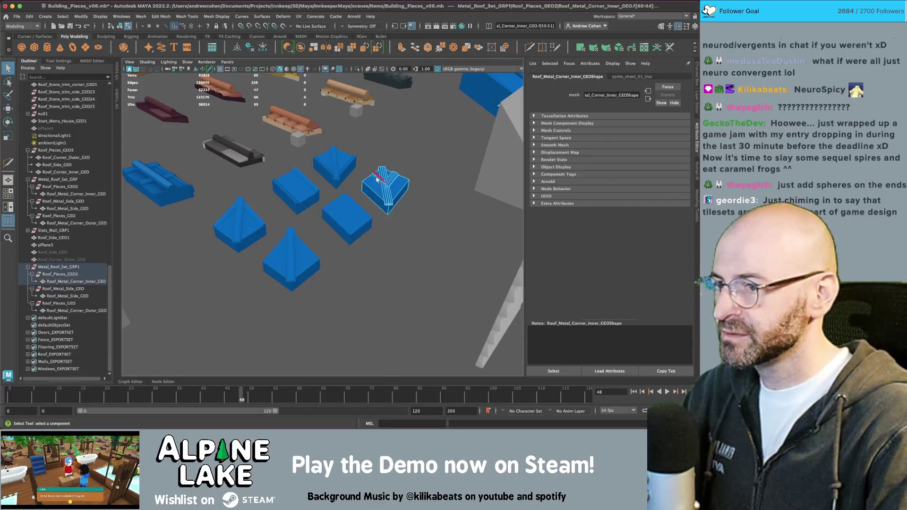
pyautogui.hotkey('ctrl', 'z')
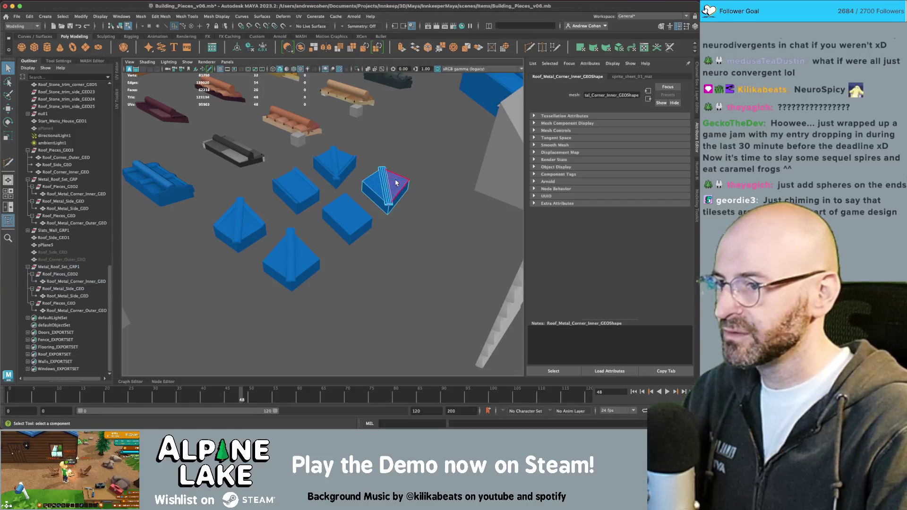
# - Return to object mode and select the whole Metal_Roof_Set_GRP1 group
pyautogui.click(121, 26)
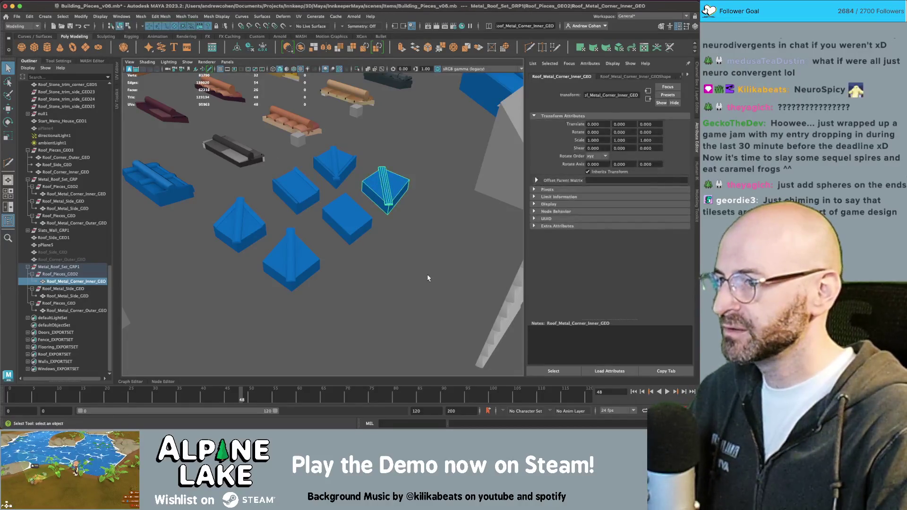
pyautogui.click(425, 277)
pyautogui.click(316, 16)
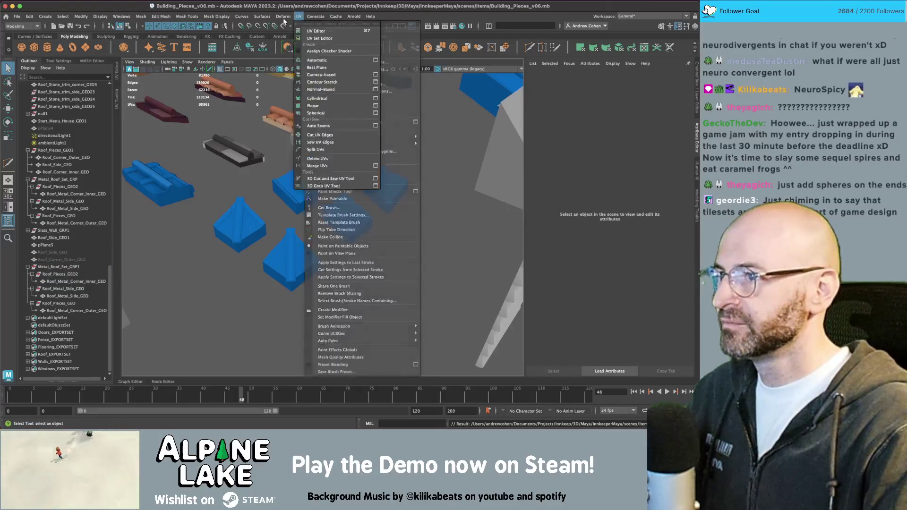
pyautogui.click(236, 17)
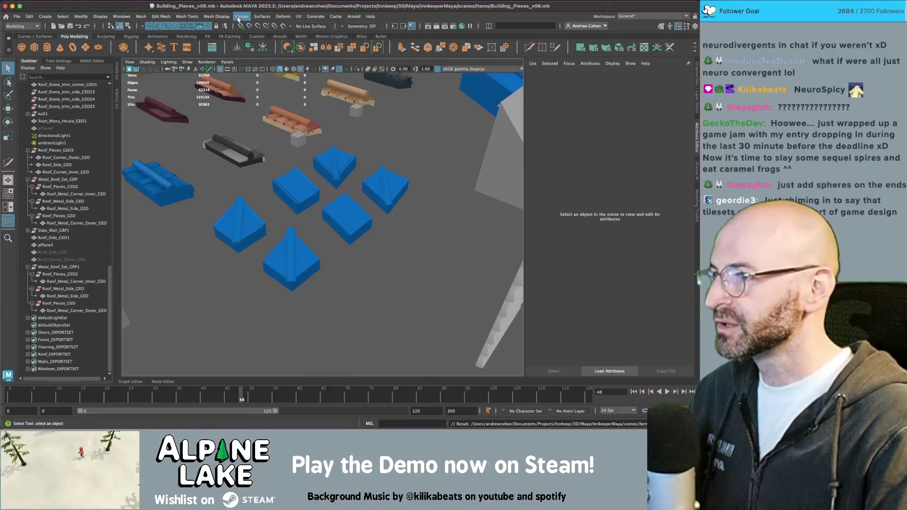
pyautogui.click(64, 268)
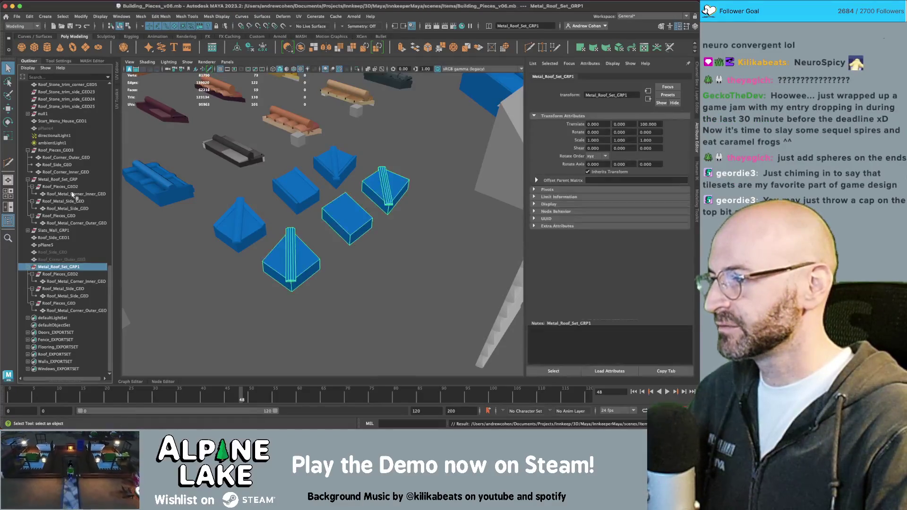
# - Export the selection over roofpieces_3_metal.fbx and bring Unity forward
pyautogui.click(21, 17)
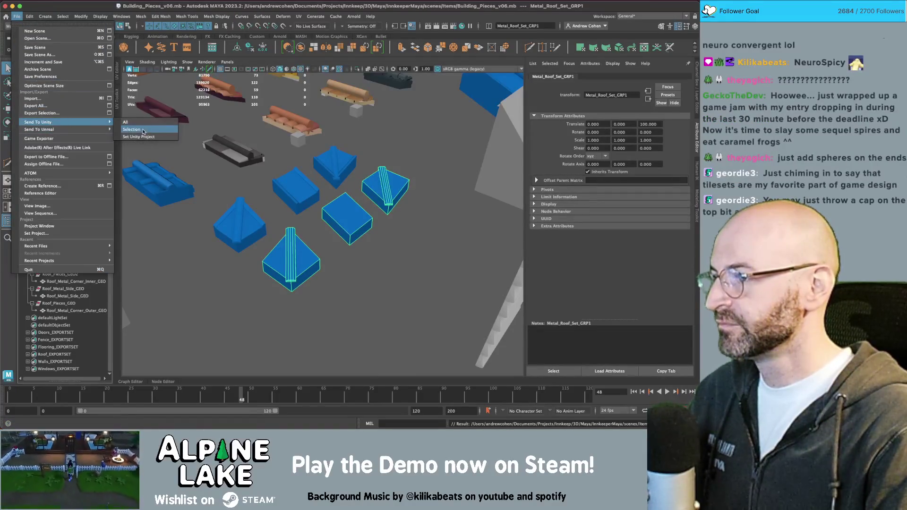
pyautogui.click(47, 113)
pyautogui.doubleClick(287, 158)
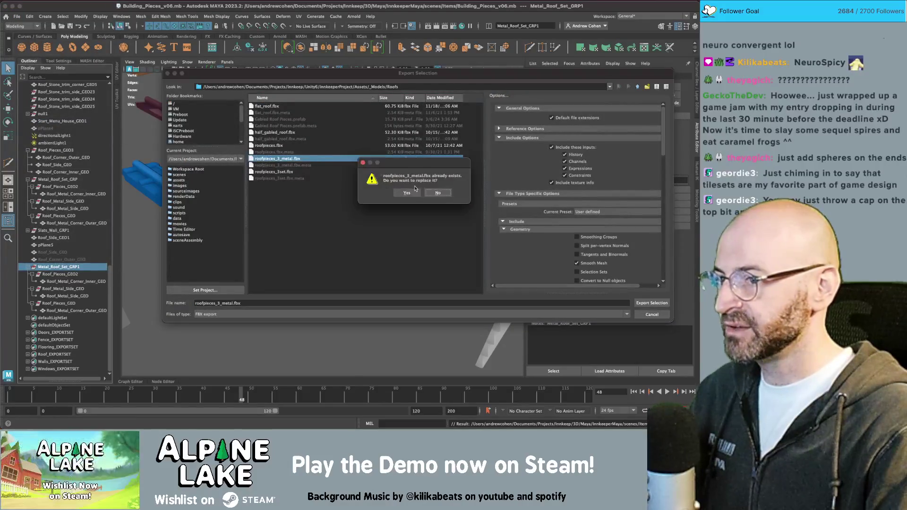
pyautogui.press('Return')
pyautogui.press('super+Tab')
pyautogui.click(131, 210)
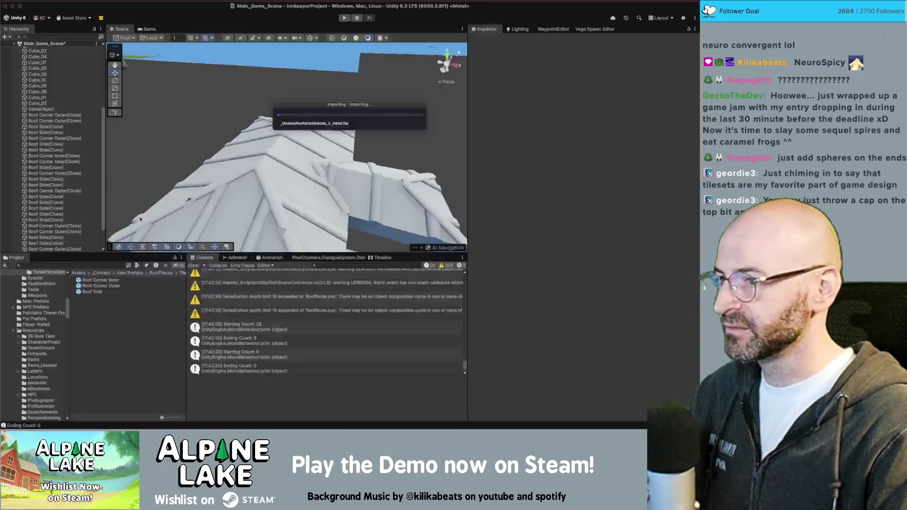
# - Orbit and zoom around the reimported roof to check the plain panels, then return to Maya
pyautogui.keyDown('alt'); pyautogui.moveTo(391, 135); pyautogui.dragTo(338, 134, button='right'); pyautogui.keyUp('alt')
pyautogui.scroll(3, 338, 135)
pyautogui.moveTo(339, 135)
pyautogui.keyDown('alt'); pyautogui.mouseDown()
pyautogui.moveTo(317, 143)
pyautogui.moveTo(353, 154)
pyautogui.moveTo(382, 149)
pyautogui.mouseUp(); pyautogui.keyUp('alt')
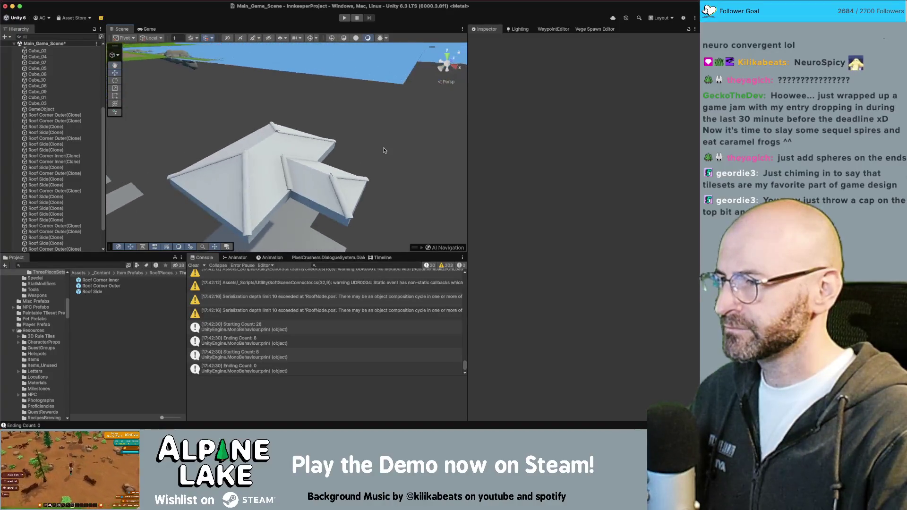
pyautogui.press('super+Tab')
pyautogui.press('super+Tab')
pyautogui.press('super+Tab')
pyautogui.press('super+Tab')
pyautogui.press('super+Tab')
pyautogui.keyDown('alt'); pyautogui.moveTo(371, 145); pyautogui.dragTo(354, 163); pyautogui.keyUp('alt')
# - Duplicate the whole metal roof set group and move the copy along Z
pyautogui.click(353, 165)
pyautogui.moveTo(353, 164); pyautogui.dragTo(347, 159, button='right')
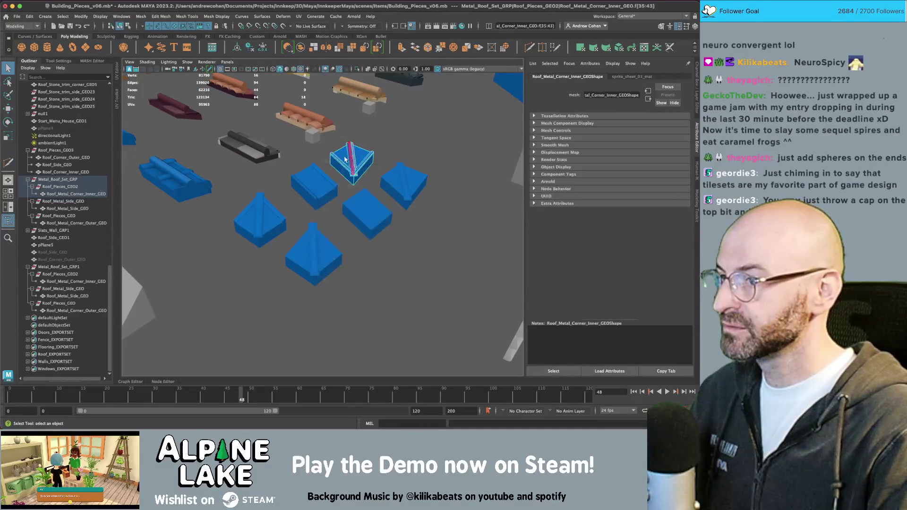
pyautogui.click(125, 27)
pyautogui.click(260, 222)
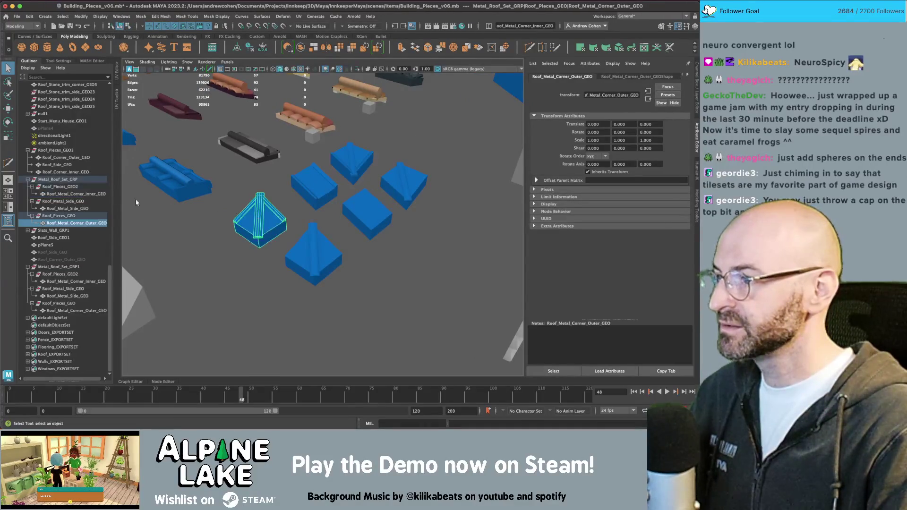
pyautogui.click(74, 180)
pyautogui.hotkey('ctrl', 'd')
pyautogui.press('w')
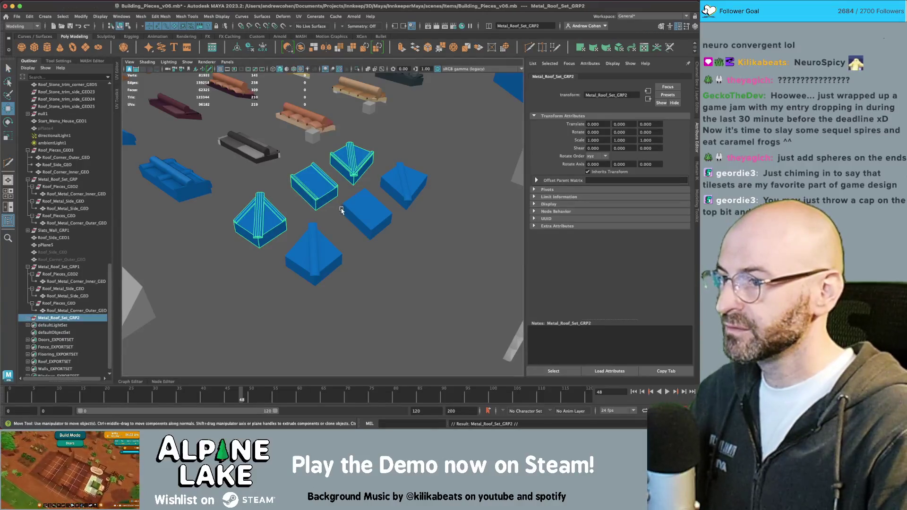
pyautogui.moveTo(289, 189)
pyautogui.mouseDown(button='middle')
pyautogui.moveTo(416, 248)
pyautogui.moveTo(382, 227)
pyautogui.mouseUp(button='middle')
pyautogui.press('q')
pyautogui.keyDown('alt'); pyautogui.moveTo(382, 226); pyautogui.dragTo(377, 225); pyautogui.keyUp('alt')
# - Select face strips on the inner and outer corner pieces and frame the view on them
pyautogui.moveTo(332, 203)
pyautogui.mouseDown(button='right')
pyautogui.moveTo(324, 255)
pyautogui.moveTo(331, 223)
pyautogui.mouseUp(button='right')
pyautogui.click(424, 184)
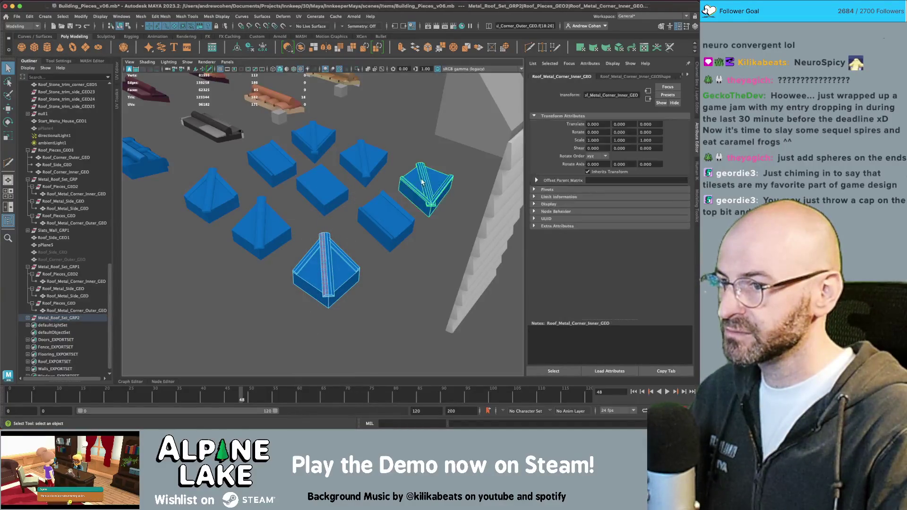
pyautogui.moveTo(425, 183); pyautogui.dragTo(425, 181, button='right')
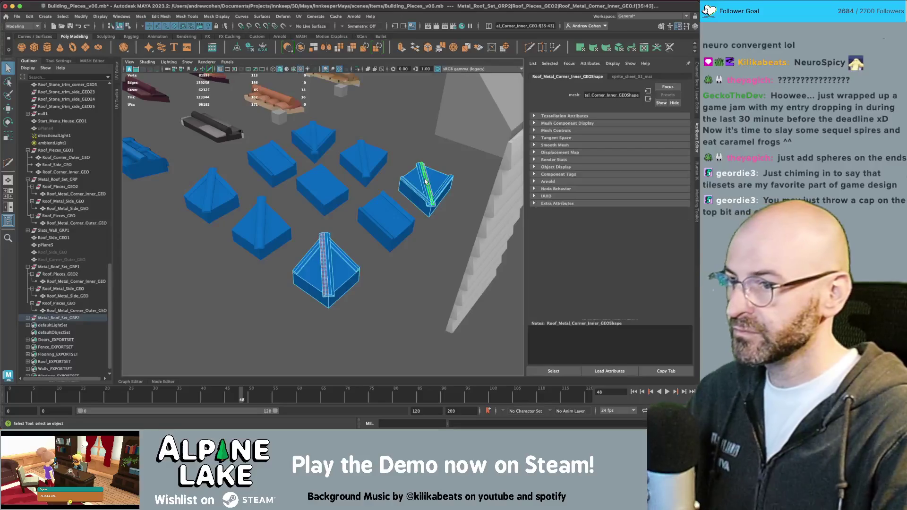
pyautogui.doubleClick(330, 261)
pyautogui.press('f')
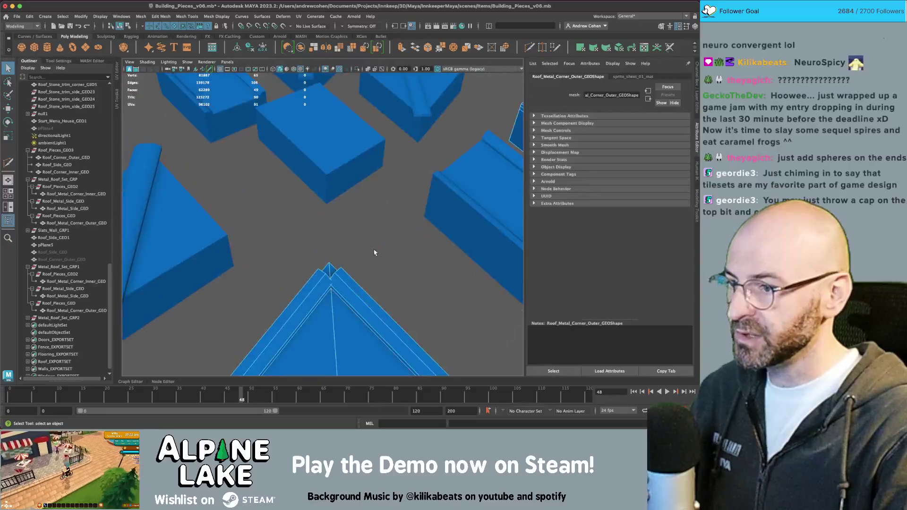
pyautogui.keyDown('alt'); pyautogui.moveTo(377, 253); pyautogui.dragTo(368, 241); pyautogui.keyUp('alt')
pyautogui.scroll(-2, 360, 229)
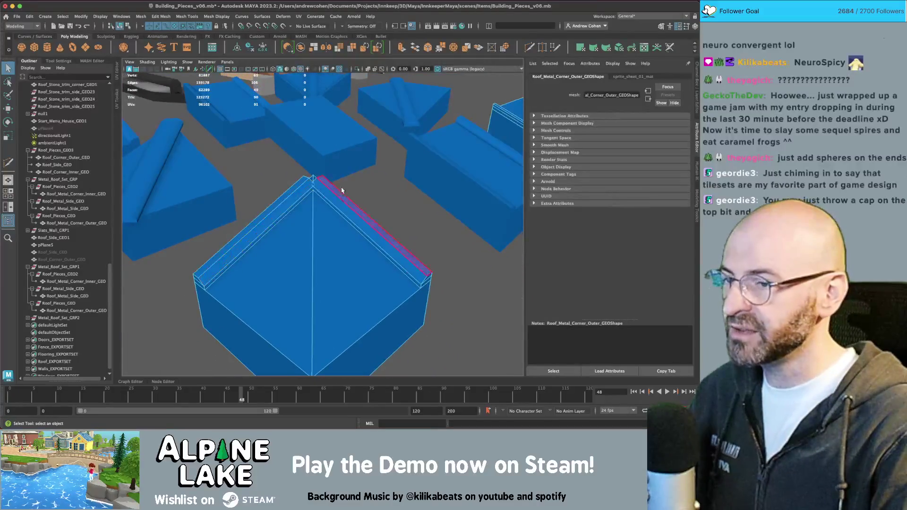
pyautogui.scroll(-4, 351, 192)
pyautogui.keyDown('alt'); pyautogui.moveTo(351, 193); pyautogui.dragTo(349, 195); pyautogui.keyUp('alt')
pyautogui.moveTo(419, 186)
pyautogui.keyDown('alt'); pyautogui.mouseDown()
pyautogui.moveTo(395, 203)
pyautogui.moveTo(410, 186)
pyautogui.moveTo(374, 199)
pyautogui.mouseUp(); pyautogui.keyUp('alt')
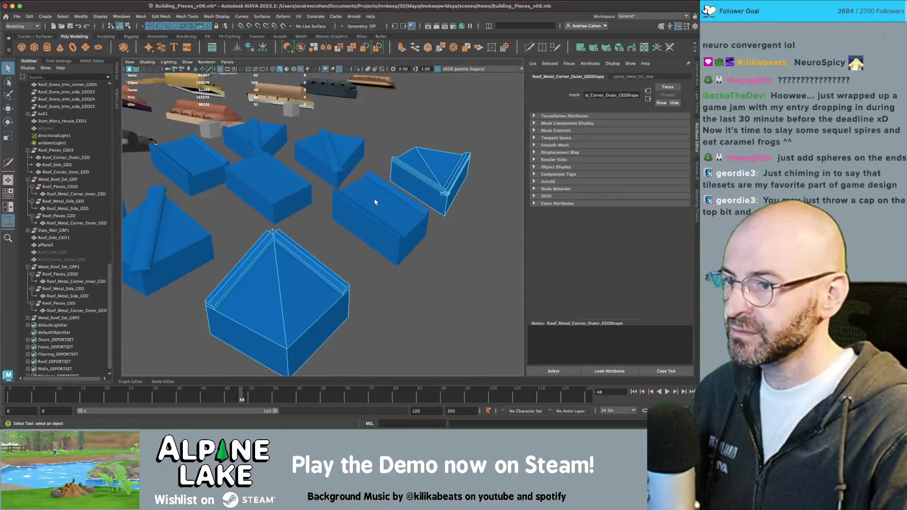
# - Duplicate Roof_Metal_Side_GEO and move the copy to -110 along X
pyautogui.click(373, 203)
pyautogui.hotkey('ctrl', 'd')
pyautogui.press('w')
pyautogui.moveTo(388, 237); pyautogui.dragTo(274, 244)
pyautogui.press('q')
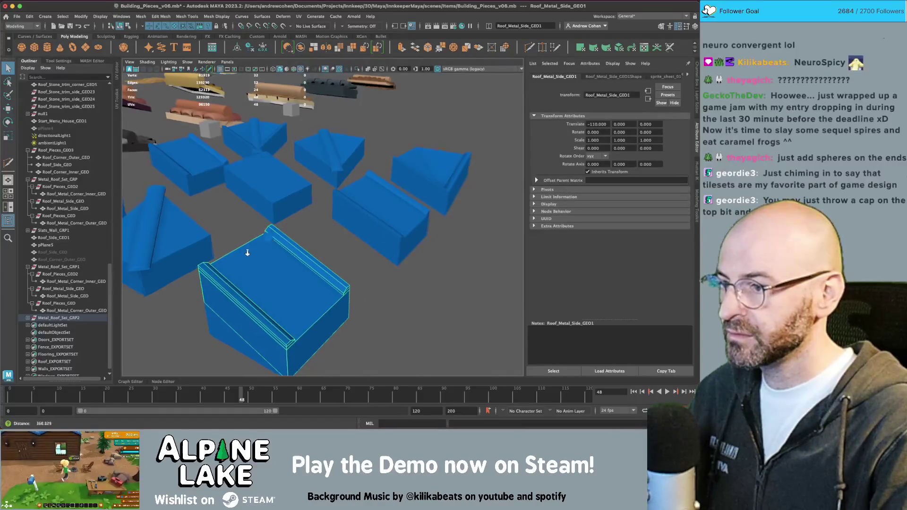
# - Switch the outer corner piece and the copied side piece to face editing
pyautogui.scroll(3, 243, 253)
pyautogui.click(224, 244)
pyautogui.rightClick(228, 243)
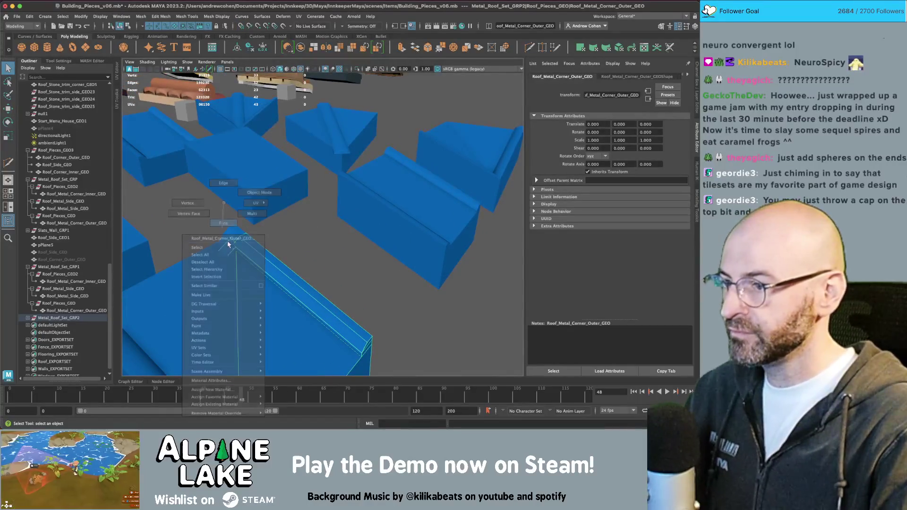
pyautogui.click(223, 223)
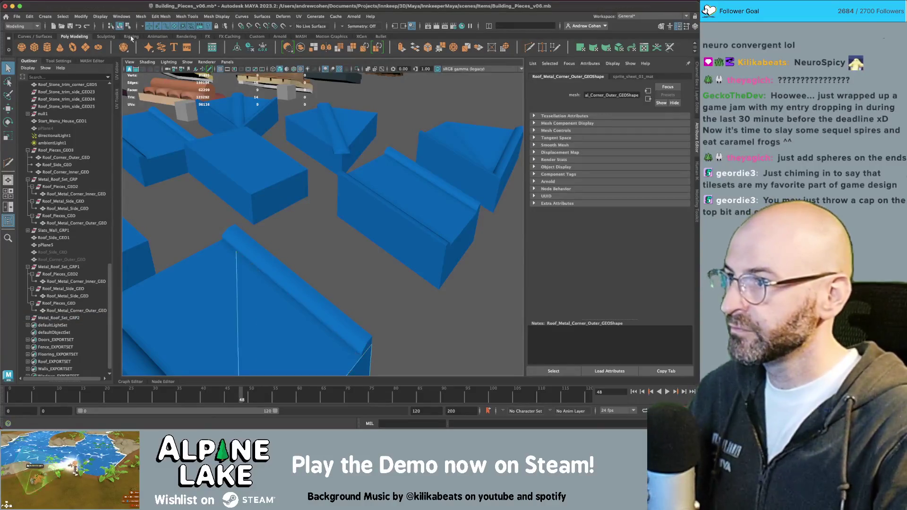
pyautogui.click(230, 200)
pyautogui.rightClick(241, 202)
pyautogui.click(242, 240)
pyautogui.scroll(-5, 334, 258)
pyautogui.moveTo(216, 202); pyautogui.dragTo(351, 322)
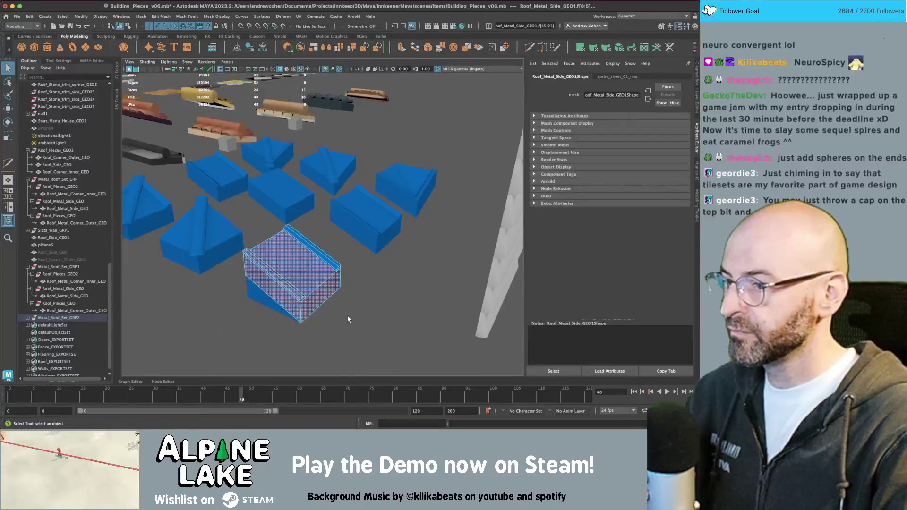
# - Select the copied side strip, rotate it -90° around Y and mirror it with Scale X -1
pyautogui.click(351, 322)
pyautogui.click(330, 267)
pyautogui.click(128, 27)
pyautogui.press('e')
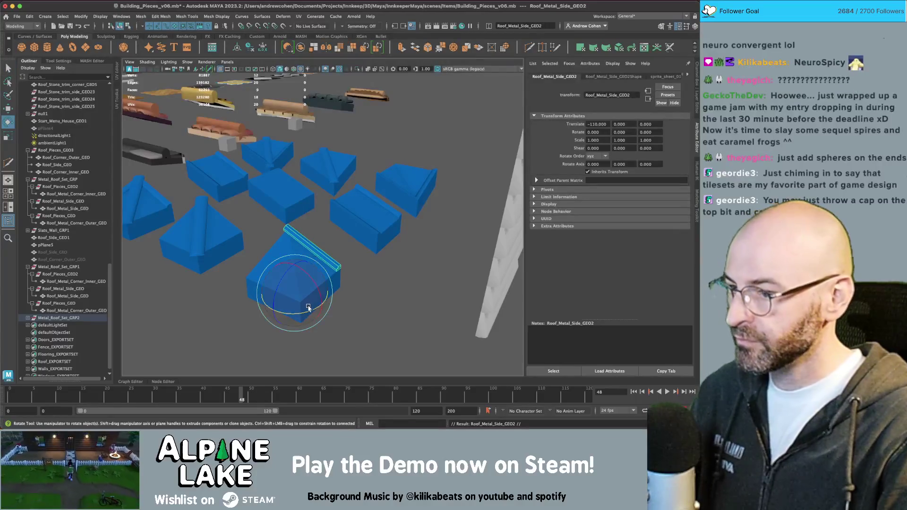
pyautogui.moveTo(309, 312); pyautogui.dragTo(254, 319)
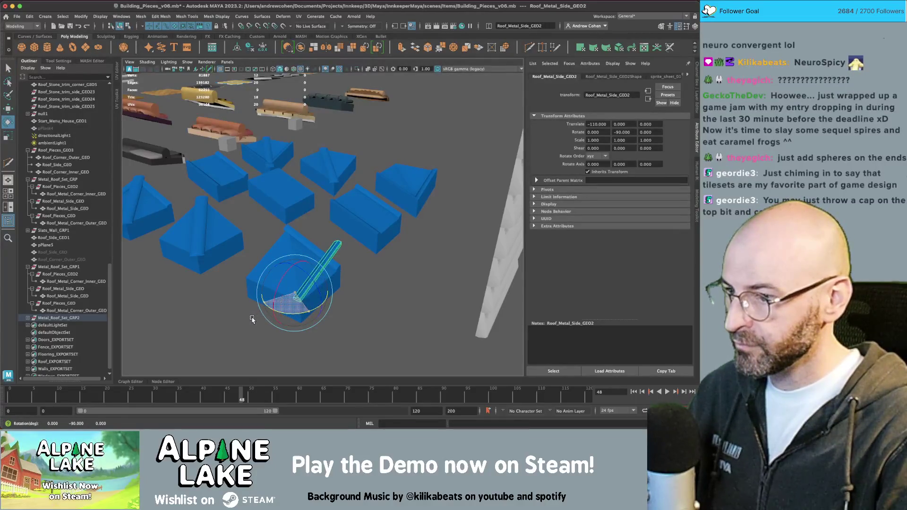
pyautogui.keyDown('alt'); pyautogui.moveTo(312, 302); pyautogui.dragTo(372, 296); pyautogui.keyUp('alt')
pyautogui.press('r')
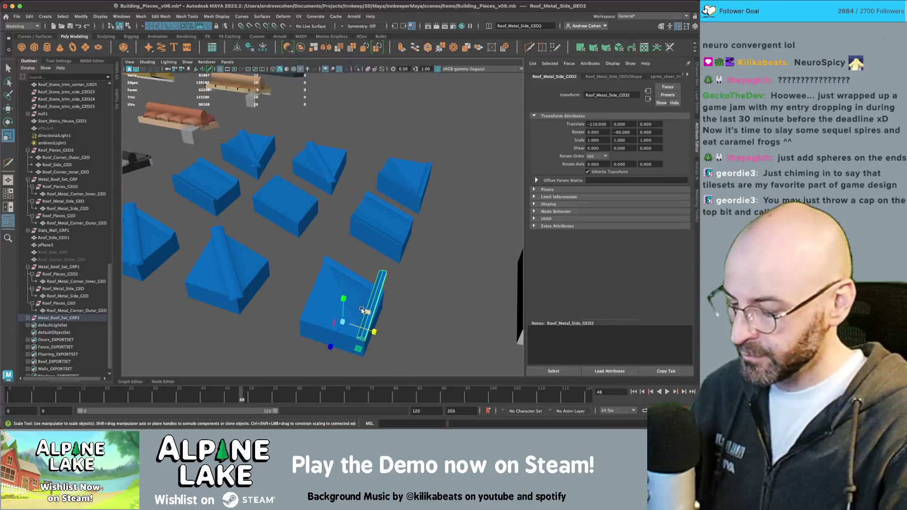
pyautogui.moveTo(372, 332); pyautogui.dragTo(293, 315)
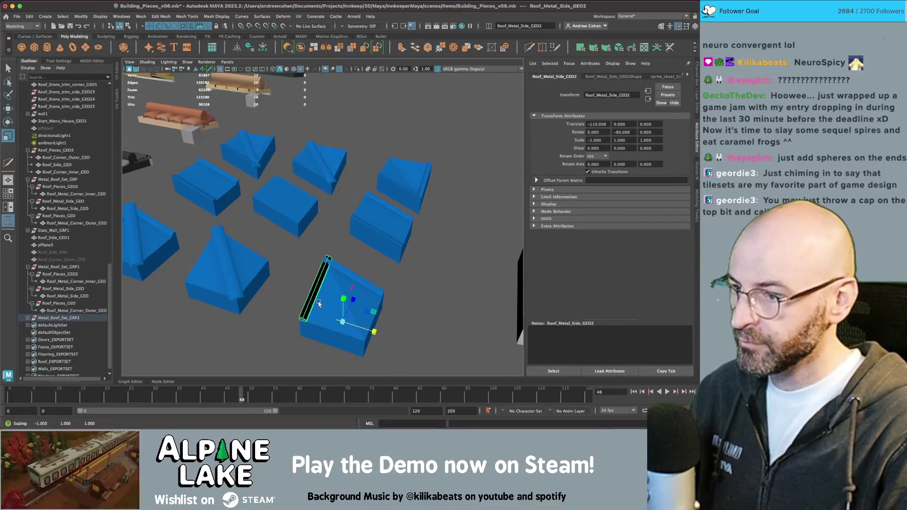
# - Reselect the mirrored metal side strip and frame it to check its placement
pyautogui.press('w')
pyautogui.click(402, 282)
pyautogui.press('q')
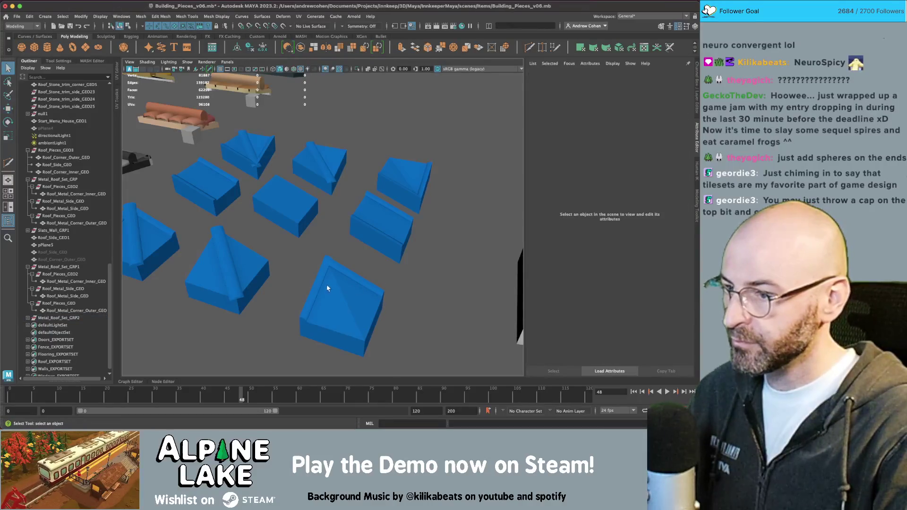
pyautogui.click(322, 284)
pyautogui.press('f')
pyautogui.moveTo(321, 284)
pyautogui.keyDown('alt'); pyautogui.mouseDown()
pyautogui.moveTo(324, 192)
pyautogui.moveTo(257, 217)
pyautogui.moveTo(329, 181)
pyautogui.moveTo(321, 155)
pyautogui.moveTo(314, 184)
pyautogui.mouseUp(); pyautogui.keyUp('alt')
pyautogui.keyDown('alt'); pyautogui.moveTo(314, 184); pyautogui.dragTo(247, 203, button='right'); pyautogui.keyUp('alt')
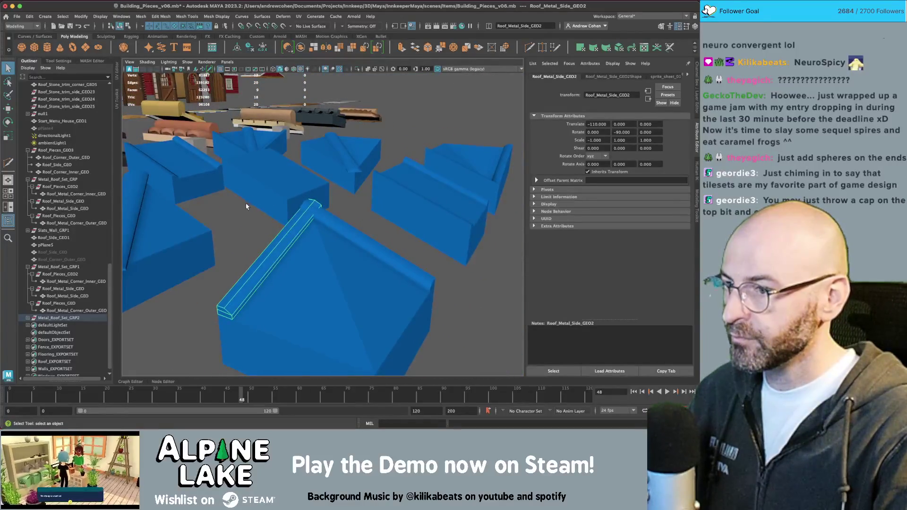
pyautogui.keyDown('alt'); pyautogui.moveTo(246, 202); pyautogui.dragTo(293, 201, button='middle'); pyautogui.keyUp('alt')
pyautogui.moveTo(292, 200)
pyautogui.keyDown('alt'); pyautogui.mouseDown()
pyautogui.moveTo(353, 185)
pyautogui.moveTo(316, 198)
pyautogui.moveTo(311, 192)
pyautogui.mouseUp(); pyautogui.keyUp('alt')
# - Orbit around the roof corner to see where the two side pieces meet
pyautogui.keyDown('alt'); pyautogui.moveTo(311, 191); pyautogui.dragTo(321, 193, button='right'); pyautogui.keyUp('alt')
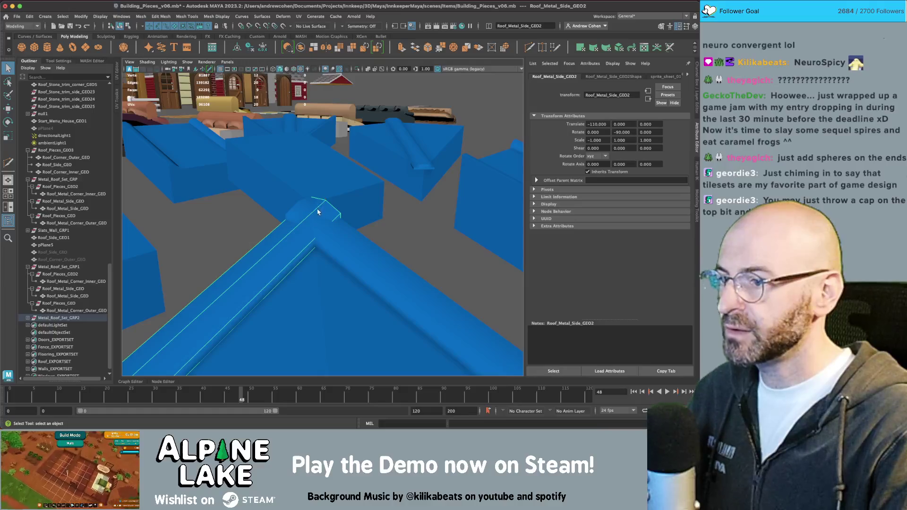
pyautogui.keyDown('alt'); pyautogui.moveTo(375, 199); pyautogui.dragTo(226, 212, button='right'); pyautogui.keyUp('alt')
pyautogui.moveTo(270, 211)
pyautogui.keyDown('alt'); pyautogui.mouseDown()
pyautogui.moveTo(367, 228)
pyautogui.moveTo(288, 227)
pyautogui.moveTo(383, 225)
pyautogui.moveTo(321, 236)
pyautogui.mouseUp(); pyautogui.keyUp('alt')
pyautogui.moveTo(245, 209)
pyautogui.keyDown('alt'); pyautogui.mouseDown()
pyautogui.moveTo(216, 247)
pyautogui.moveTo(240, 231)
pyautogui.mouseUp(); pyautogui.keyUp('alt')
pyautogui.keyDown('alt'); pyautogui.moveTo(240, 231); pyautogui.dragTo(331, 230, button='right'); pyautogui.keyUp('alt')
pyautogui.moveTo(330, 229)
pyautogui.keyDown('alt'); pyautogui.mouseDown()
pyautogui.moveTo(309, 217)
pyautogui.moveTo(350, 233)
pyautogui.moveTo(343, 229)
pyautogui.mouseUp(); pyautogui.keyUp('alt')
# - Select the other metal side piece, try a Multi-Cut, then exit the tool
pyautogui.click(345, 237)
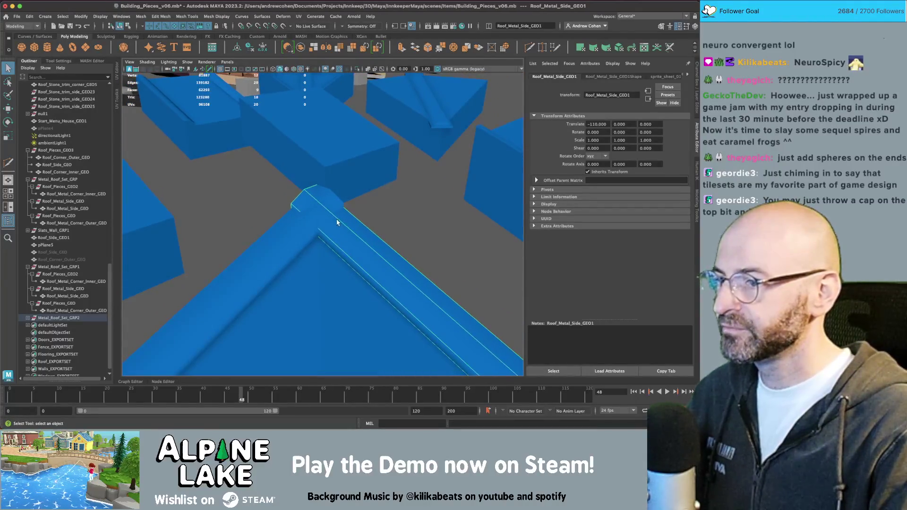
pyautogui.hotkey('ctrl', 'shift', 'x')
pyautogui.keyDown('ctrl'); pyautogui.click(324, 197); pyautogui.keyUp('ctrl')
pyautogui.moveTo(318, 192)
pyautogui.keyDown('alt'); pyautogui.mouseDown()
pyautogui.moveTo(261, 196)
pyautogui.moveTo(326, 194)
pyautogui.moveTo(314, 218)
pyautogui.mouseUp(); pyautogui.keyUp('alt')
pyautogui.press('q')
# - Switch to wireframe and frame the first side piece in a maximized orthographic view
pyautogui.press('4')
pyautogui.keyDown('alt'); pyautogui.moveTo(315, 218); pyautogui.dragTo(308, 228, button='right'); pyautogui.keyUp('alt')
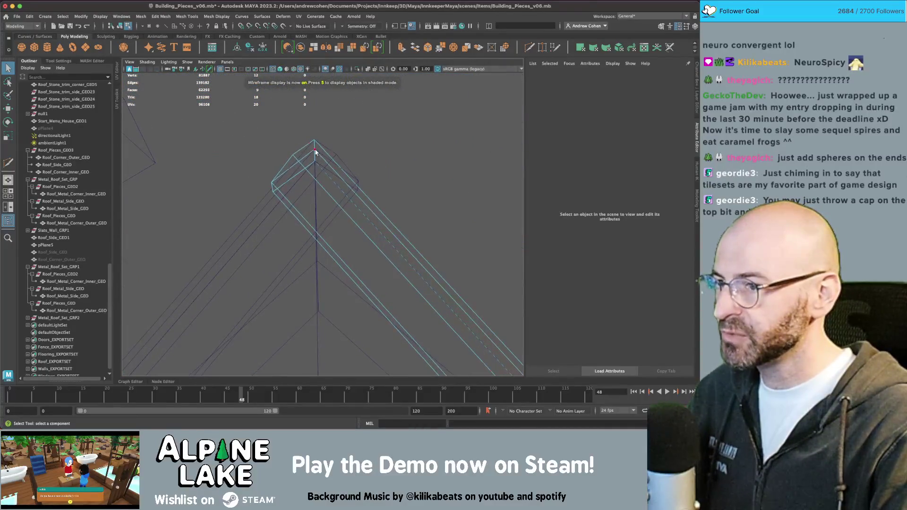
pyautogui.keyDown('alt'); pyautogui.moveTo(325, 236); pyautogui.dragTo(331, 249); pyautogui.keyUp('alt')
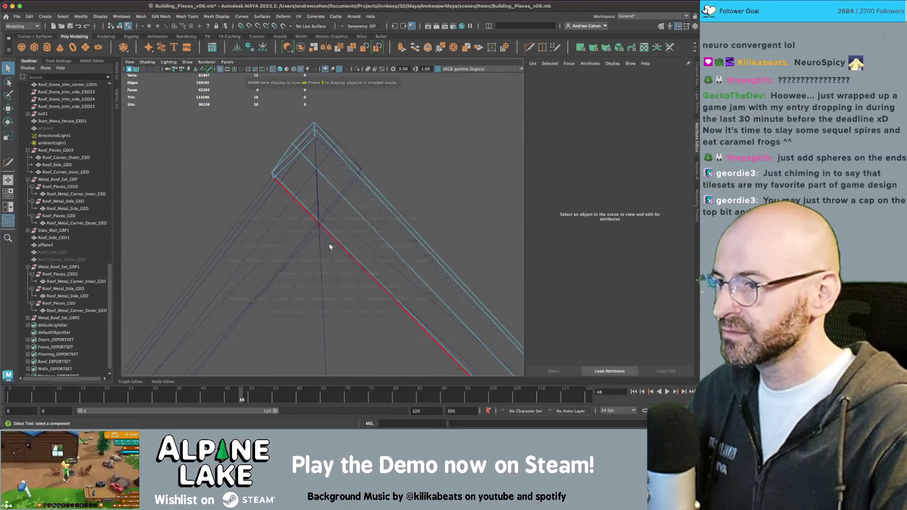
pyautogui.press('space')
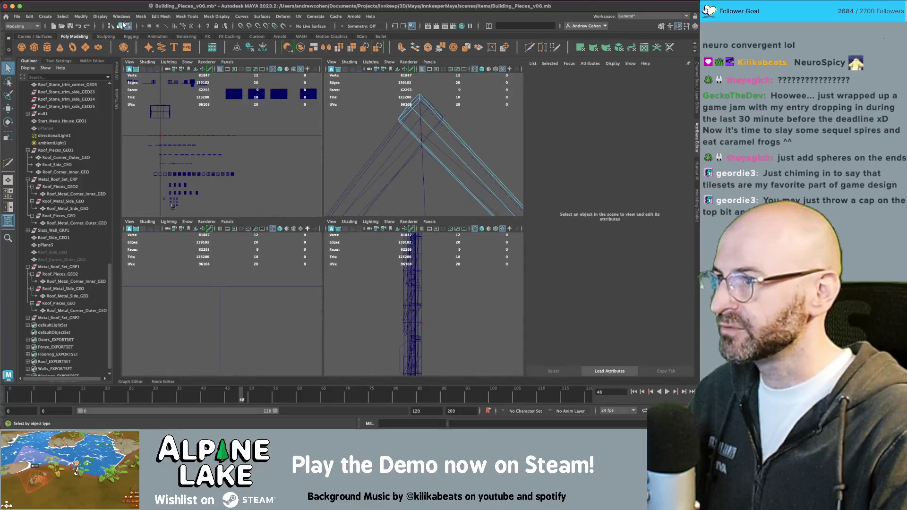
pyautogui.click(199, 135)
pyautogui.press('f')
pyautogui.press('space')
pyautogui.scroll(3, 290, 133)
pyautogui.keyDown('alt'); pyautogui.moveTo(290, 134); pyautogui.dragTo(395, 210, button='middle'); pyautogui.keyUp('alt')
pyautogui.scroll(4, 395, 210)
pyautogui.press('y')
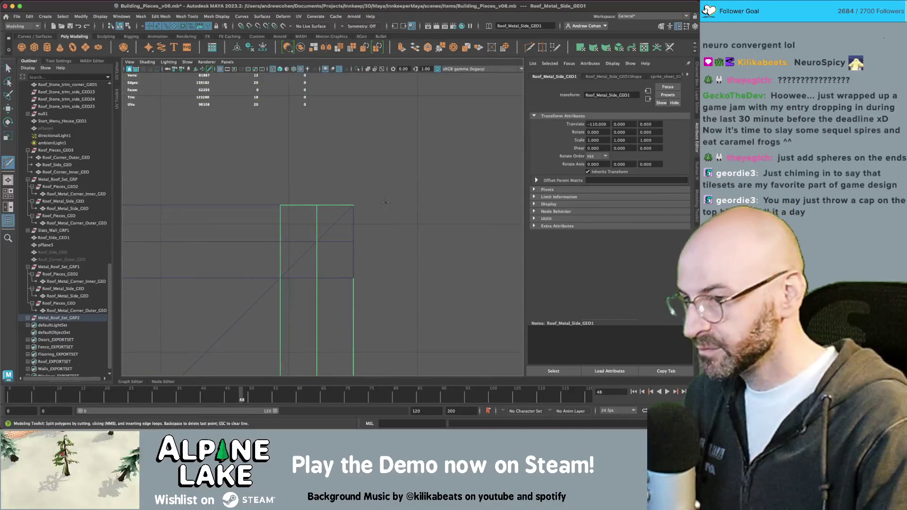
pyautogui.click(364, 208)
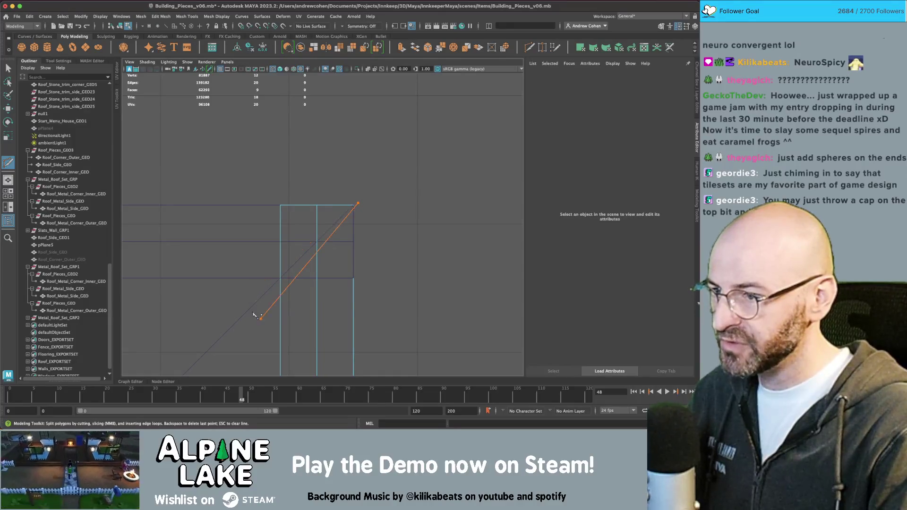
# - Slice the first side piece along the corner diagonal and delete its overhanging faces
pyautogui.moveTo(296, 275)
pyautogui.keyDown('alt'); pyautogui.mouseDown(button='middle')
pyautogui.moveTo(427, 237)
pyautogui.moveTo(405, 197)
pyautogui.moveTo(253, 279)
pyautogui.mouseUp(button='middle'); pyautogui.keyUp('alt')
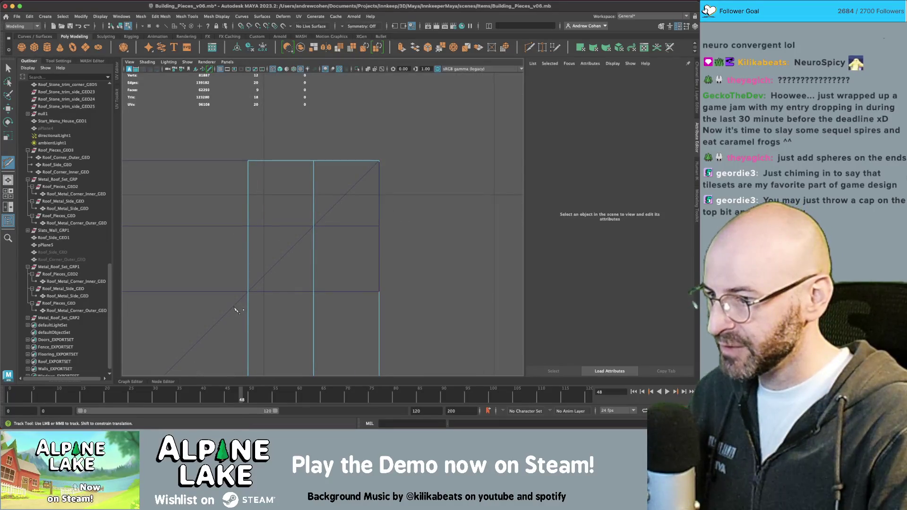
pyautogui.moveTo(389, 157); pyautogui.dragTo(387, 159)
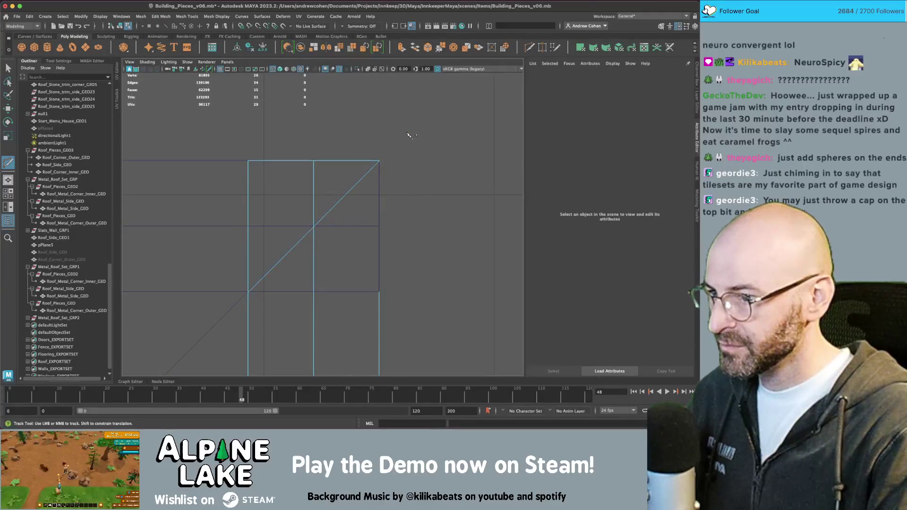
pyautogui.rightClick(317, 166)
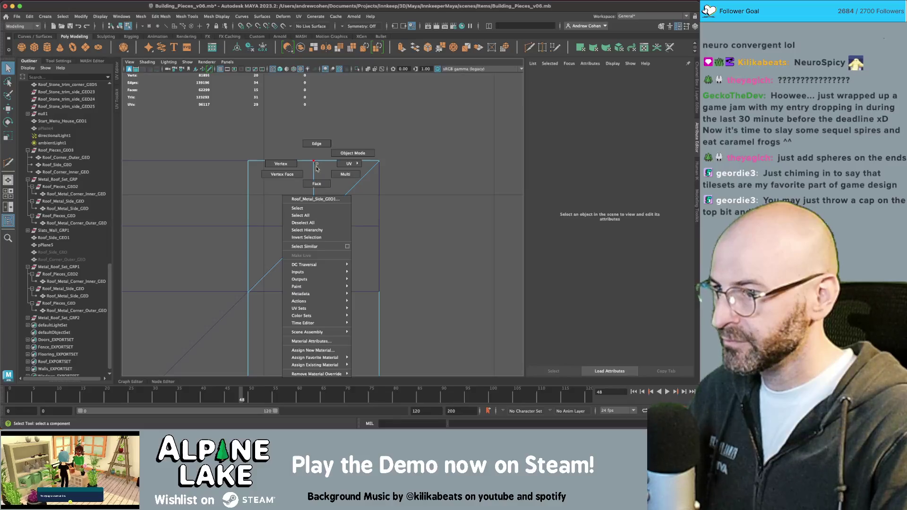
pyautogui.press('Delete')
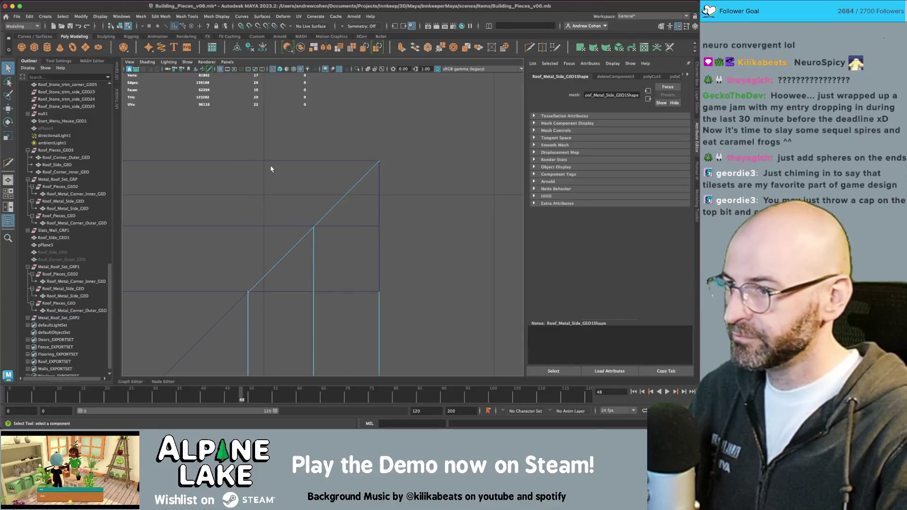
# - Cut Roof_Metal_Side_GEO2 along the same diagonal and delete the faces past the cut
pyautogui.click(270, 164)
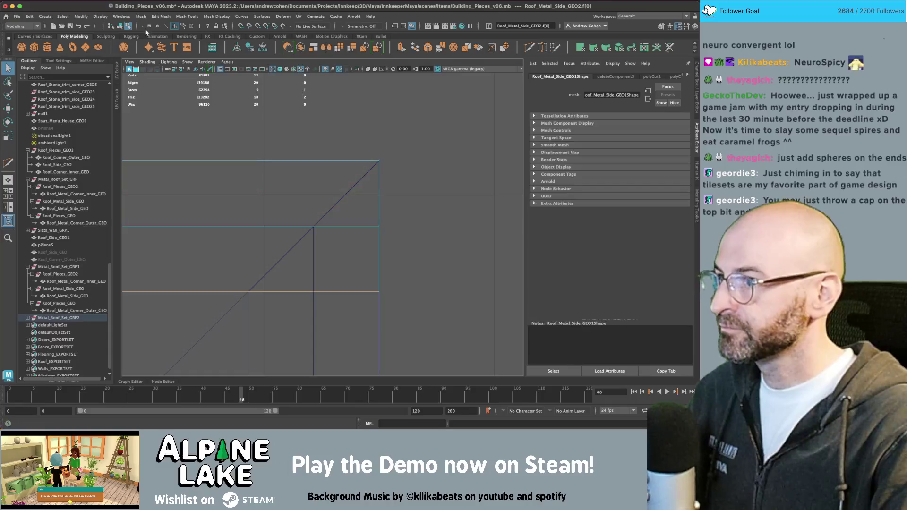
pyautogui.hotkey('ctrl', 'shift', 'x')
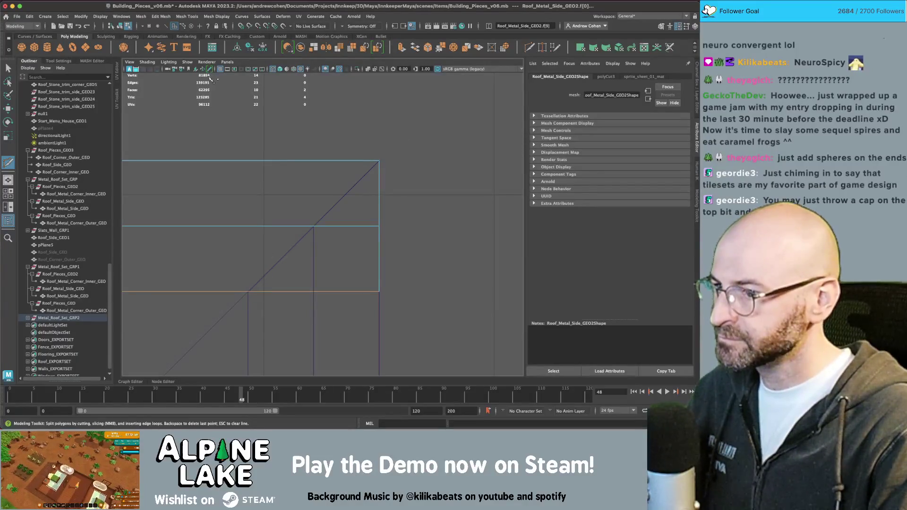
pyautogui.click(118, 26)
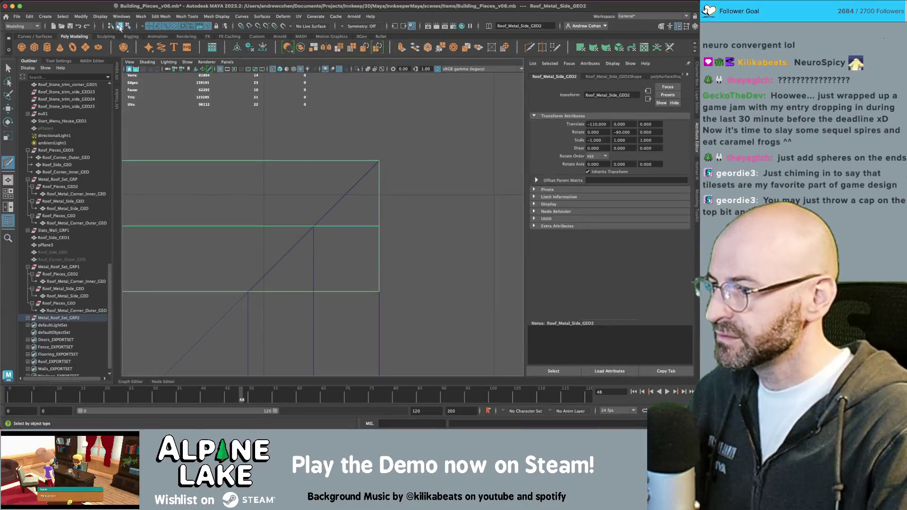
pyautogui.hotkey('ctrl', 'z')
pyautogui.moveTo(234, 162)
pyautogui.mouseDown(button='right')
pyautogui.moveTo(265, 148)
pyautogui.moveTo(255, 155)
pyautogui.mouseUp(button='right')
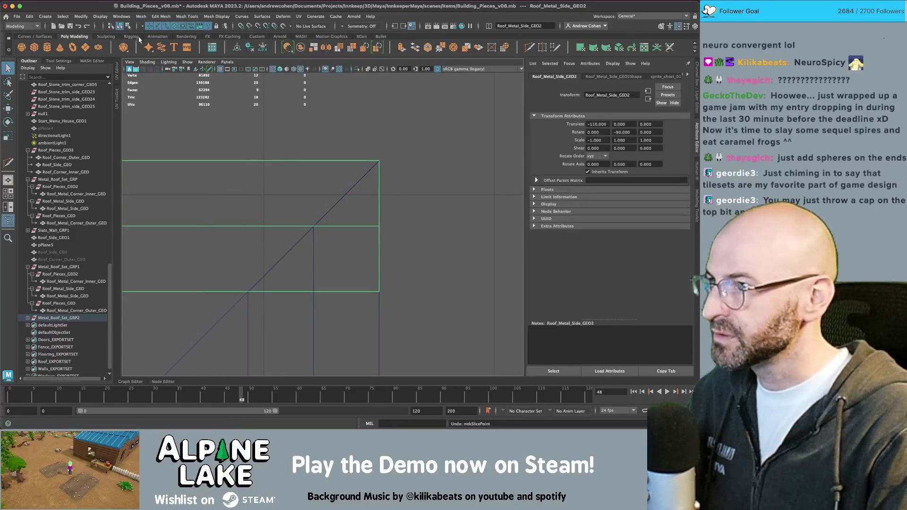
pyautogui.hotkey('ctrl', 'shift', 'x')
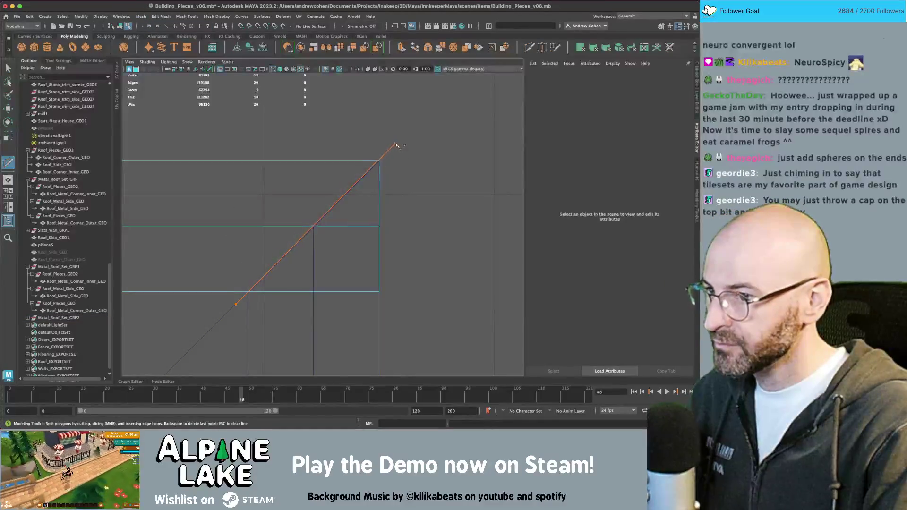
pyautogui.press('q')
pyautogui.moveTo(384, 203); pyautogui.dragTo(384, 223, button='right')
pyautogui.press('Delete')
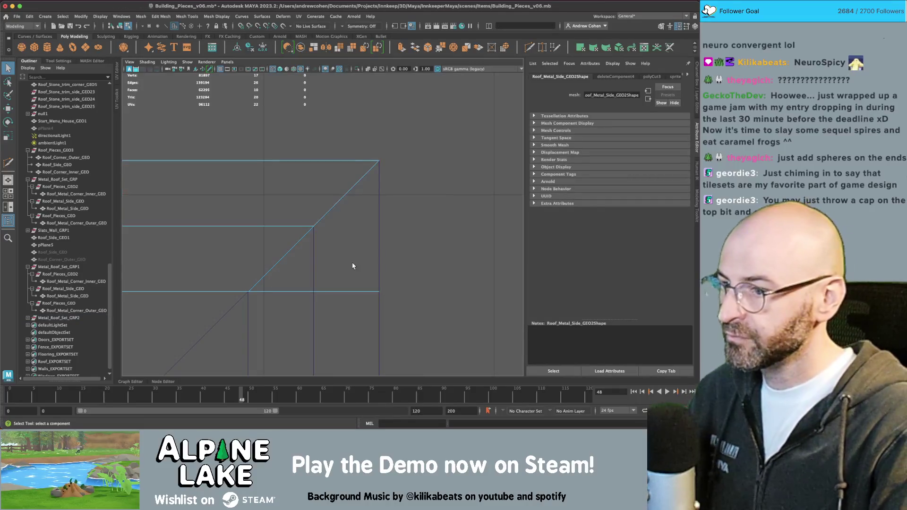
pyautogui.press('space')
pyautogui.press('space')
# - Return to shaded display and bring the outer roof corner pieces into view
pyautogui.press('5')
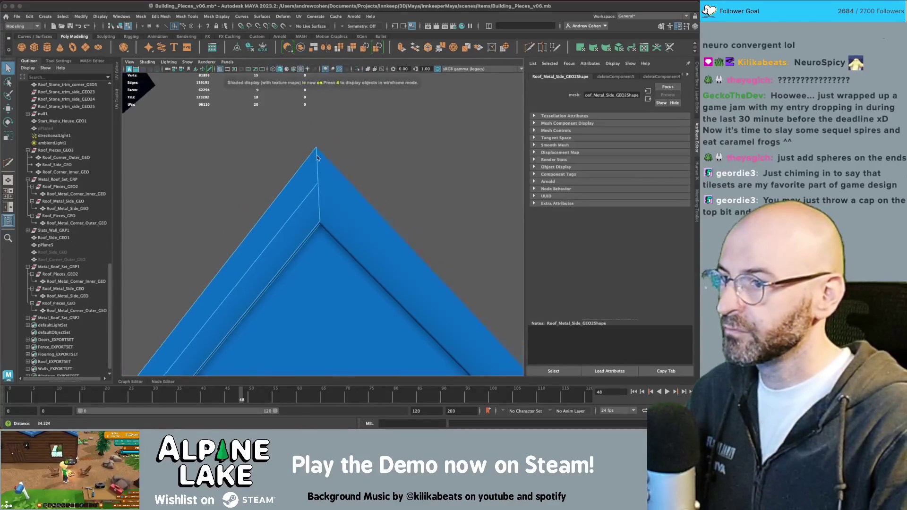
pyautogui.click(120, 26)
pyautogui.click(387, 172)
pyautogui.keyDown('alt'); pyautogui.moveTo(387, 172); pyautogui.dragTo(229, 241, button='right'); pyautogui.keyUp('alt')
pyautogui.keyDown('alt'); pyautogui.moveTo(229, 241); pyautogui.dragTo(309, 205); pyautogui.keyUp('alt')
pyautogui.moveTo(411, 222)
pyautogui.keyDown('alt'); pyautogui.mouseDown()
pyautogui.moveTo(421, 240)
pyautogui.moveTo(480, 148)
pyautogui.mouseUp(); pyautogui.keyUp('alt')
pyautogui.click(479, 148)
pyautogui.press('f')
pyautogui.click(457, 244)
pyautogui.moveTo(457, 244)
pyautogui.keyDown('alt'); pyautogui.mouseDown()
pyautogui.moveTo(356, 247)
pyautogui.moveTo(423, 237)
pyautogui.moveTo(290, 204)
pyautogui.moveTo(308, 195)
pyautogui.mouseUp(); pyautogui.keyUp('alt')
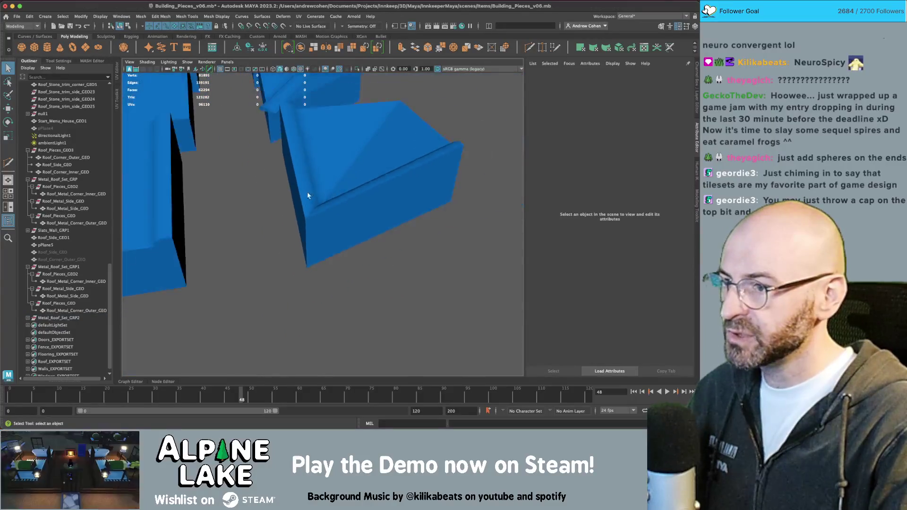
pyautogui.scroll(-10, 309, 195)
pyautogui.scroll(8, 334, 208)
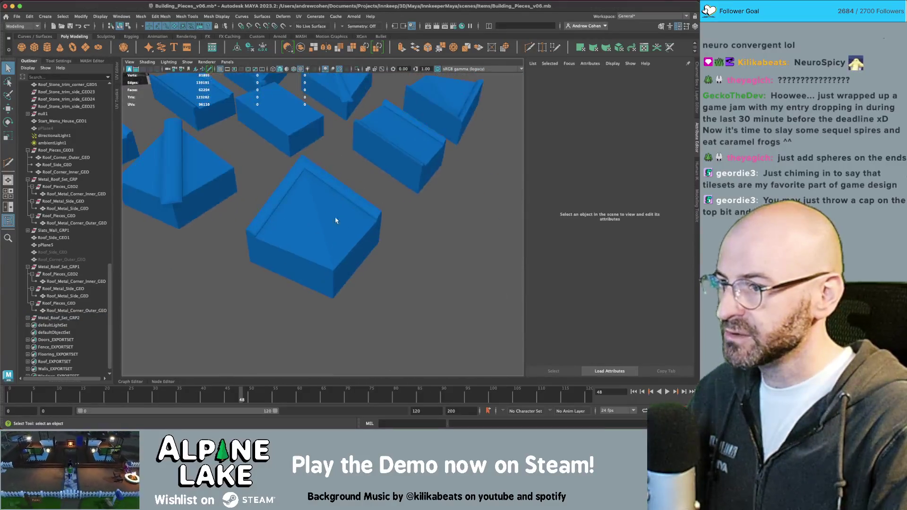
pyautogui.click(311, 198)
pyautogui.moveTo(312, 198)
pyautogui.keyDown('alt'); pyautogui.mouseDown()
pyautogui.moveTo(294, 194)
pyautogui.moveTo(349, 196)
pyautogui.mouseUp(); pyautogui.keyUp('alt')
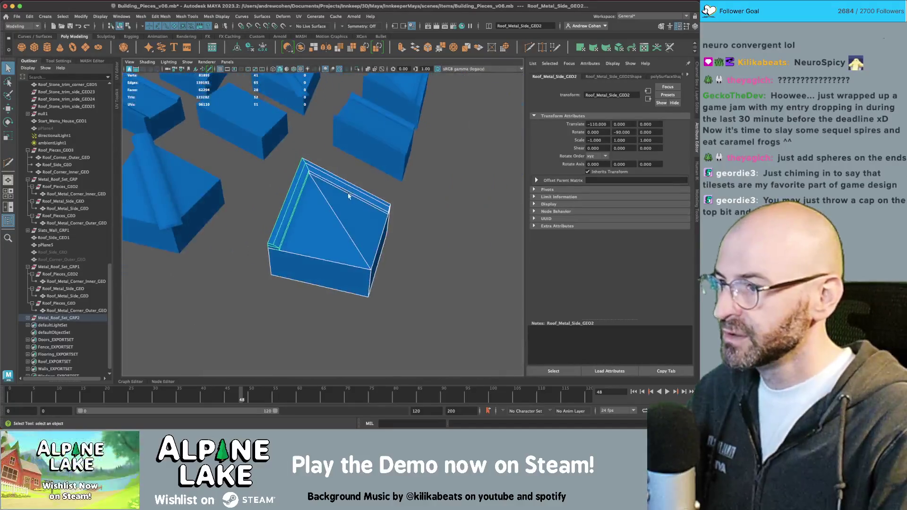
# - Combine Roof_Metal_Corner_Outer_GEO with Roof_Metal_Side_GEO2 and Roof_Metal_Side_GEO1 into one mesh
pyautogui.click(55, 319)
pyautogui.click(320, 232)
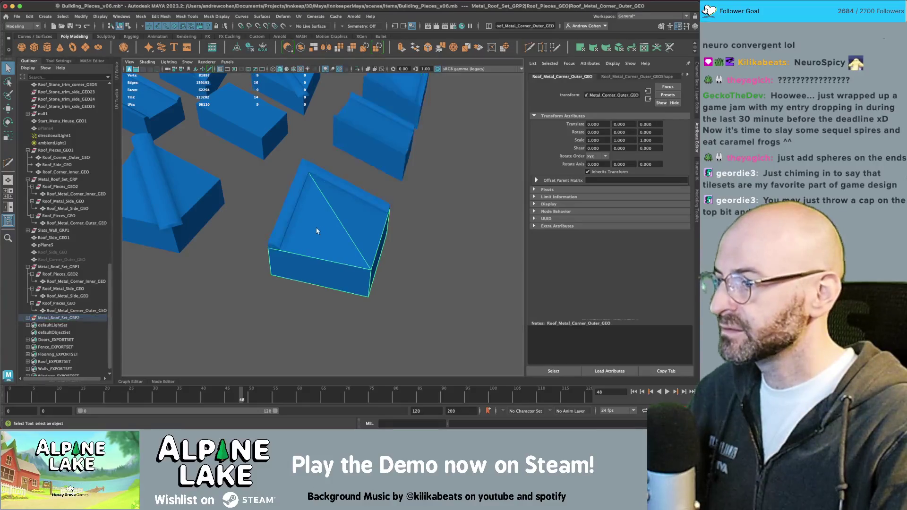
pyautogui.keyDown('shift'); pyautogui.click(292, 200); pyautogui.keyUp('shift')
pyautogui.scroll(-3, 61, 321)
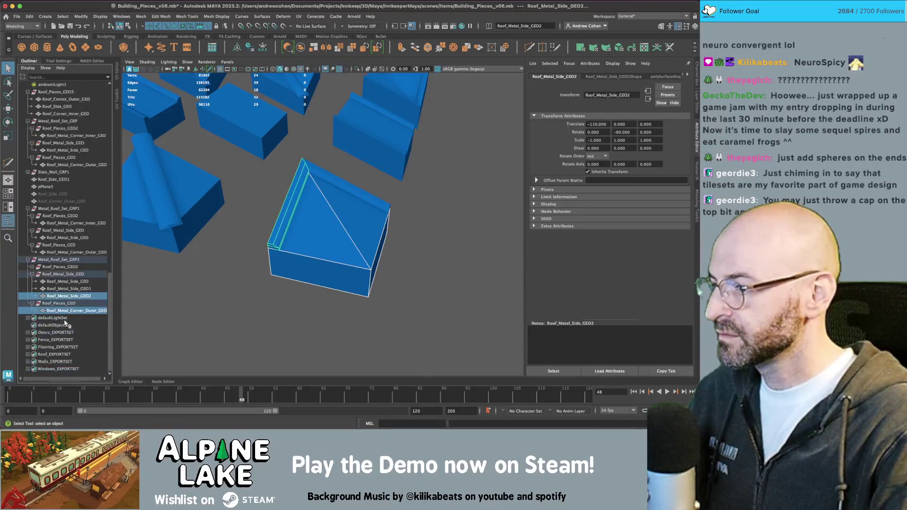
pyautogui.scroll(3, 329, 178)
pyautogui.keyDown('ctrl'); pyautogui.click(100, 288); pyautogui.keyUp('ctrl')
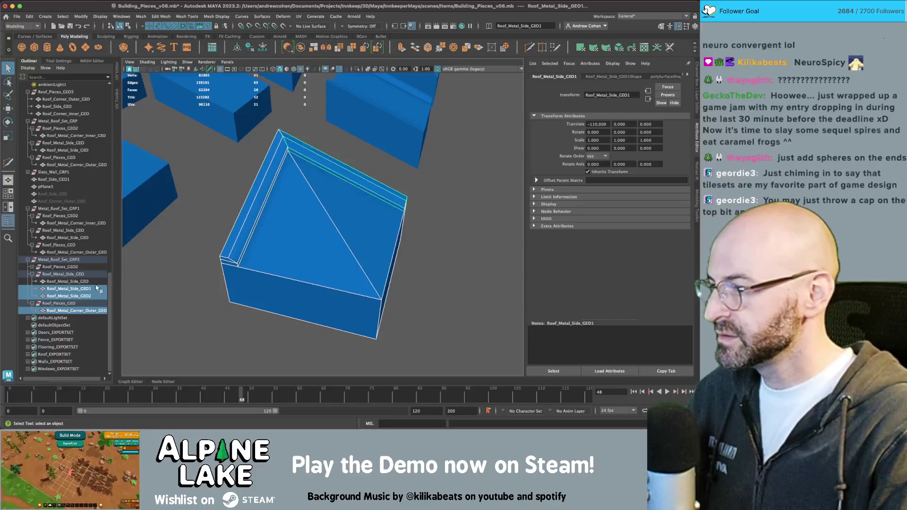
pyautogui.click(301, 48)
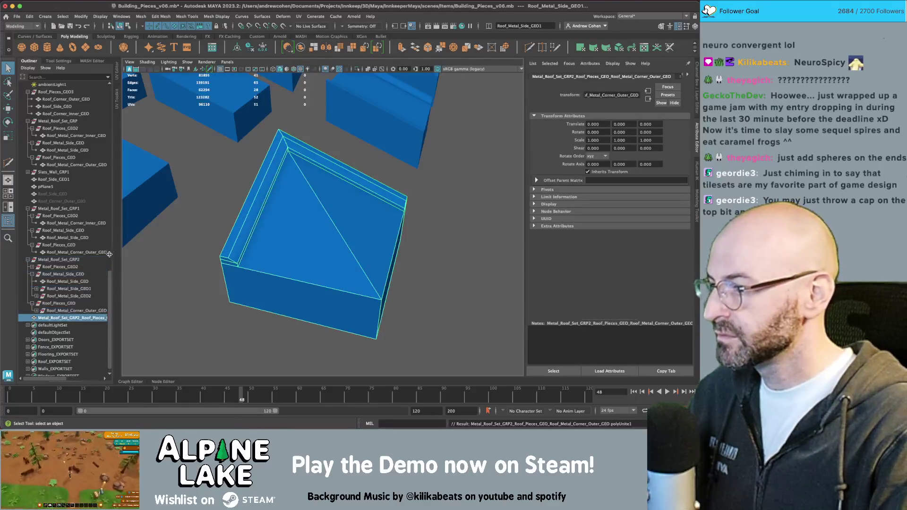
# - Place the combined mesh under Roof_Pieces_GEO and name it Roof_Metal_Corner_Outer_GEO1
pyautogui.moveTo(70, 317); pyautogui.dragTo(76, 306)
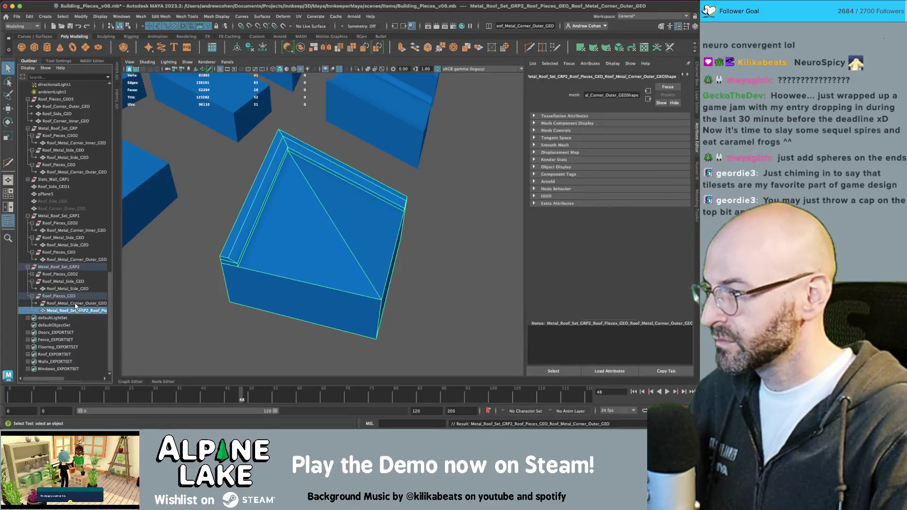
pyautogui.doubleClick(74, 310)
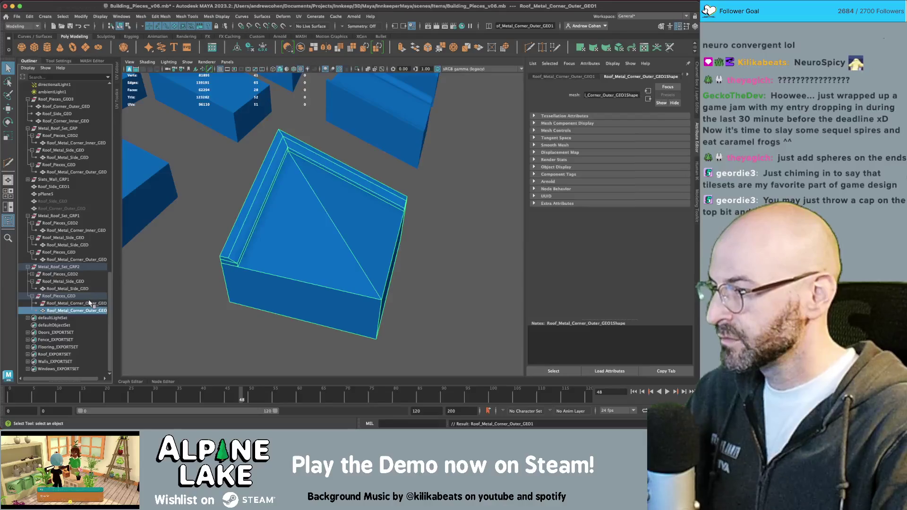
pyautogui.press('Return')
pyautogui.press('Return')
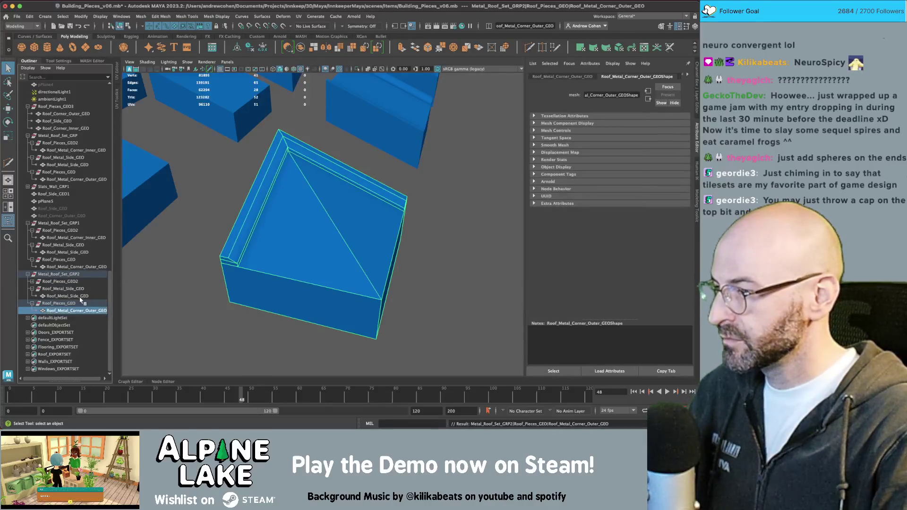
pyautogui.click(48, 275)
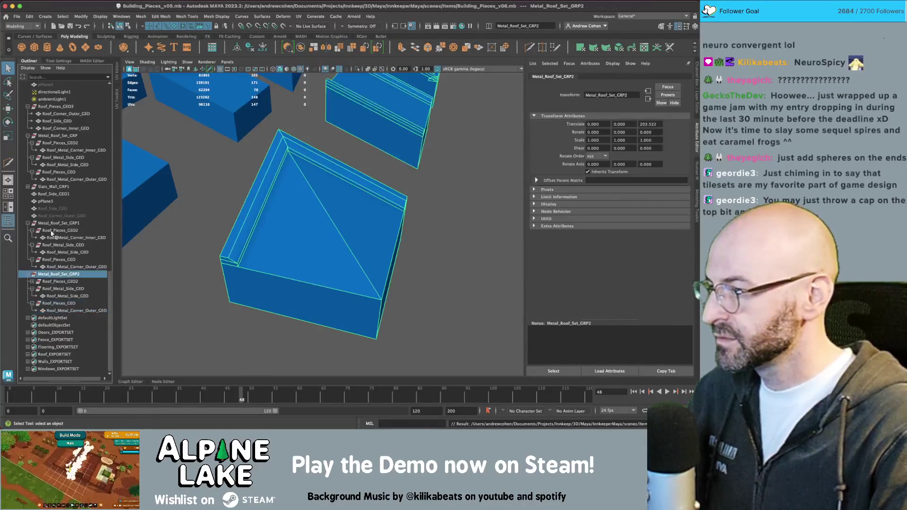
# - Send the selection to Unity, replacing roofpieces_3_metal.fbx, and check Unity
pyautogui.click(17, 16)
pyautogui.moveTo(37, 123)
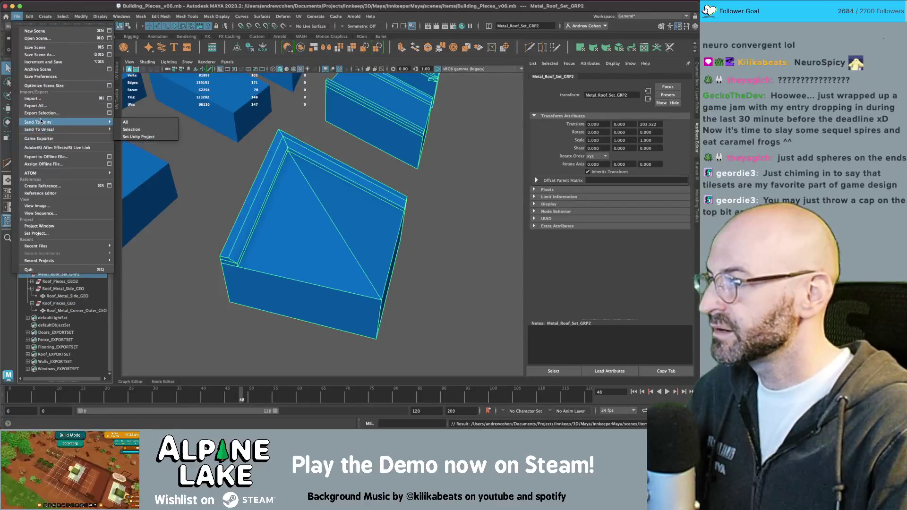
pyautogui.click(133, 131)
pyautogui.doubleClick(278, 159)
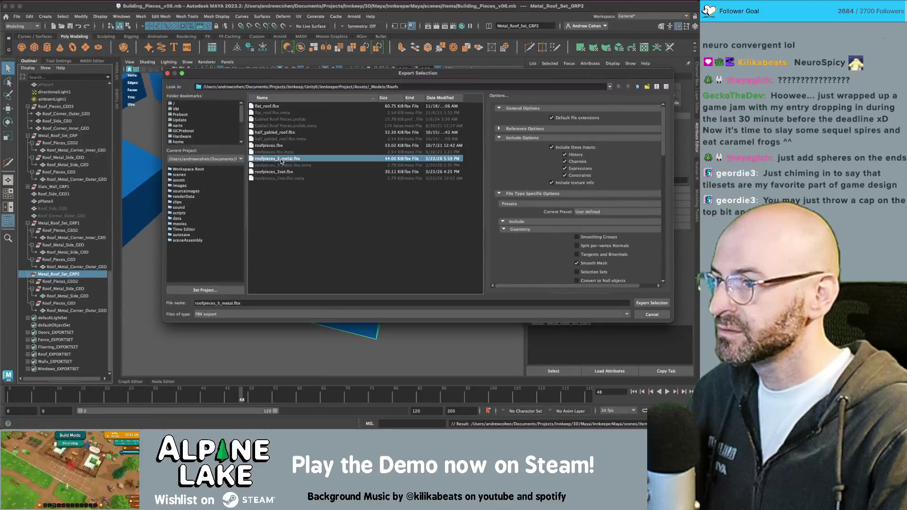
pyautogui.click(405, 192)
pyautogui.press('super+Tab')
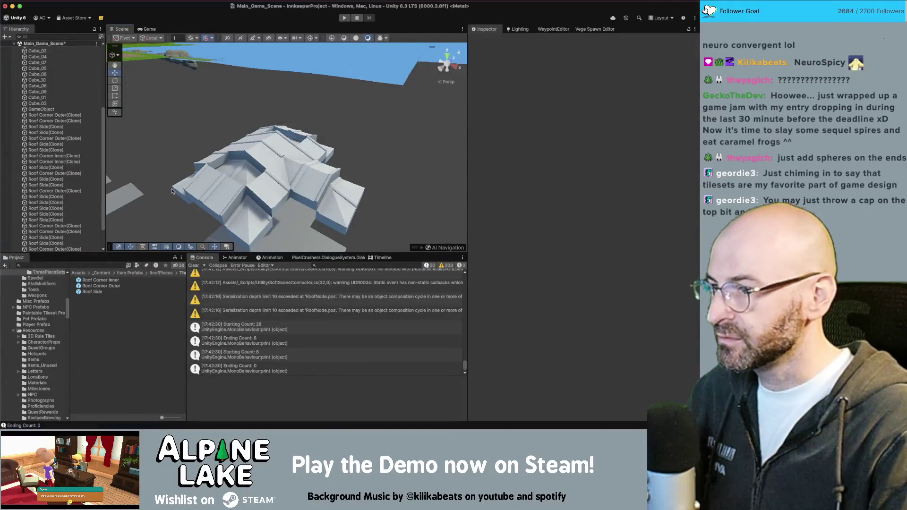
# - Reselect Metal_Roof_Set_GRP2, re-export it over roofpieces_3_metal.fbx, and view the roof close up in Unity
pyautogui.press('super+Tab')
pyautogui.click(375, 108)
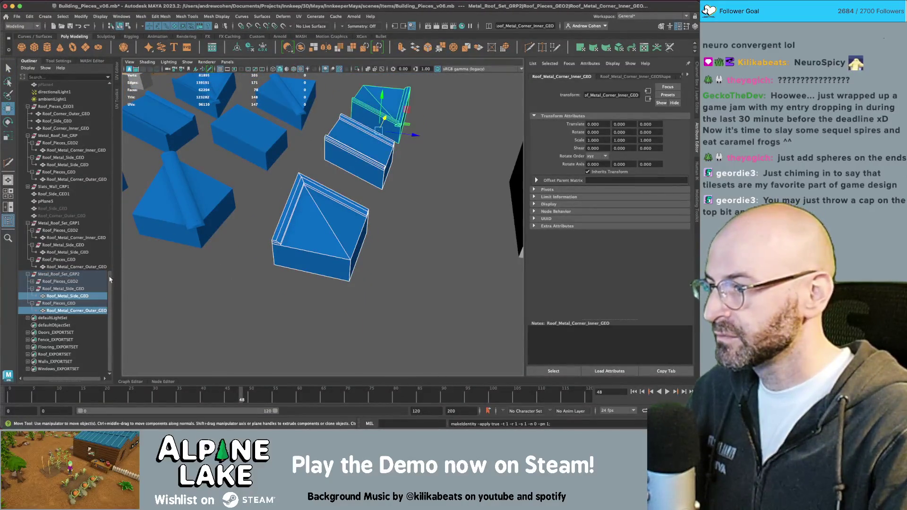
pyautogui.click(59, 274)
pyautogui.click(17, 16)
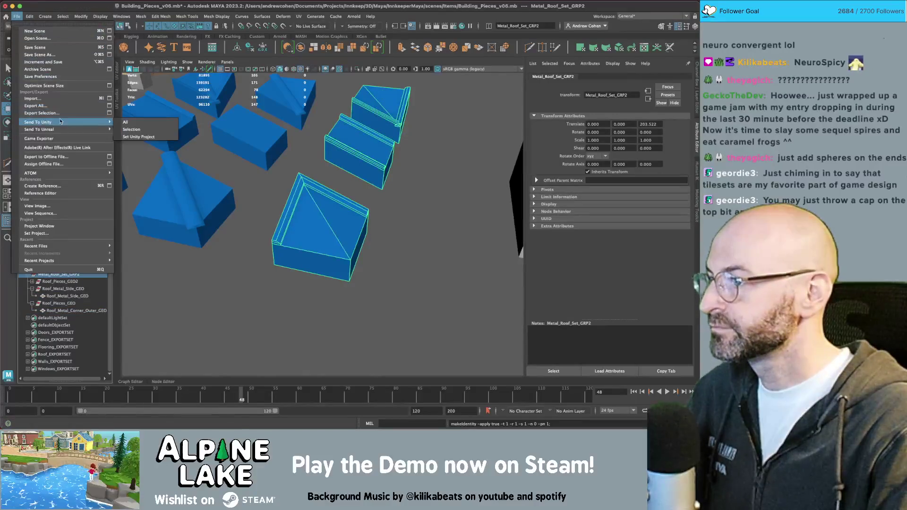
pyautogui.click(131, 129)
pyautogui.doubleClick(277, 159)
pyautogui.click(406, 194)
pyautogui.press('super+Tab')
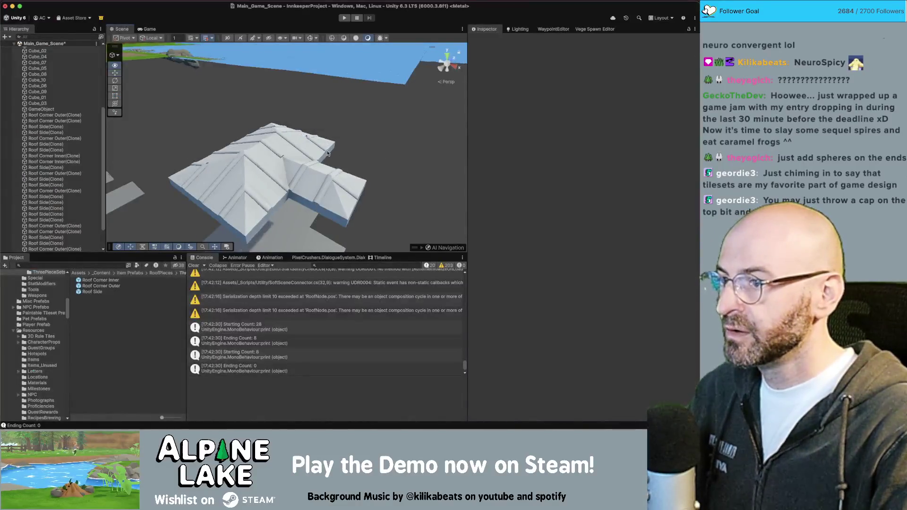
pyautogui.moveTo(328, 153)
pyautogui.mouseDown(button='right')
pyautogui.moveTo(300, 156)
pyautogui.moveTo(283, 131)
pyautogui.moveTo(338, 137)
pyautogui.moveTo(246, 124)
pyautogui.moveTo(357, 122)
pyautogui.mouseUp(button='right')
# - Orbit over the procedural roof and select Roof Side clones to check their fit
pyautogui.moveTo(357, 122); pyautogui.dragTo(305, 167, button='middle')
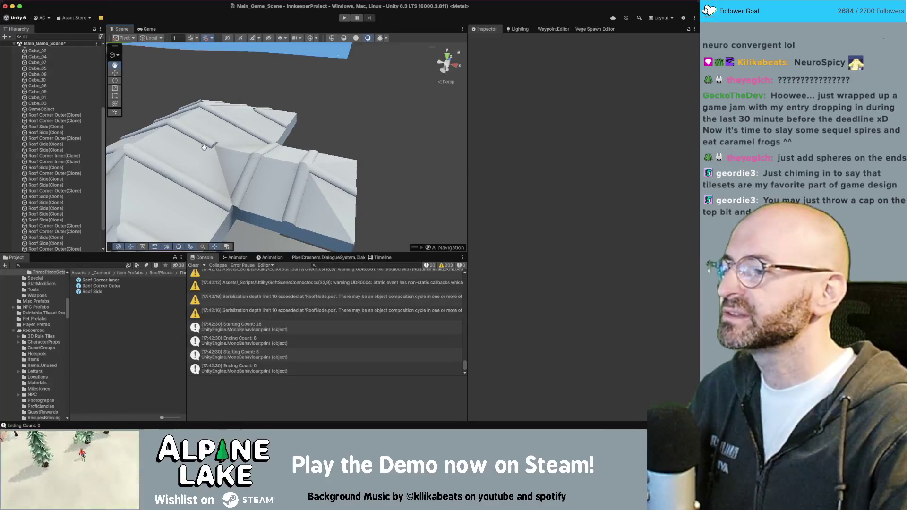
pyautogui.moveTo(203, 147); pyautogui.dragTo(324, 132, button='middle')
pyautogui.scroll(-3, 286, 138)
pyautogui.moveTo(285, 129)
pyautogui.keyDown('alt'); pyautogui.mouseDown()
pyautogui.moveTo(266, 149)
pyautogui.moveTo(336, 135)
pyautogui.mouseUp(); pyautogui.keyUp('alt')
pyautogui.scroll(5, 347, 131)
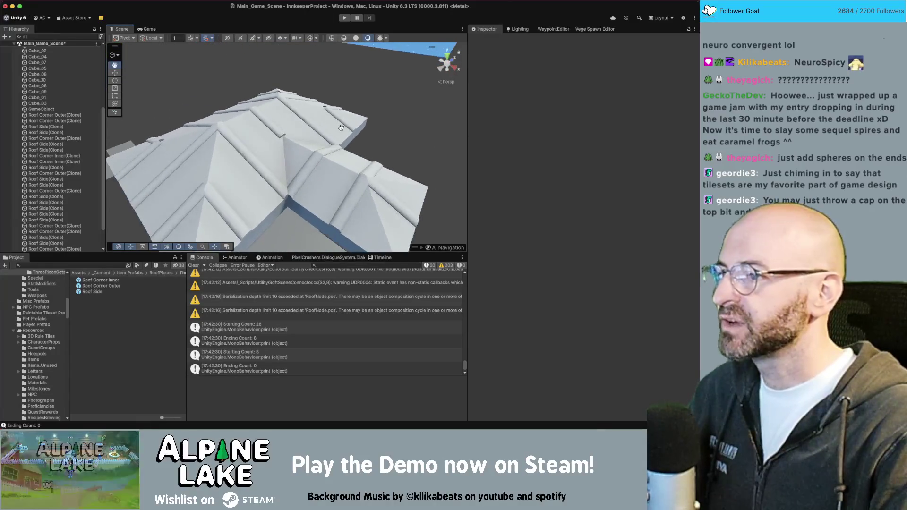
pyautogui.click(277, 101)
pyautogui.moveTo(278, 101)
pyautogui.keyDown('alt'); pyautogui.mouseDown()
pyautogui.moveTo(272, 125)
pyautogui.moveTo(235, 146)
pyautogui.mouseUp(); pyautogui.keyUp('alt')
pyautogui.keyDown('shift'); pyautogui.click(271, 125); pyautogui.keyUp('shift')
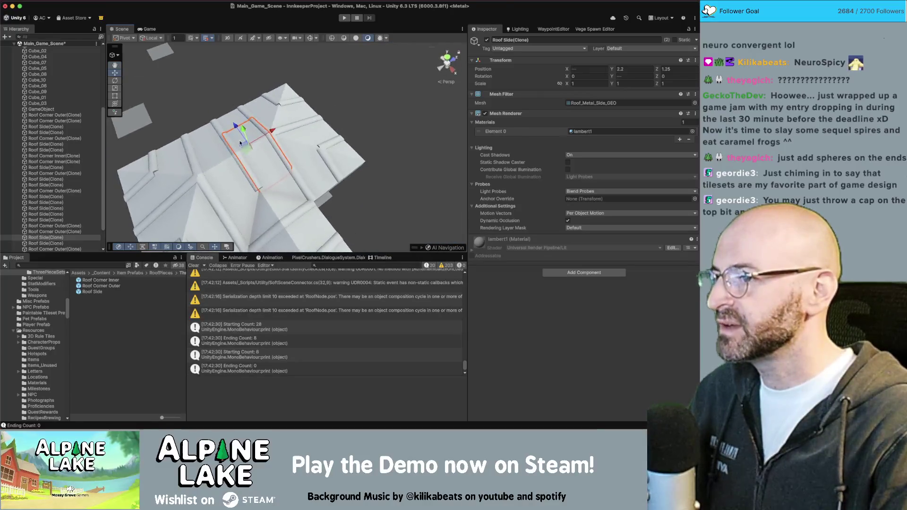
pyautogui.click(354, 113)
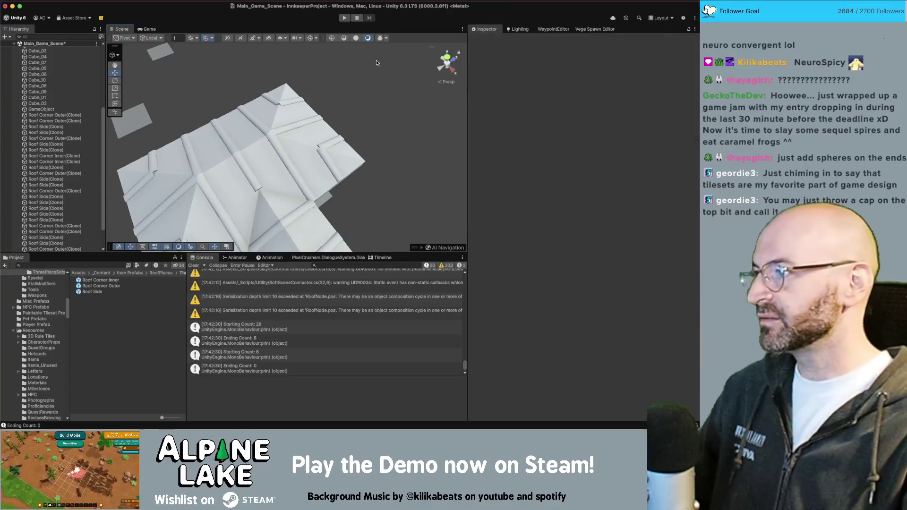
pyautogui.moveTo(358, 107); pyautogui.dragTo(358, 108)
pyautogui.moveTo(358, 107)
pyautogui.keyDown('alt'); pyautogui.mouseDown()
pyautogui.moveTo(293, 149)
pyautogui.moveTo(259, 149)
pyautogui.mouseUp(); pyautogui.keyUp('alt')
pyautogui.click(286, 155)
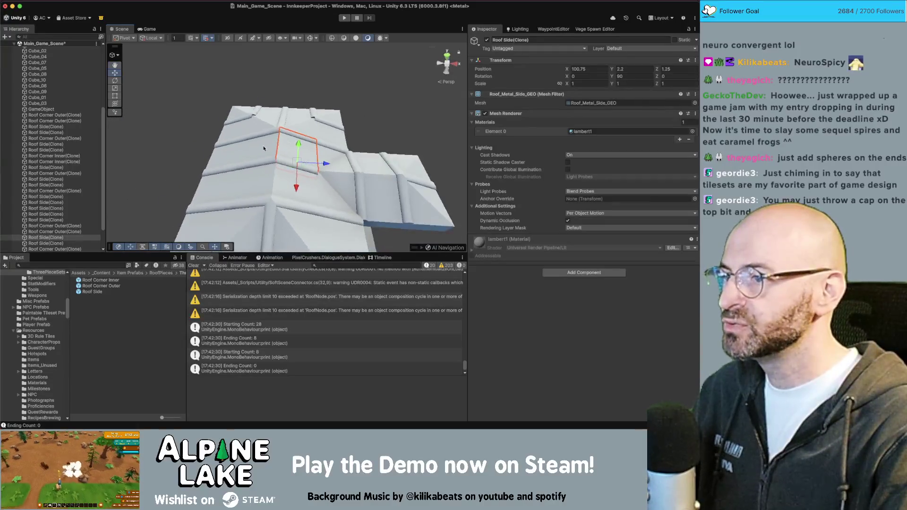
pyautogui.keyDown('shift'); pyautogui.click(259, 148); pyautogui.keyUp('shift')
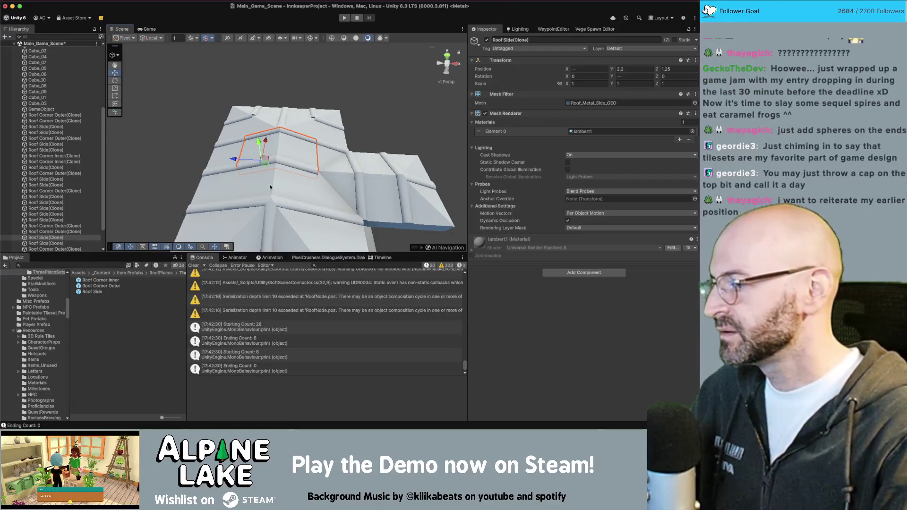
# - Select and frame Roof Corner Outer clones to inspect the mitred corners
pyautogui.keyDown('alt'); pyautogui.moveTo(286, 162); pyautogui.dragTo(244, 124); pyautogui.keyUp('alt')
pyautogui.keyDown('alt'); pyautogui.moveTo(357, 144); pyautogui.dragTo(323, 169); pyautogui.keyUp('alt')
pyautogui.click(249, 161)
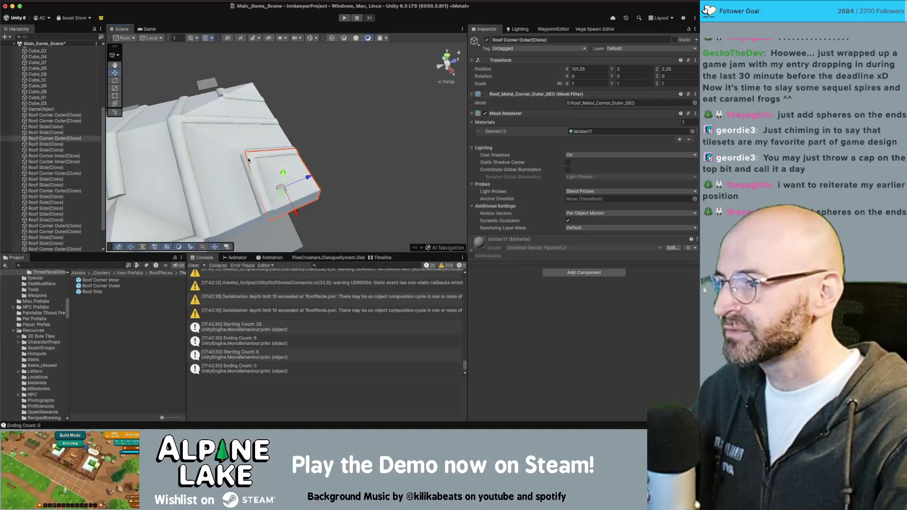
pyautogui.press('f')
pyautogui.click(272, 158)
pyautogui.keyDown('alt'); pyautogui.moveTo(272, 158); pyautogui.dragTo(307, 144); pyautogui.keyUp('alt')
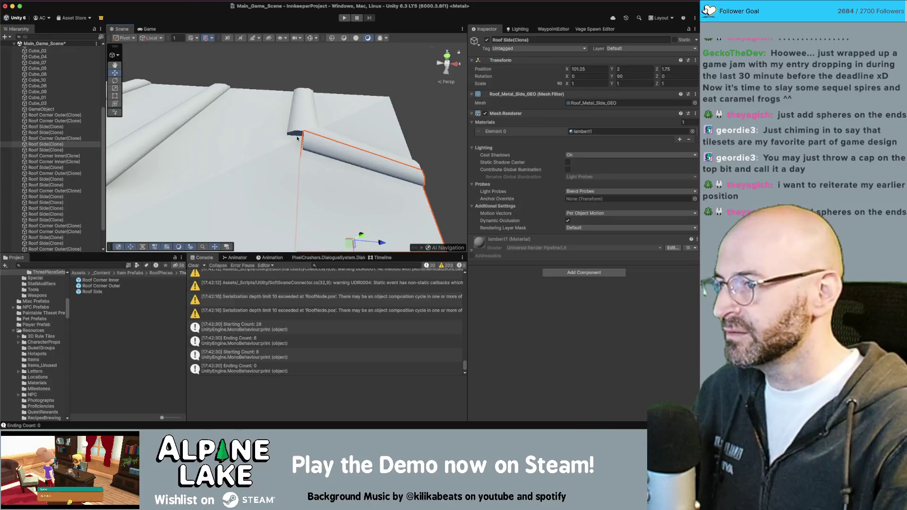
pyautogui.click(295, 139)
pyautogui.moveTo(233, 142)
pyautogui.keyDown('alt'); pyautogui.mouseDown(button='right')
pyautogui.moveTo(332, 141)
pyautogui.moveTo(256, 170)
pyautogui.mouseUp(button='right'); pyautogui.keyUp('alt')
pyautogui.moveTo(257, 171)
pyautogui.keyDown('alt'); pyautogui.mouseDown()
pyautogui.moveTo(184, 204)
pyautogui.moveTo(225, 187)
pyautogui.moveTo(231, 180)
pyautogui.moveTo(208, 174)
pyautogui.moveTo(275, 137)
pyautogui.mouseUp(); pyautogui.keyUp('alt')
pyautogui.click(184, 204)
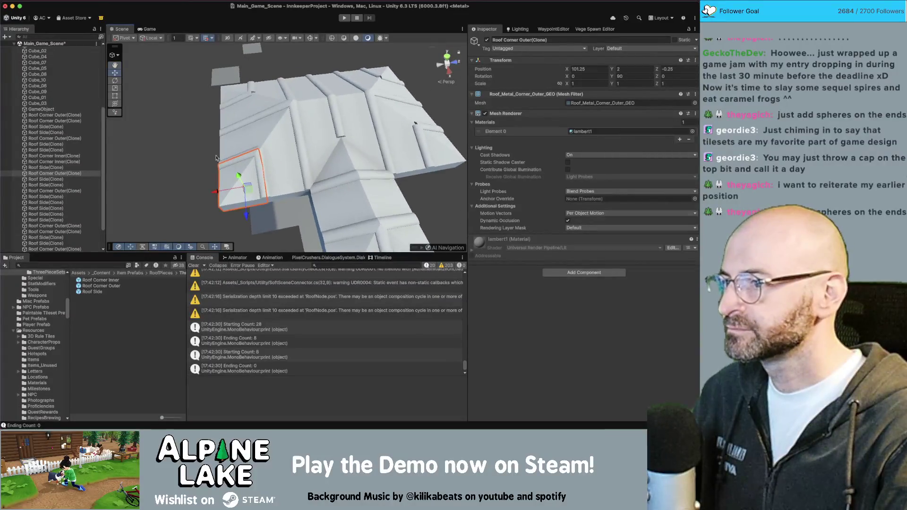
pyautogui.scroll(5, 271, 135)
pyautogui.moveTo(272, 134)
pyautogui.mouseDown(button='middle')
pyautogui.moveTo(264, 94)
pyautogui.moveTo(284, 178)
pyautogui.mouseUp(button='middle')
# - Check a few more side pieces, zoom out over the whole roof, and return to Maya
pyautogui.click(257, 141)
pyautogui.keyDown('shift'); pyautogui.click(257, 162); pyautogui.keyUp('shift')
pyautogui.moveTo(258, 162)
pyautogui.keyDown('alt'); pyautogui.mouseDown()
pyautogui.moveTo(393, 123)
pyautogui.moveTo(296, 157)
pyautogui.mouseUp(); pyautogui.keyUp('alt')
pyautogui.click(404, 157)
pyautogui.keyDown('alt'); pyautogui.moveTo(405, 158); pyautogui.dragTo(454, 168); pyautogui.keyUp('alt')
pyautogui.scroll(5, 462, 169)
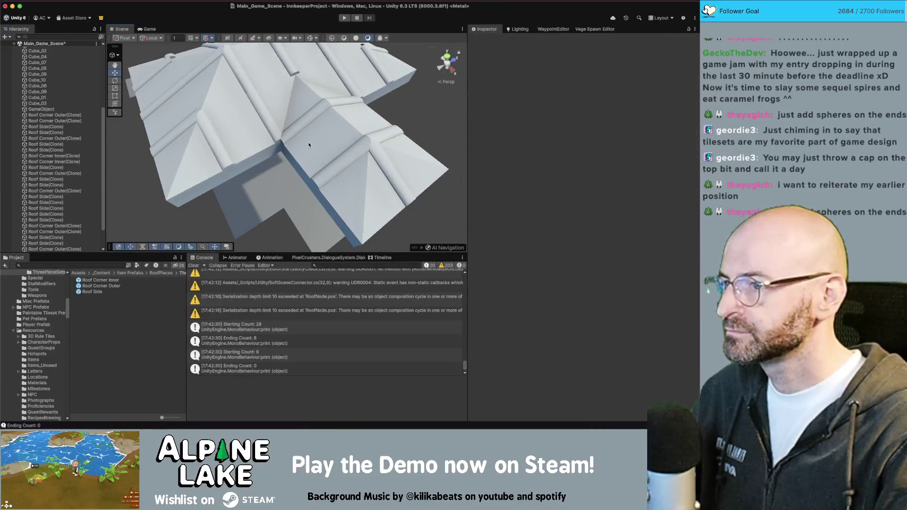
pyautogui.moveTo(309, 148)
pyautogui.keyDown('alt'); pyautogui.mouseDown(button='right')
pyautogui.moveTo(192, 133)
pyautogui.moveTo(428, 141)
pyautogui.mouseUp(button='right'); pyautogui.keyUp('alt')
pyautogui.press('super+Tab')
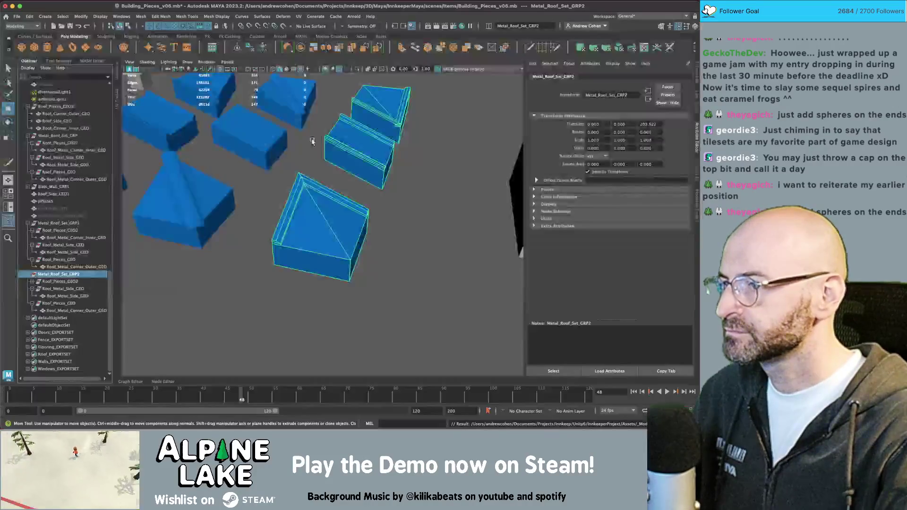
pyautogui.click(331, 192)
pyautogui.scroll(-5, 284, 159)
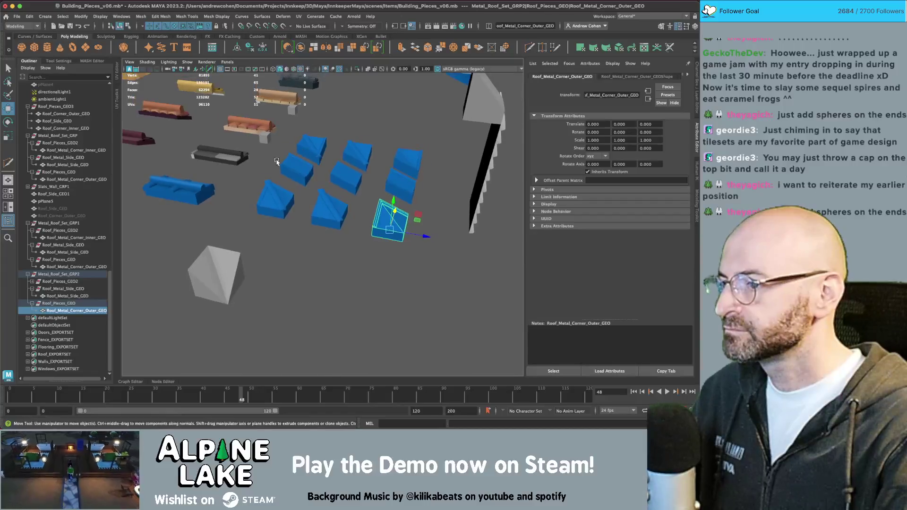
pyautogui.click(215, 261)
pyautogui.press('f')
pyautogui.scroll(-3, 312, 195)
pyautogui.moveTo(176, 196)
pyautogui.keyDown('alt'); pyautogui.mouseDown()
pyautogui.moveTo(341, 168)
pyautogui.moveTo(251, 178)
pyautogui.moveTo(276, 178)
pyautogui.mouseUp(); pyautogui.keyUp('alt')
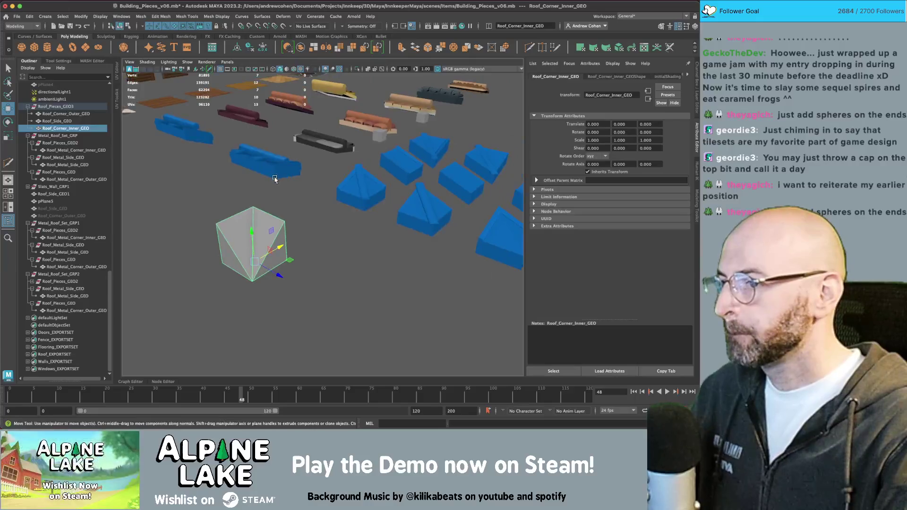
pyautogui.click(64, 107)
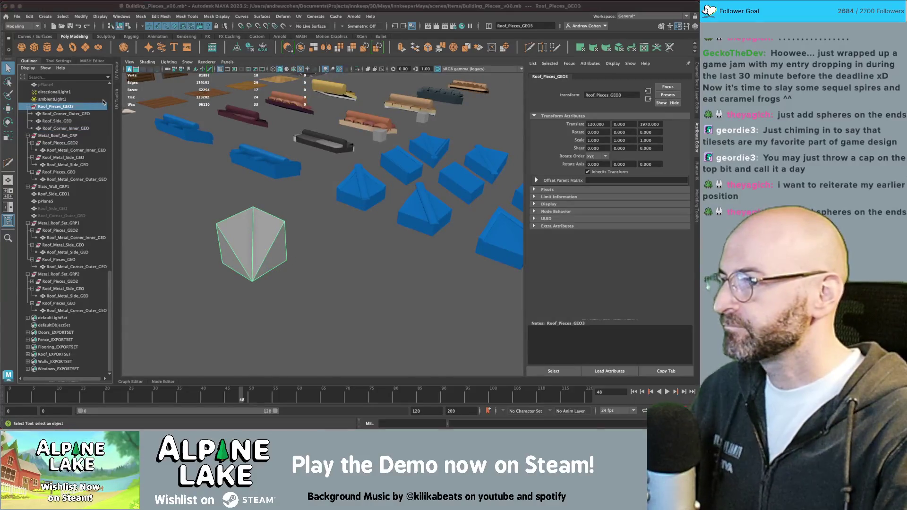
pyautogui.press('super+Tab')
pyautogui.press('super+Tab')
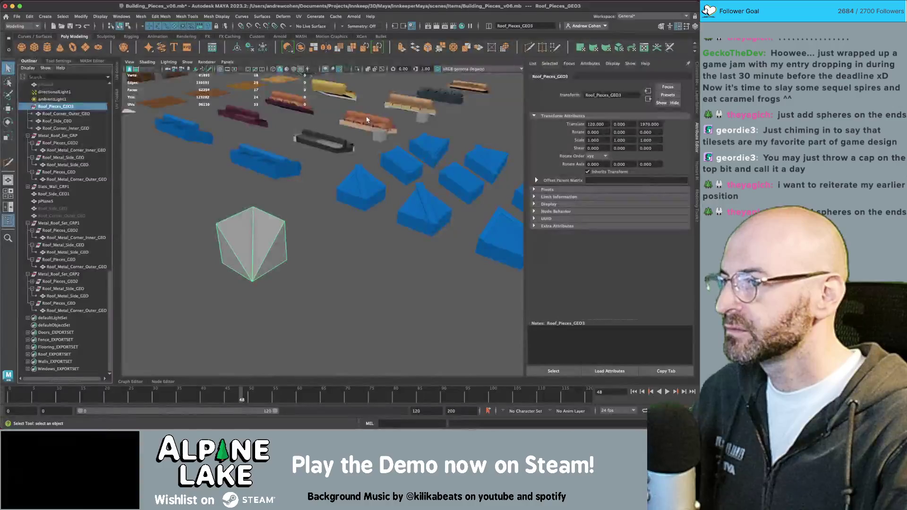
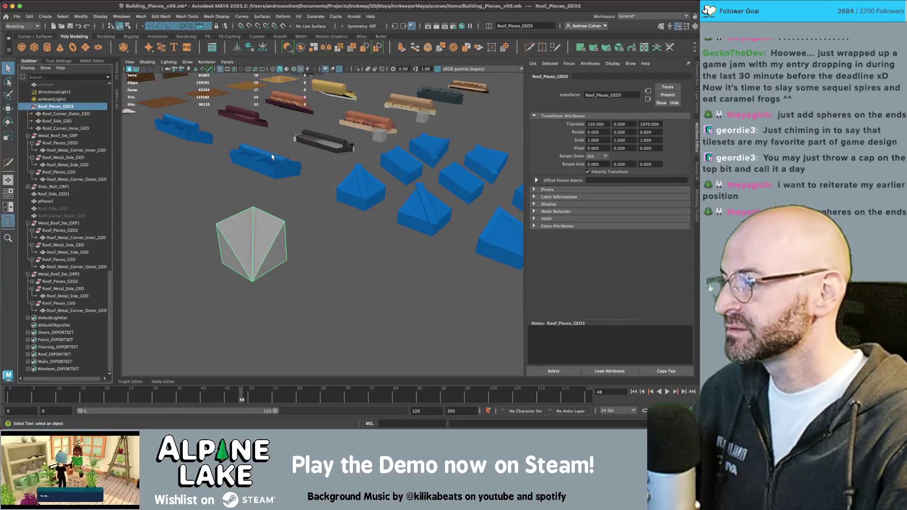
# - Select the grey shingle tile slab, Roof_Shingles_tile_GEO2, among the roof pieces
pyautogui.click(309, 202)
pyautogui.click(289, 179)
pyautogui.press('f')
pyautogui.moveTo(289, 179)
pyautogui.keyDown('alt'); pyautogui.mouseDown()
pyautogui.moveTo(293, 207)
pyautogui.moveTo(308, 133)
pyautogui.mouseUp(); pyautogui.keyUp('alt')
pyautogui.click(307, 134)
pyautogui.moveTo(308, 134)
pyautogui.keyDown('alt'); pyautogui.mouseDown(button='right')
pyautogui.moveTo(178, 182)
pyautogui.moveTo(265, 189)
pyautogui.moveTo(392, 264)
pyautogui.moveTo(377, 240)
pyautogui.mouseUp(button='right'); pyautogui.keyUp('alt')
pyautogui.click(394, 263)
pyautogui.click(399, 255)
pyautogui.keyDown('alt'); pyautogui.moveTo(378, 241); pyautogui.dragTo(348, 224); pyautogui.keyUp('alt')
# - Move the slab 120 units along Z and rotate it -90 degrees around Y
pyautogui.press('w')
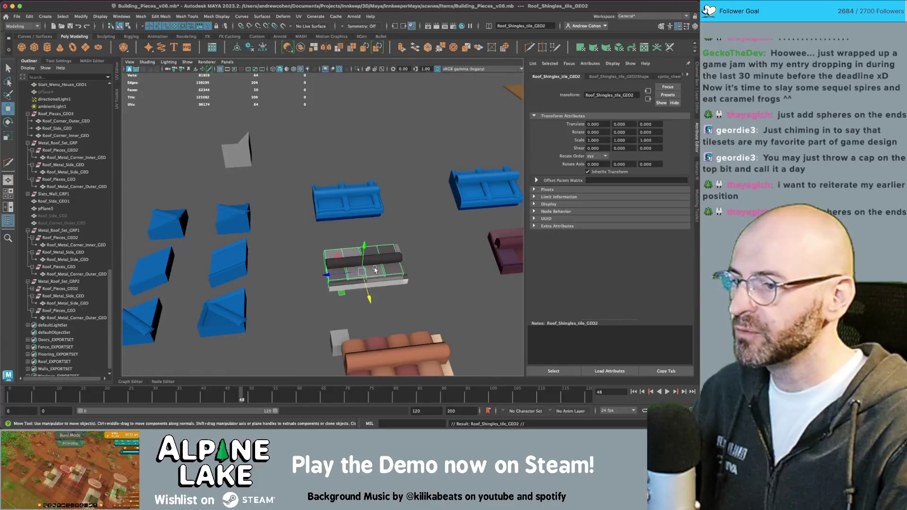
pyautogui.moveTo(342, 274)
pyautogui.mouseDown()
pyautogui.moveTo(252, 280)
pyautogui.moveTo(249, 317)
pyautogui.moveTo(260, 302)
pyautogui.mouseUp()
pyautogui.press('e')
pyautogui.press('f')
pyautogui.moveTo(343, 256)
pyautogui.keyDown('alt'); pyautogui.mouseDown()
pyautogui.moveTo(330, 233)
pyautogui.moveTo(364, 202)
pyautogui.mouseUp(); pyautogui.keyUp('alt')
pyautogui.press('q')
pyautogui.rightClick(356, 211)
pyautogui.click(357, 160)
# - Delete the top-right and lower-right tiles from the shingle slab
pyautogui.moveTo(356, 160); pyautogui.dragTo(460, 297)
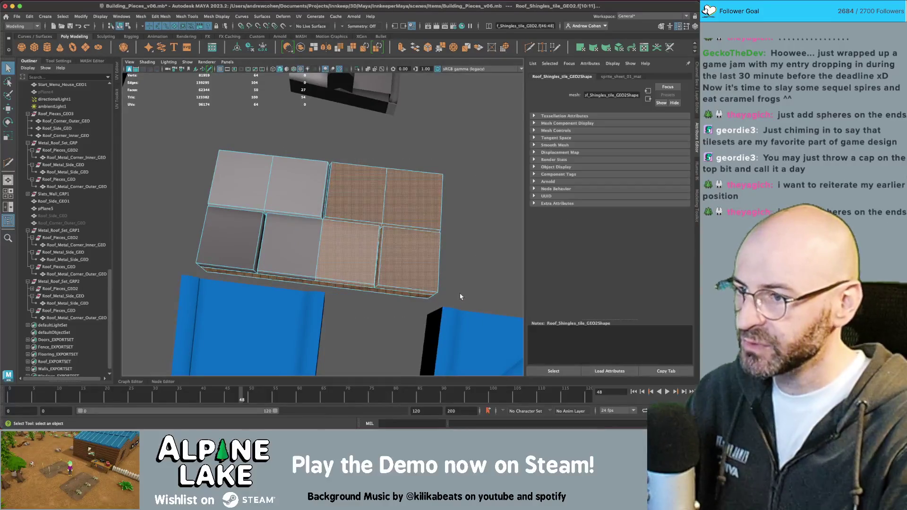
pyautogui.click(359, 203)
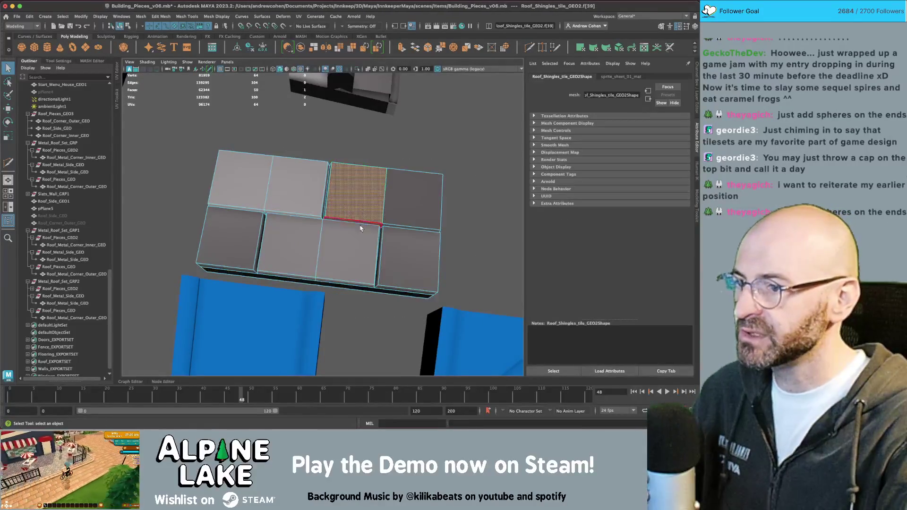
pyautogui.keyDown('shift'); pyautogui.click(401, 220); pyautogui.keyUp('shift')
pyautogui.press('Delete')
pyautogui.click(405, 240)
pyautogui.press('Delete')
# - Cut a 50% edge loop across the tiles and delete the faces right of it
pyautogui.keyDown('alt'); pyautogui.moveTo(362, 236); pyautogui.dragTo(381, 193); pyautogui.keyUp('alt')
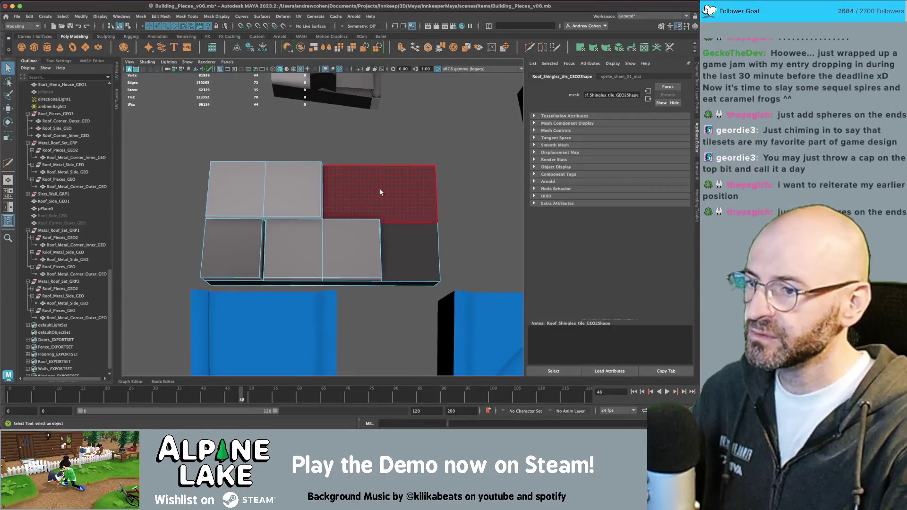
pyautogui.keyDown('shift'); pyautogui.moveTo(375, 182); pyautogui.dragTo(386, 168, button='right'); pyautogui.keyUp('shift')
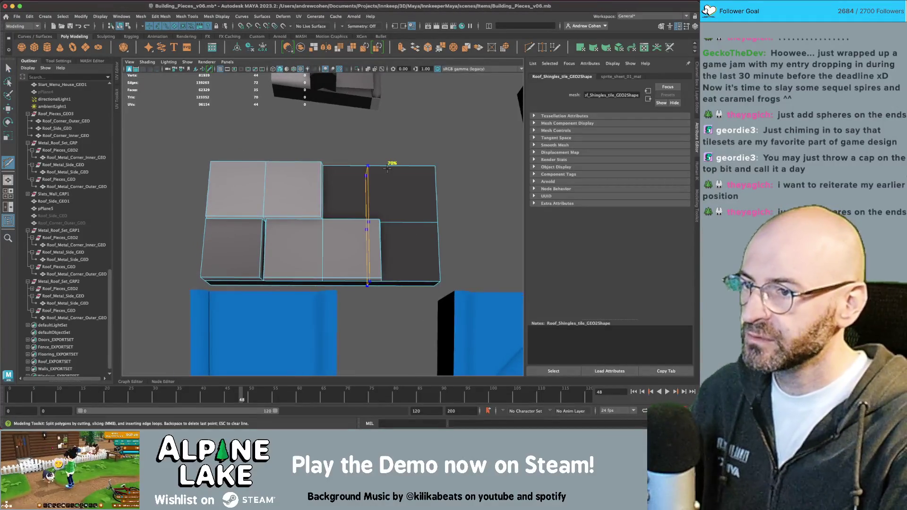
pyautogui.keyDown('ctrl'); pyautogui.click(329, 169); pyautogui.keyUp('ctrl')
pyautogui.press('q')
pyautogui.moveTo(349, 155); pyautogui.dragTo(504, 322)
pyautogui.press('Delete')
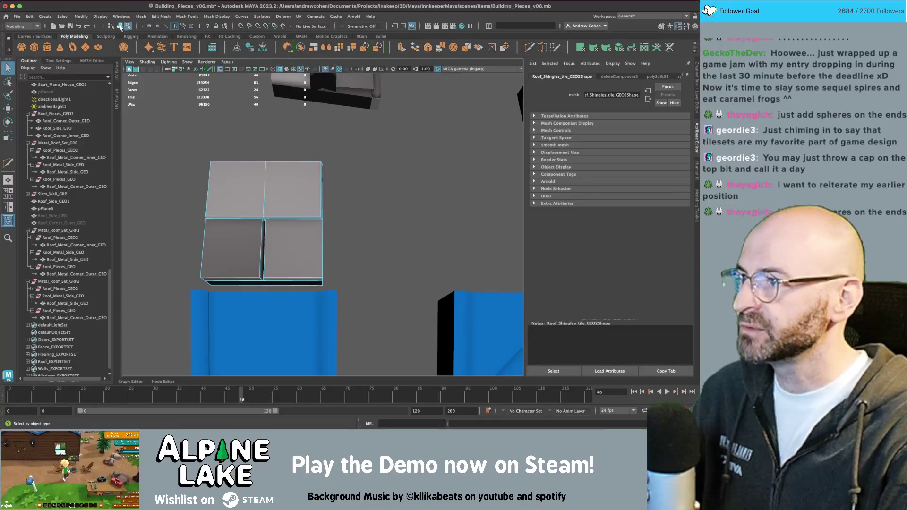
pyautogui.click(120, 27)
pyautogui.keyDown('alt'); pyautogui.moveTo(265, 203); pyautogui.dragTo(284, 189); pyautogui.keyUp('alt')
pyautogui.scroll(-5, 283, 189)
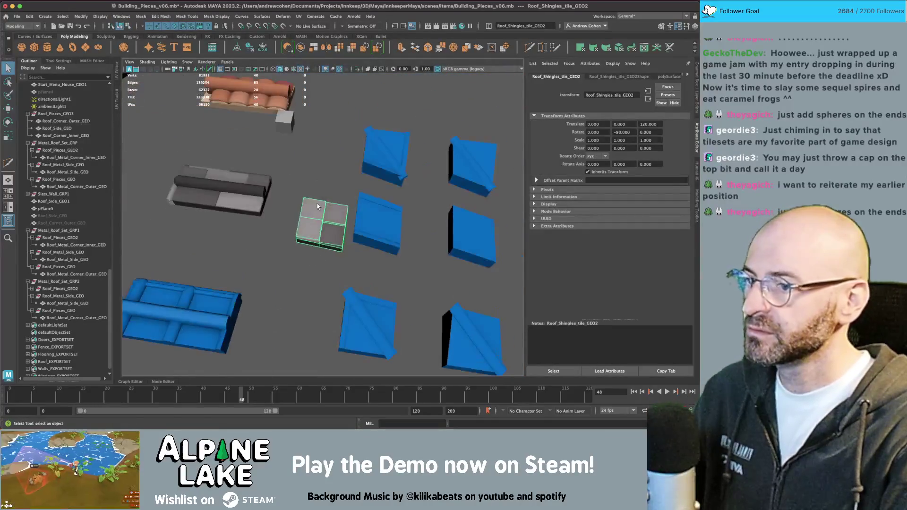
# - Parent the shingle tile under Roof_Metal_Side_GEO
pyautogui.press('w')
pyautogui.keyDown('alt'); pyautogui.moveTo(369, 215); pyautogui.dragTo(325, 229); pyautogui.keyUp('alt')
pyautogui.press('q')
pyautogui.click(357, 263)
pyautogui.click(68, 260)
pyautogui.press('f')
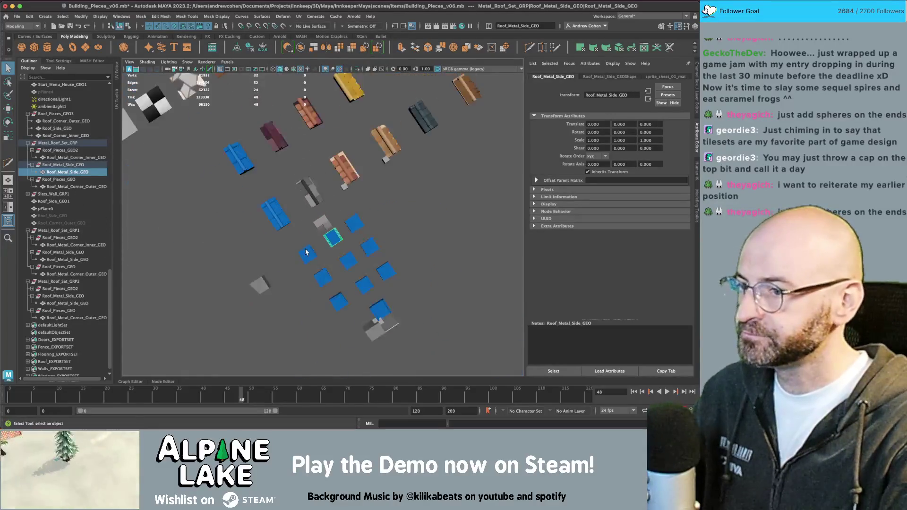
pyautogui.hotkey('ctrl', 'z')
pyautogui.hotkey('ctrl', 'z')
pyautogui.hotkey('ctrl', 'z')
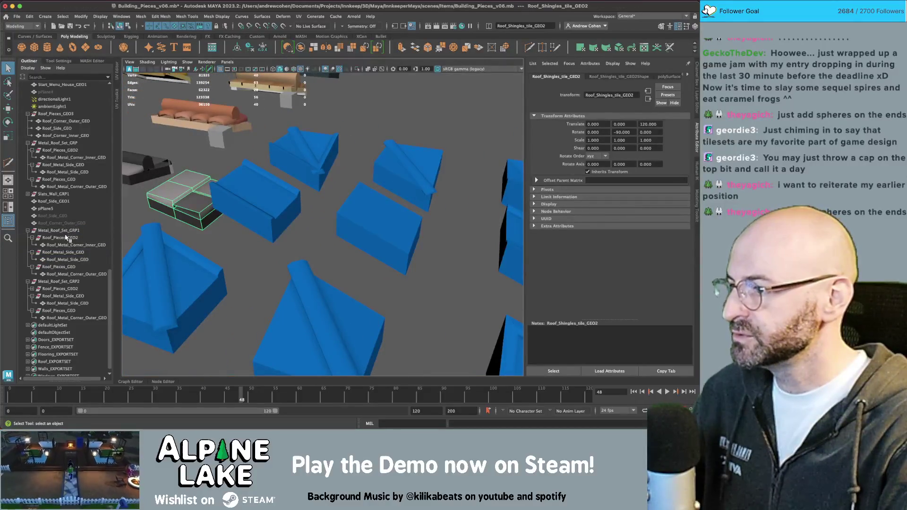
pyautogui.keyDown('ctrl'); pyautogui.click(63, 253); pyautogui.keyUp('ctrl')
pyautogui.press('p')
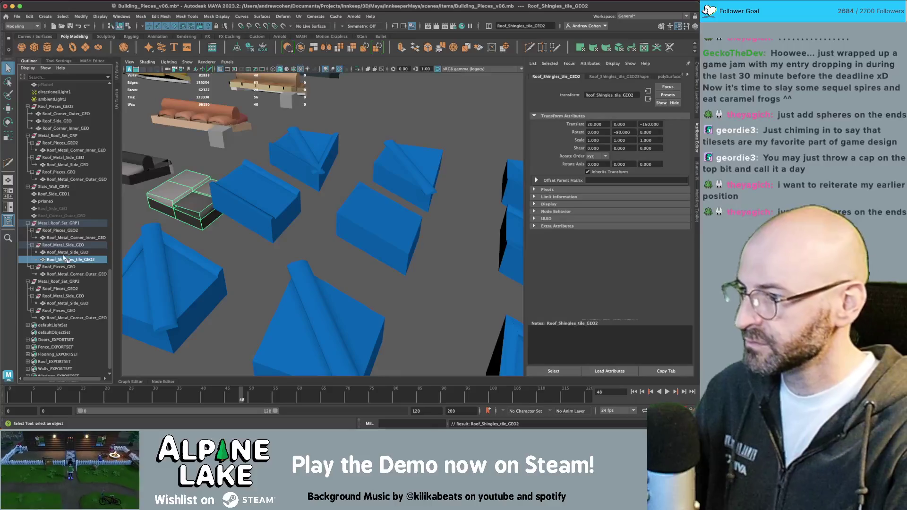
# - Move the shingle tile to Translate Z 160 onto the blue roof piece
pyautogui.press('w')
pyautogui.moveTo(249, 194); pyautogui.dragTo(395, 234, button='middle')
pyautogui.hotkey('ctrl', 'z')
pyautogui.moveTo(395, 234)
pyautogui.keyDown('alt'); pyautogui.mouseDown()
pyautogui.moveTo(246, 206)
pyautogui.moveTo(275, 174)
pyautogui.mouseUp(); pyautogui.keyUp('alt')
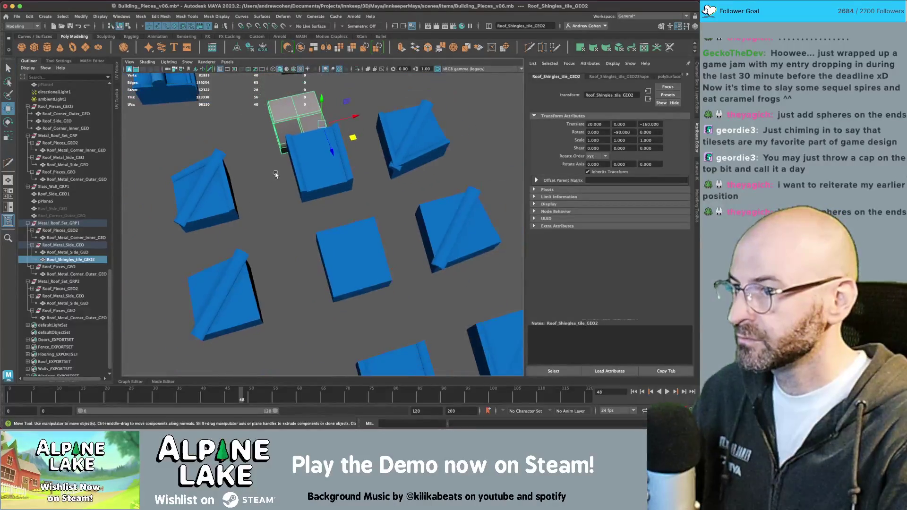
pyautogui.moveTo(354, 138)
pyautogui.mouseDown(button='middle')
pyautogui.moveTo(362, 246)
pyautogui.moveTo(384, 283)
pyautogui.mouseUp(button='middle')
pyautogui.scroll(5, 366, 248)
pyautogui.scroll(-3, 366, 247)
pyautogui.scroll(1, 366, 247)
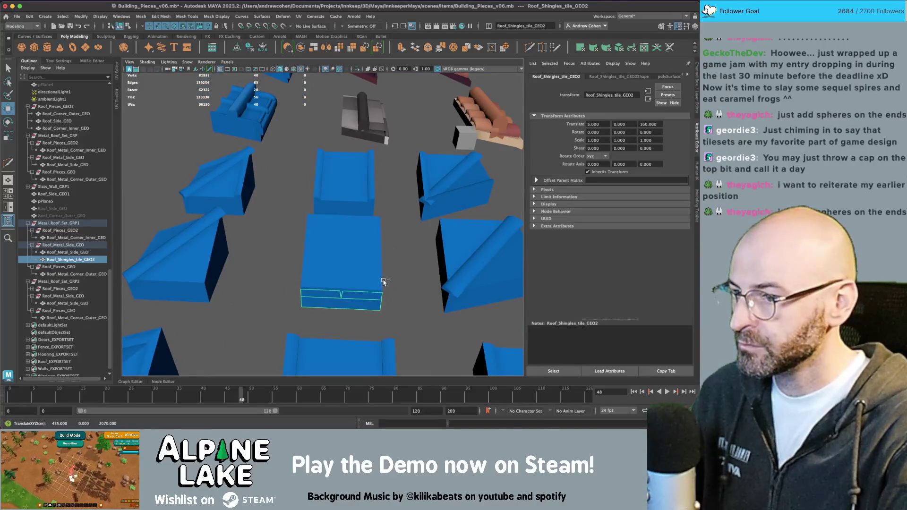
pyautogui.keyDown('alt'); pyautogui.moveTo(358, 268); pyautogui.dragTo(400, 224); pyautogui.keyUp('alt')
# - Stretch the tile about 1.66 times taller in Y and freeze its transformations
pyautogui.press('d')
pyautogui.press('v')
pyautogui.press('r')
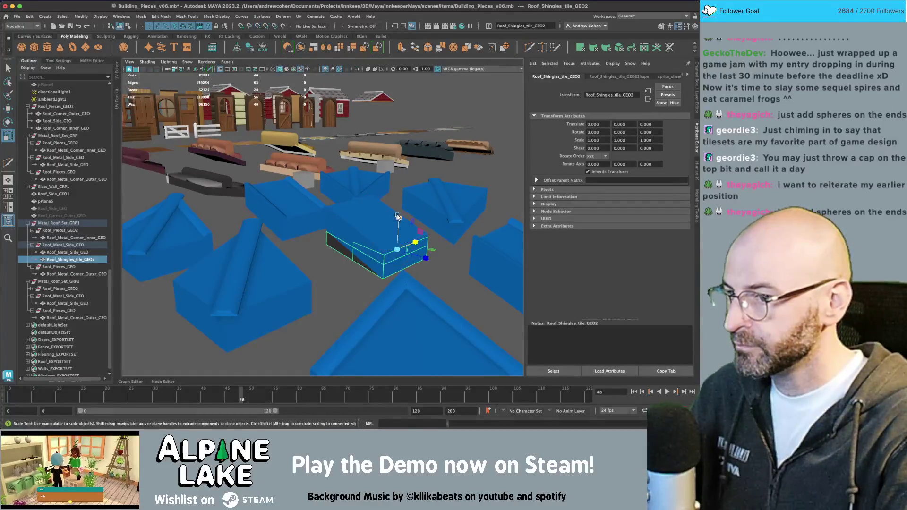
pyautogui.moveTo(398, 218)
pyautogui.keyDown('alt'); pyautogui.mouseDown()
pyautogui.moveTo(404, 203)
pyautogui.moveTo(409, 216)
pyautogui.moveTo(391, 237)
pyautogui.moveTo(387, 222)
pyautogui.mouseUp(); pyautogui.keyUp('alt')
pyautogui.press('w')
pyautogui.press('f')
pyautogui.moveTo(318, 227)
pyautogui.mouseDown()
pyautogui.moveTo(323, 206)
pyautogui.moveTo(373, 215)
pyautogui.mouseUp()
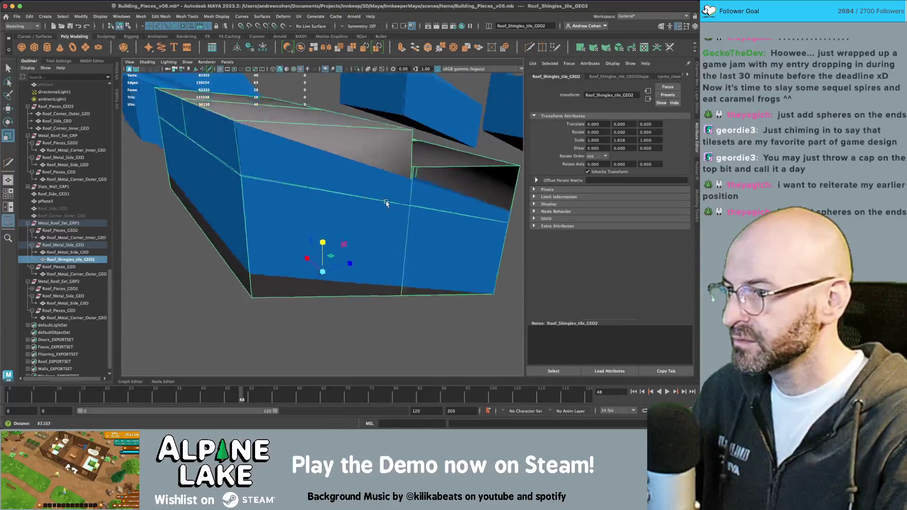
pyautogui.scroll(5, 350, 208)
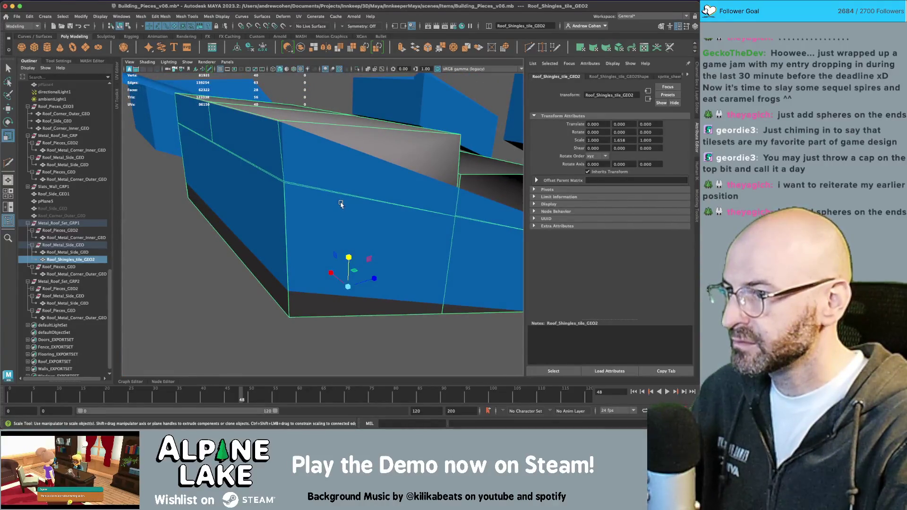
pyautogui.moveTo(341, 204)
pyautogui.keyDown('alt'); pyautogui.mouseDown()
pyautogui.moveTo(394, 199)
pyautogui.moveTo(366, 174)
pyautogui.moveTo(375, 156)
pyautogui.mouseUp(); pyautogui.keyUp('alt')
pyautogui.hotkey('ctrl', 'shift', 'f')
pyautogui.press('q')
pyautogui.rightClick(376, 155)
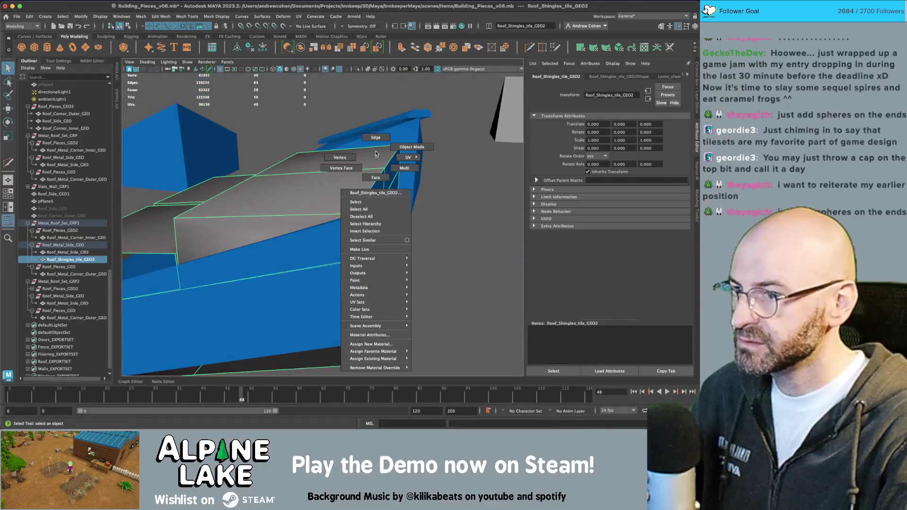
# - Slide one top edge of the shingle block to follow the roof slope
pyautogui.click(377, 141)
pyautogui.click(370, 187)
pyautogui.press('w')
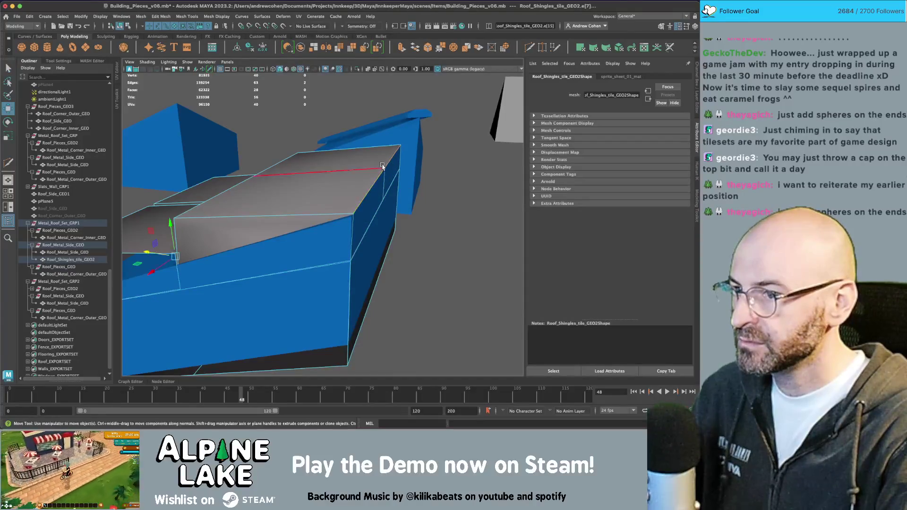
pyautogui.click(70, 62)
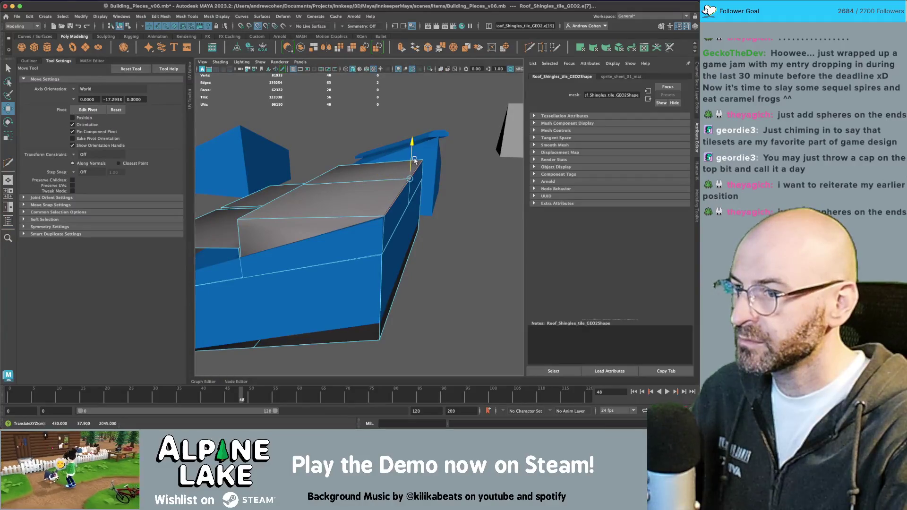
pyautogui.keyDown('alt'); pyautogui.moveTo(381, 144); pyautogui.dragTo(372, 148); pyautogui.keyUp('alt')
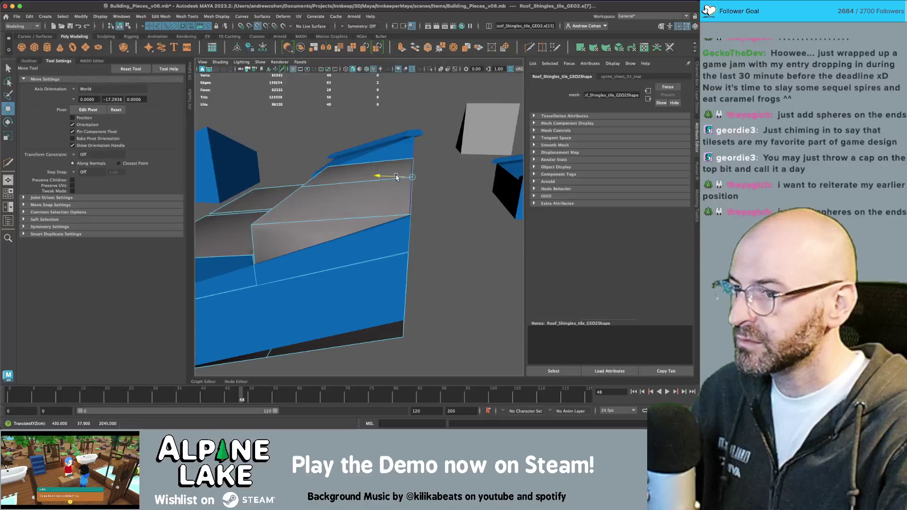
pyautogui.moveTo(396, 176); pyautogui.dragTo(409, 178)
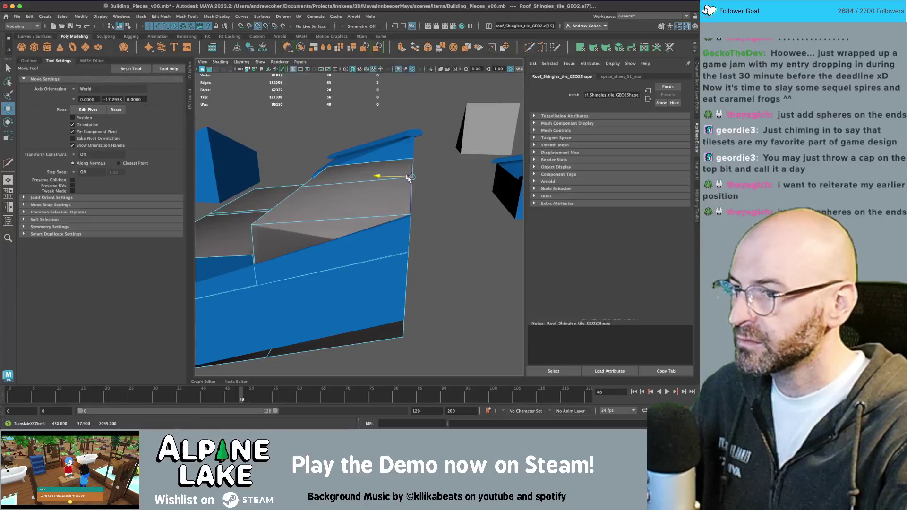
pyautogui.click(119, 26)
pyautogui.press('q')
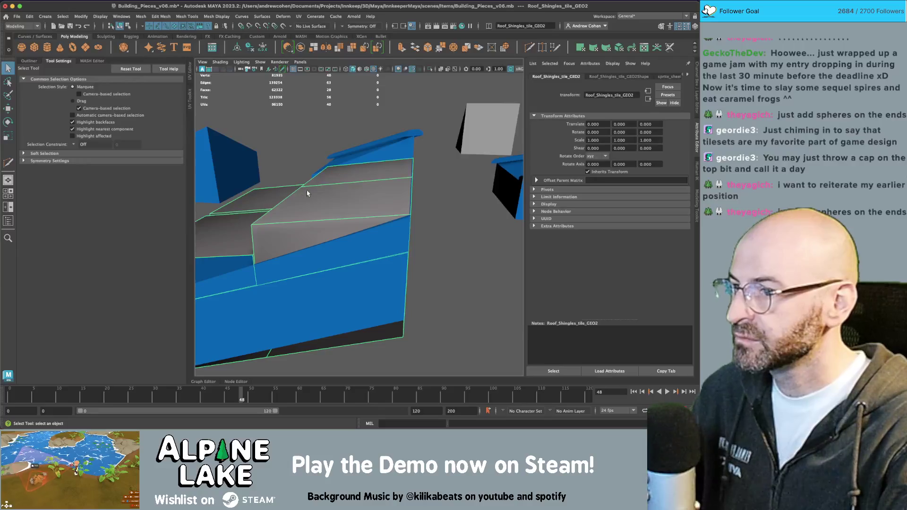
# - Move the remaining top edges to match the slope, then return to Object Mode
pyautogui.press('w')
pyautogui.scroll(-5, 312, 195)
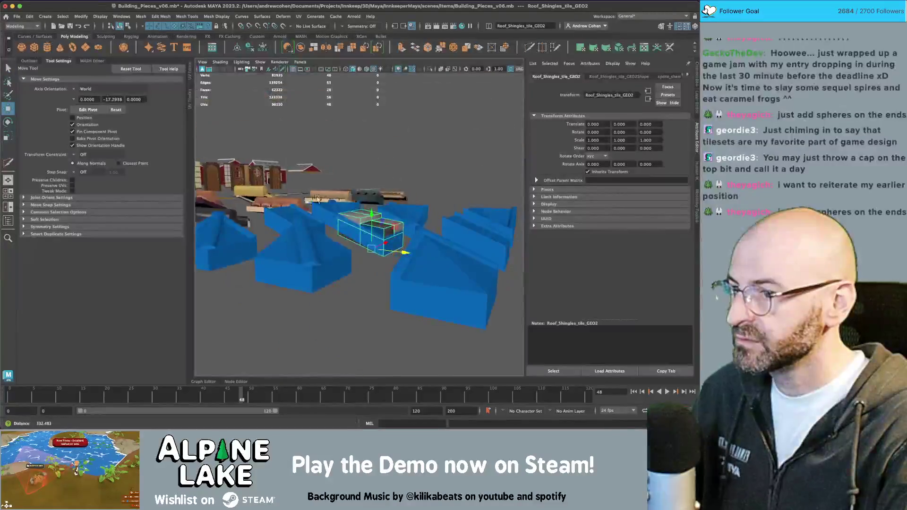
pyautogui.scroll(5, 314, 196)
pyautogui.press('q')
pyautogui.moveTo(314, 201); pyautogui.dragTo(319, 184, button='right')
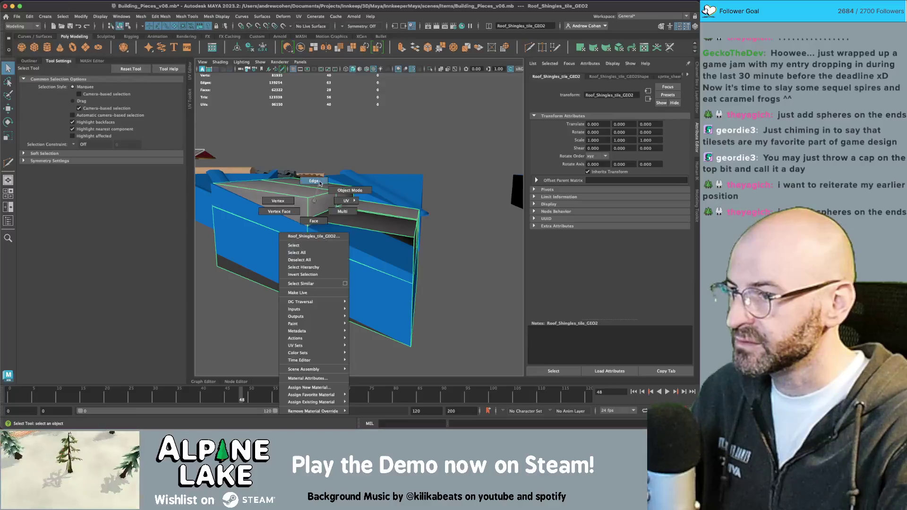
pyautogui.moveTo(321, 189)
pyautogui.keyDown('alt'); pyautogui.mouseDown()
pyautogui.moveTo(405, 228)
pyautogui.moveTo(366, 202)
pyautogui.moveTo(387, 193)
pyautogui.moveTo(361, 195)
pyautogui.moveTo(170, 61)
pyautogui.mouseUp(); pyautogui.keyUp('alt')
pyautogui.keyDown('shift'); pyautogui.click(404, 228); pyautogui.keyUp('shift')
pyautogui.press('w')
pyautogui.press('F8')
pyautogui.press('q')
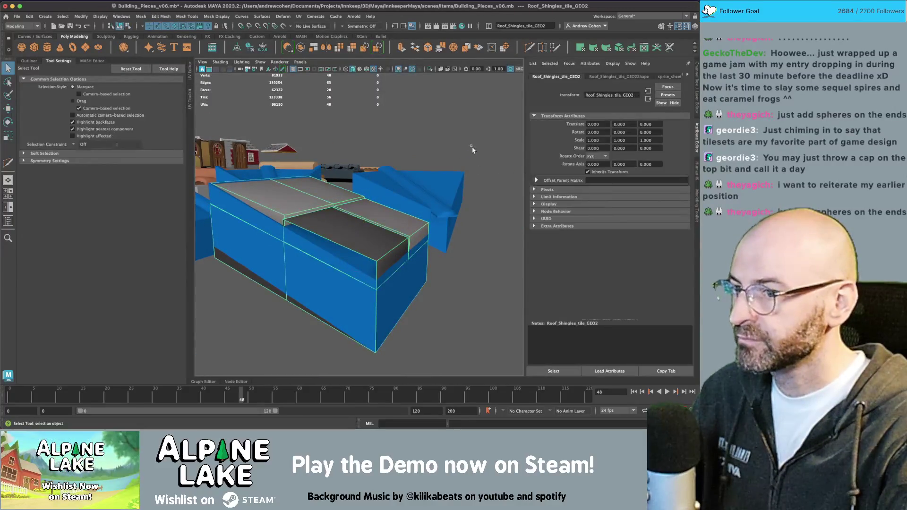
pyautogui.moveTo(342, 265)
pyautogui.keyDown('alt'); pyautogui.mouseDown()
pyautogui.moveTo(356, 255)
pyautogui.moveTo(342, 260)
pyautogui.moveTo(357, 304)
pyautogui.moveTo(411, 222)
pyautogui.moveTo(395, 217)
pyautogui.moveTo(381, 189)
pyautogui.mouseUp(); pyautogui.keyUp('alt')
# - Move the bottom face strip's UV shell onto a palette colour swatch
pyautogui.scroll(-3, 350, 283)
pyautogui.press('f')
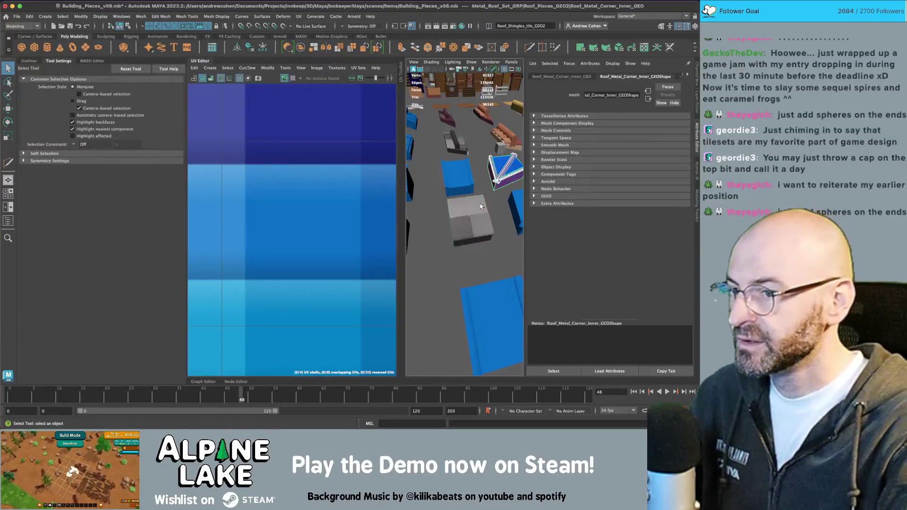
pyautogui.press('f')
pyautogui.moveTo(267, 208); pyautogui.dragTo(278, 284, button='right')
pyautogui.click(215, 226)
pyautogui.moveTo(215, 226)
pyautogui.mouseDown()
pyautogui.moveTo(290, 229)
pyautogui.moveTo(289, 239)
pyautogui.moveTo(351, 235)
pyautogui.mouseUp()
pyautogui.click(348, 204)
pyautogui.press('q')
pyautogui.press('w')
pyautogui.click(287, 237)
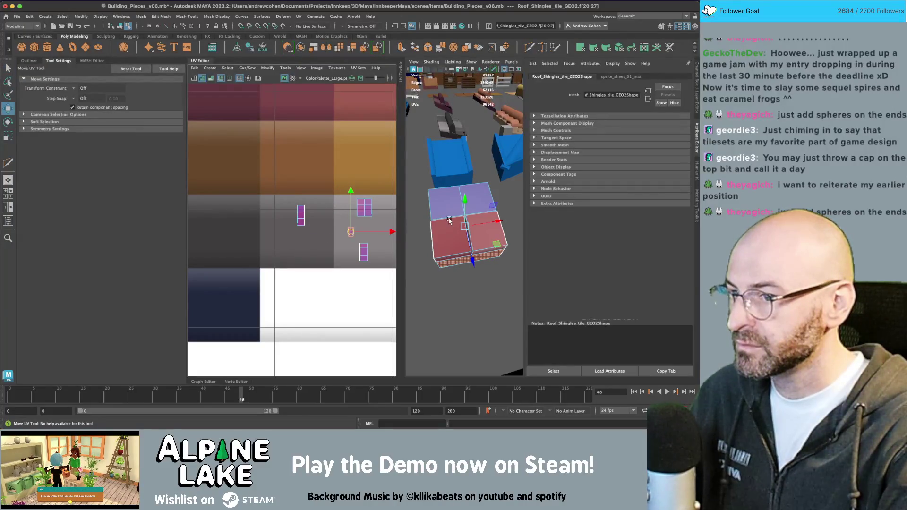
pyautogui.press('q')
# - Move a front roof face's UVs onto a red palette swatch
pyautogui.click(501, 235)
pyautogui.keyDown('shift'); pyautogui.click(449, 238); pyautogui.keyUp('shift')
pyautogui.keyDown('alt'); pyautogui.moveTo(472, 293); pyautogui.dragTo(472, 260); pyautogui.keyUp('alt')
pyautogui.click(473, 259)
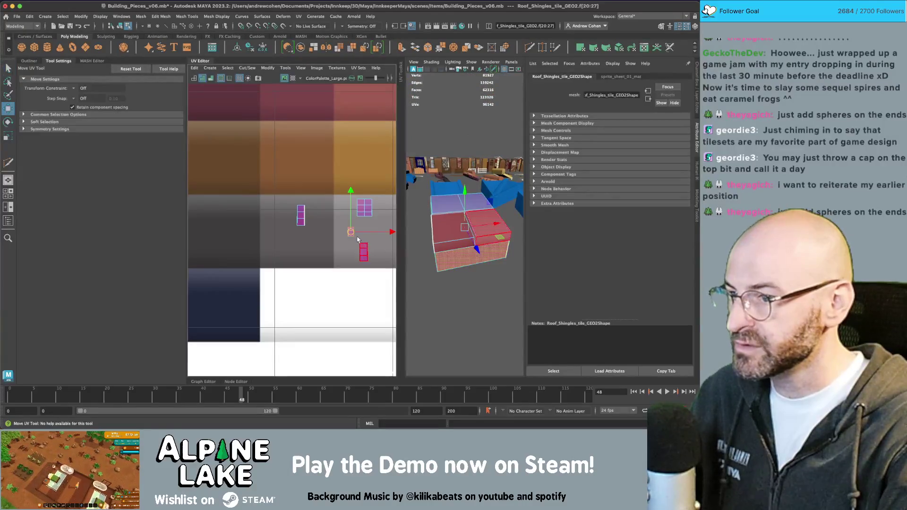
pyautogui.click(453, 232)
pyautogui.press('w')
pyautogui.moveTo(300, 217); pyautogui.dragTo(348, 231)
pyautogui.press('q')
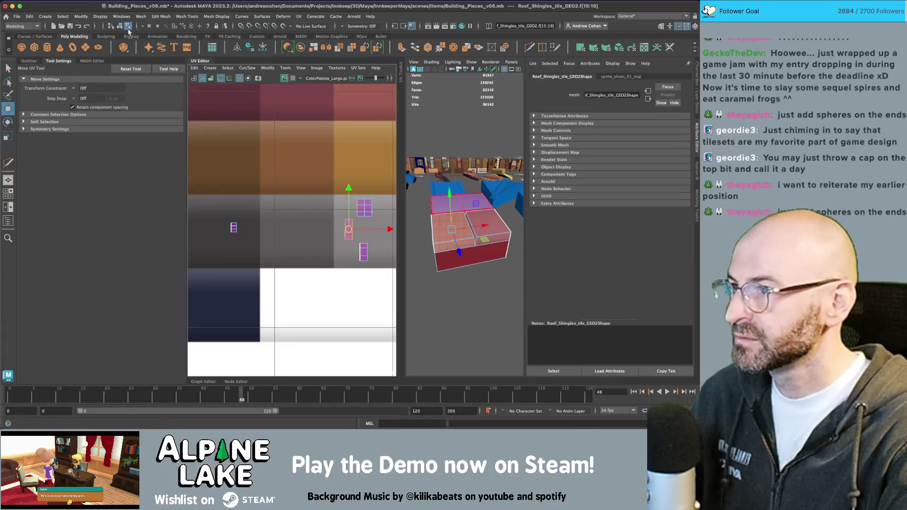
pyautogui.press('F8')
pyautogui.click(477, 307)
pyautogui.moveTo(477, 307)
pyautogui.keyDown('alt'); pyautogui.mouseDown()
pyautogui.moveTo(455, 299)
pyautogui.moveTo(457, 222)
pyautogui.mouseUp(); pyautogui.keyUp('alt')
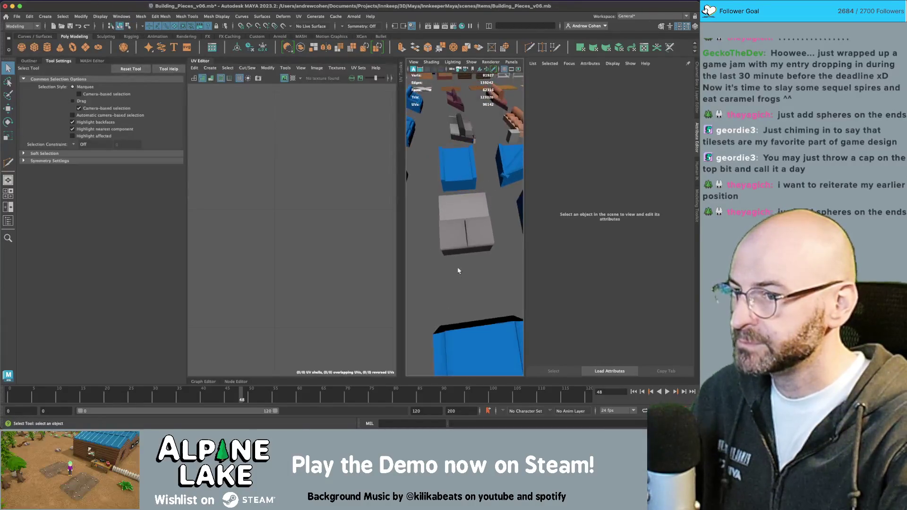
# - Close the UV Editor and select the neighbouring shingle tile piece
pyautogui.click(199, 67)
pyautogui.scroll(-3, 343, 202)
pyautogui.scroll(-2, 343, 202)
pyautogui.moveTo(343, 202)
pyautogui.keyDown('alt'); pyautogui.mouseDown()
pyautogui.moveTo(385, 227)
pyautogui.moveTo(373, 229)
pyautogui.mouseUp(); pyautogui.keyUp('alt')
pyautogui.scroll(2, 385, 227)
pyautogui.click(444, 200)
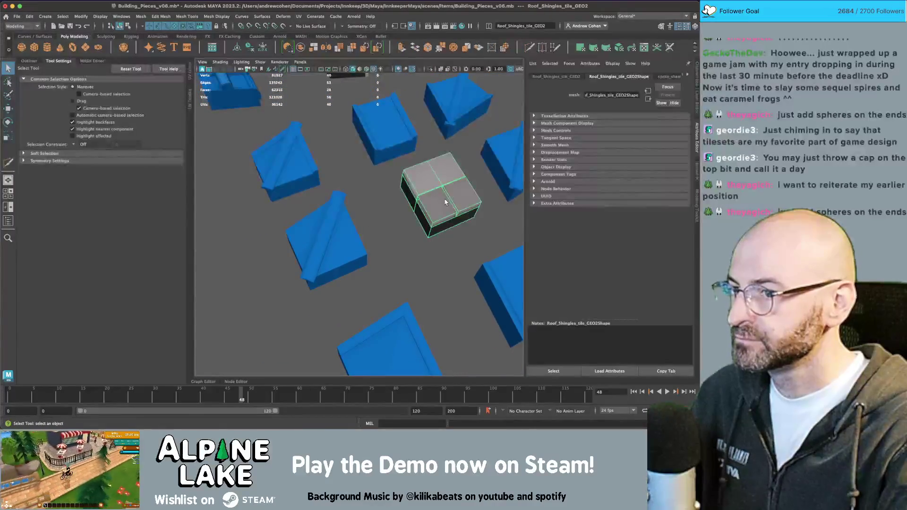
pyautogui.press('w')
pyautogui.click(326, 238)
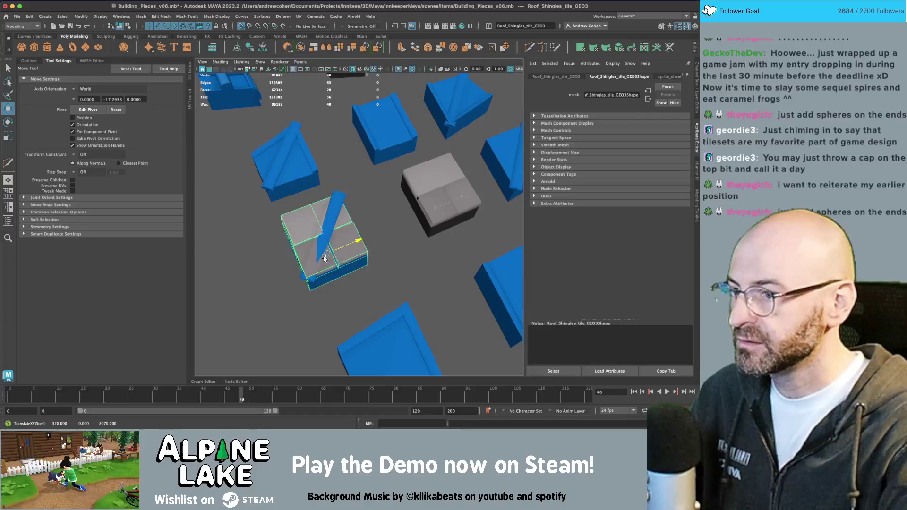
# - Duplicate the tile and snap-rotate the copy around Y to a right angle
pyautogui.press('e')
pyautogui.hotkey('ctrl', 'd')
pyautogui.scroll(3, 370, 222)
pyautogui.moveTo(349, 255)
pyautogui.mouseDown()
pyautogui.moveTo(356, 282)
pyautogui.moveTo(303, 296)
pyautogui.mouseUp()
pyautogui.press('j')
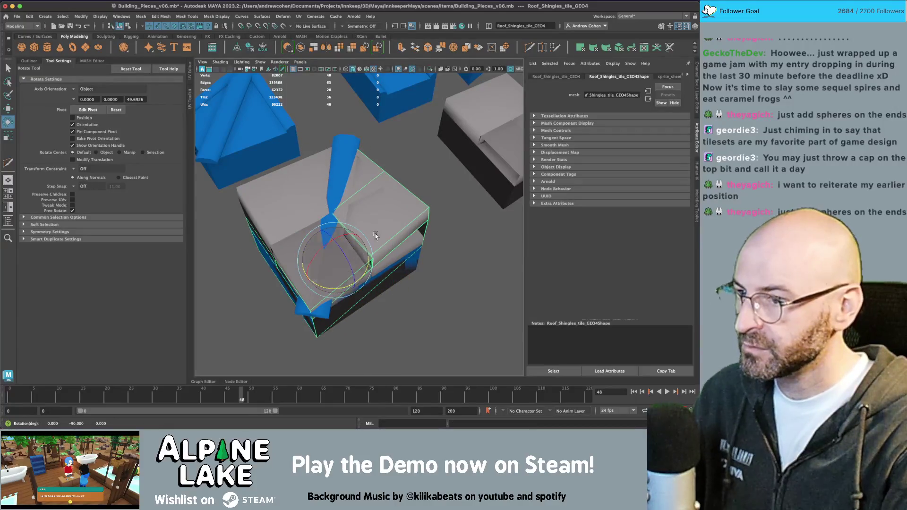
pyautogui.moveTo(396, 210)
pyautogui.keyDown('alt'); pyautogui.mouseDown()
pyautogui.moveTo(402, 204)
pyautogui.moveTo(387, 210)
pyautogui.mouseUp(); pyautogui.keyUp('alt')
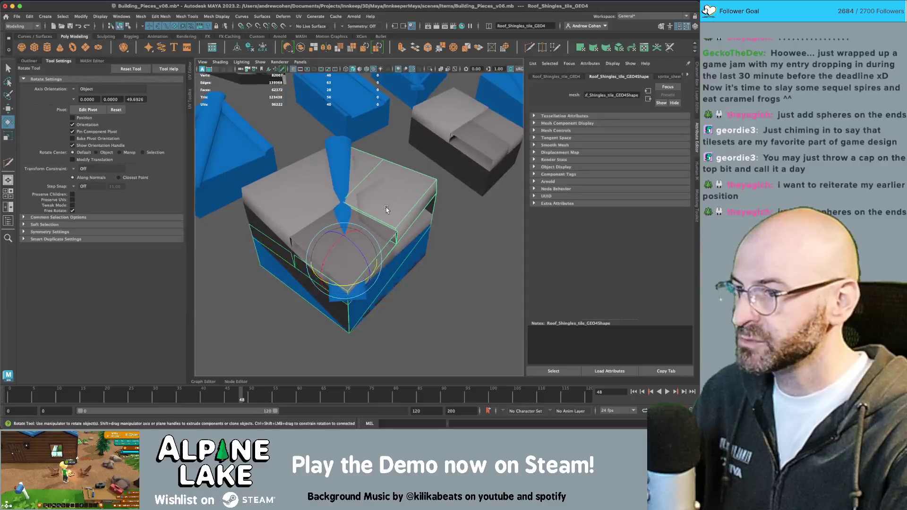
pyautogui.press('q')
# - Select the original shingle tile together with its rotated copy
pyautogui.scroll(-5, 290, 198)
pyautogui.moveTo(291, 197)
pyautogui.keyDown('alt'); pyautogui.mouseDown()
pyautogui.moveTo(340, 196)
pyautogui.moveTo(460, 145)
pyautogui.mouseUp(); pyautogui.keyUp('alt')
pyautogui.press('w')
pyautogui.click(392, 195)
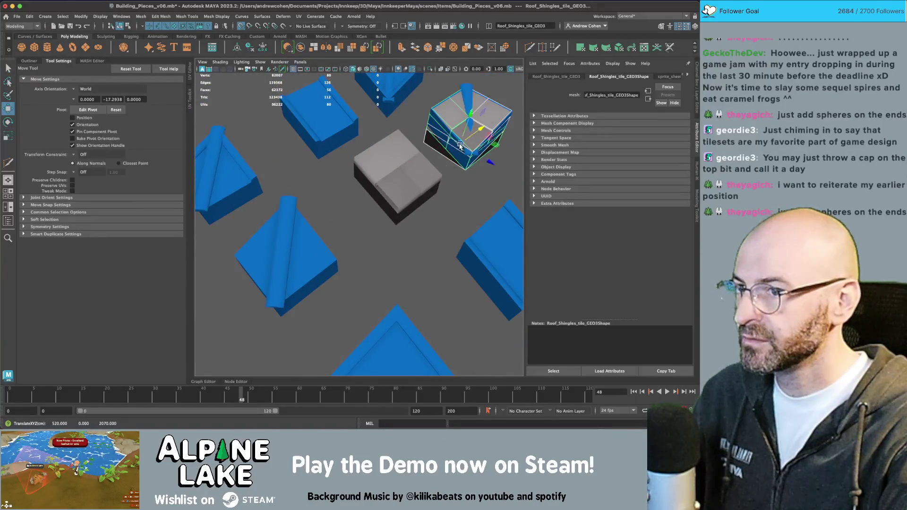
pyautogui.press('f')
pyautogui.keyDown('alt'); pyautogui.moveTo(373, 141); pyautogui.dragTo(349, 154); pyautogui.keyUp('alt')
pyautogui.press('q')
pyautogui.click(350, 159)
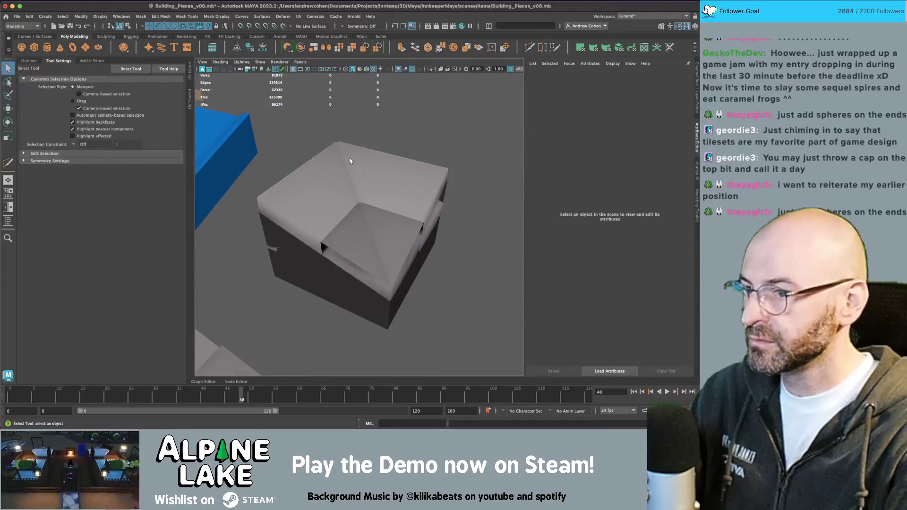
pyautogui.click(332, 190)
pyautogui.press('space')
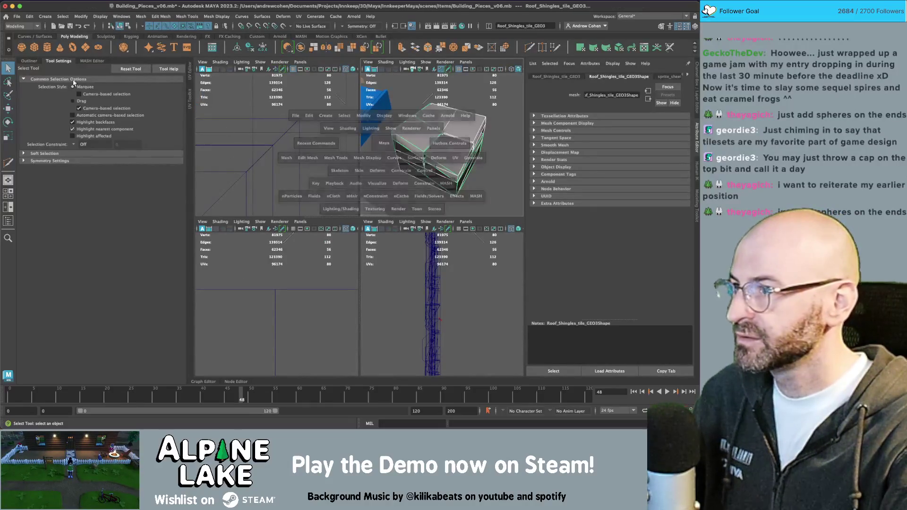
# - Combine the two crossed shingle tiles into a single mesh, redoing the combine once
pyautogui.click(29, 60)
pyautogui.press('space')
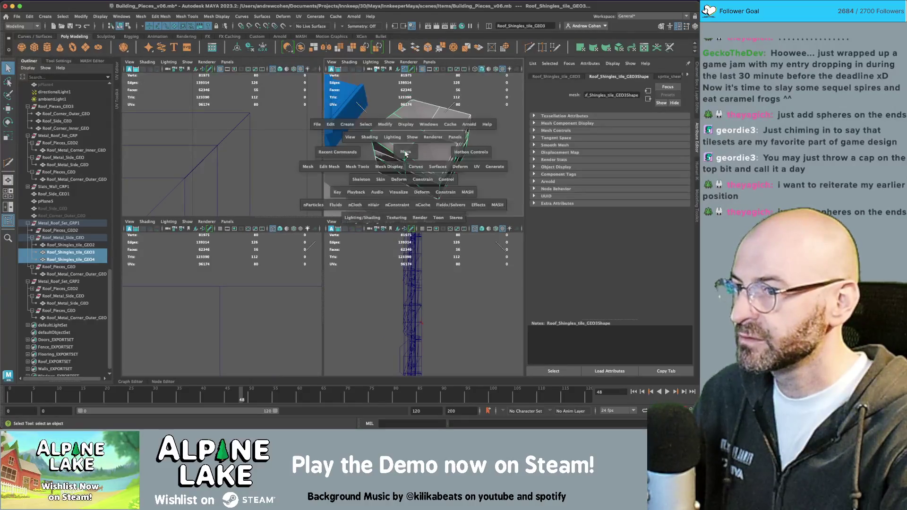
pyautogui.click(301, 47)
pyautogui.hotkey('ctrl', 'z')
pyautogui.hotkey('ctrl', 'z')
pyautogui.hotkey('ctrl', 'z')
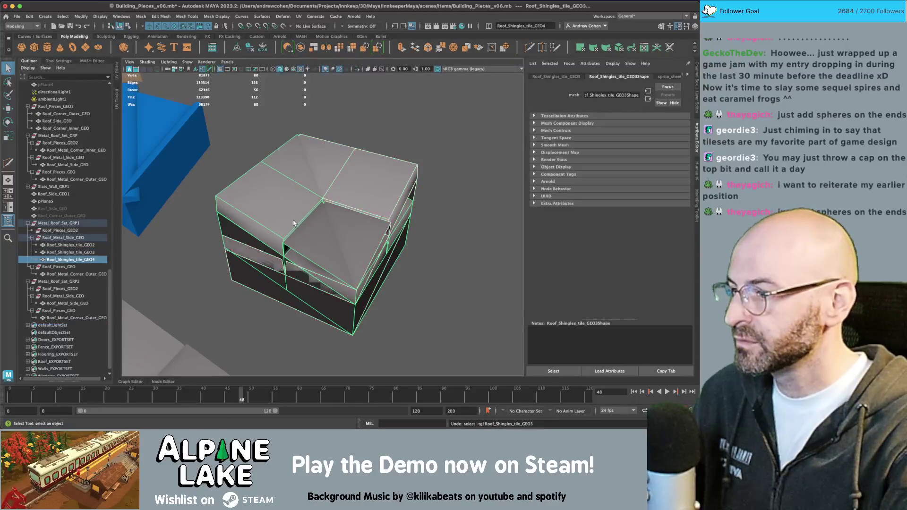
pyautogui.click(261, 222)
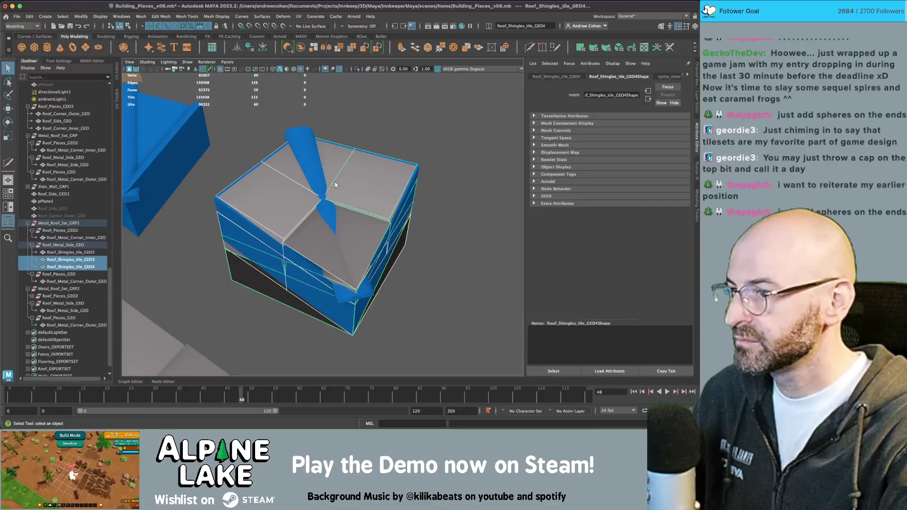
pyautogui.click(297, 48)
# - Move the combined mesh into Metal_Roof_Set_GRP1's roof pieces and delete Roof_Metal_Corner_Inner_GEO
pyautogui.moveTo(67, 333); pyautogui.dragTo(66, 231)
pyautogui.click(100, 237)
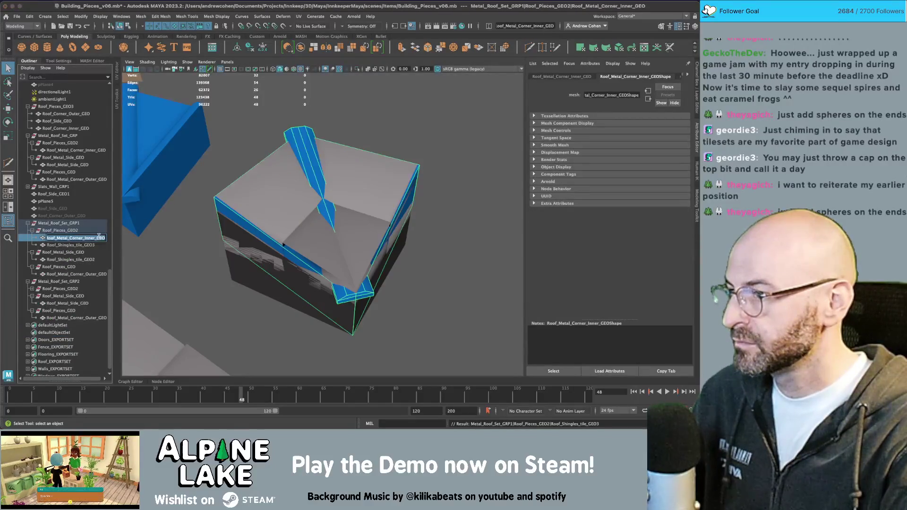
pyautogui.press('Delete')
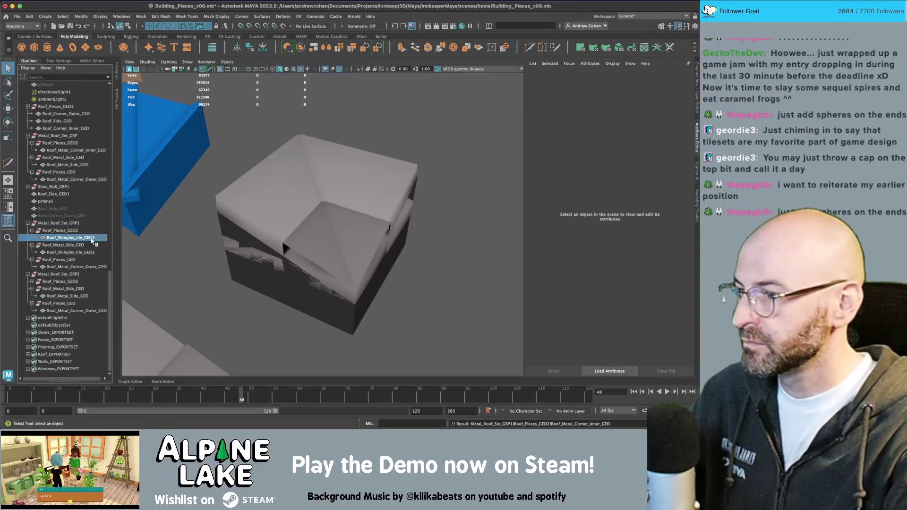
# - Rename the combined mesh Roof_Shingle_Corner_Inner_GEO, then begin renaming Roof_Shingles_tile_GEO2
pyautogui.doubleClick(70, 237)
pyautogui.write('Roof_Metal_Corner_Inner_GEO')
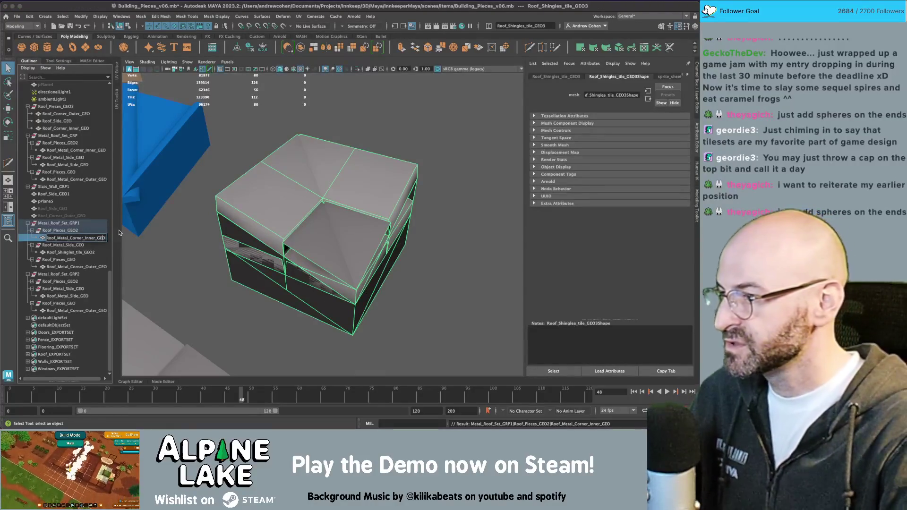
pyautogui.press('Delete')
pyautogui.press('Delete')
pyautogui.press('Delete')
pyautogui.write('Shingle')
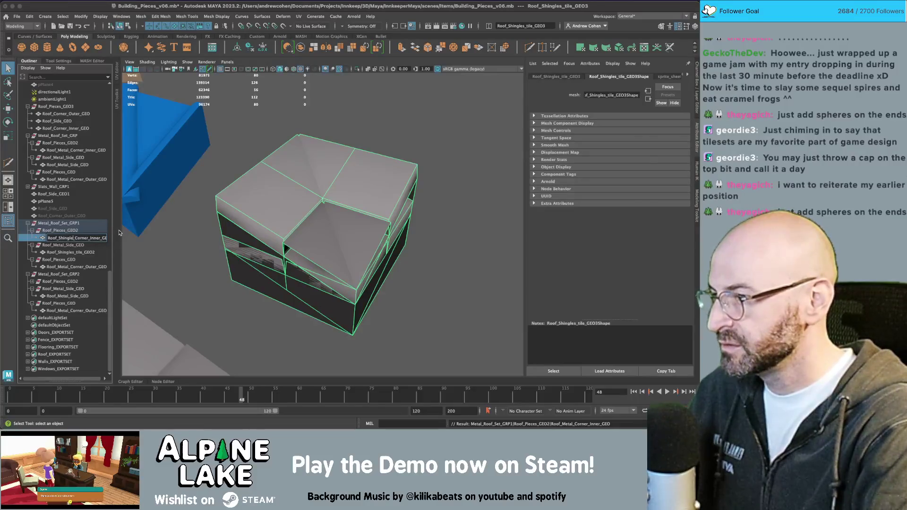
pyautogui.press('Return')
pyautogui.click(72, 251)
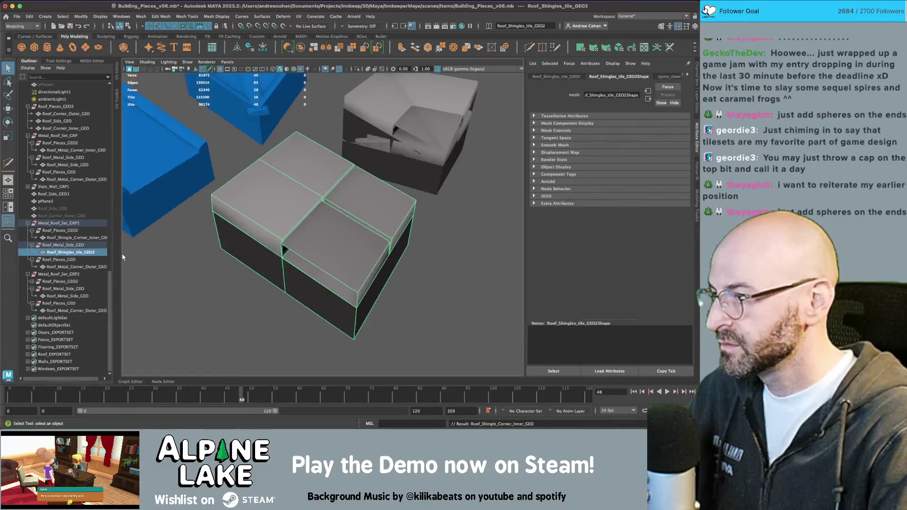
pyautogui.doubleClick(86, 252)
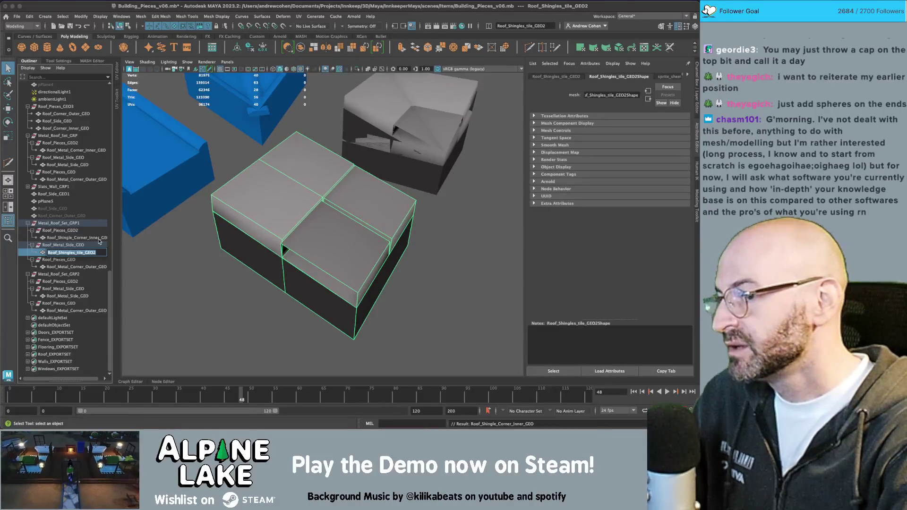
pyautogui.click(452, 223)
pyautogui.moveTo(453, 223)
pyautogui.keyDown('alt'); pyautogui.mouseDown(button='right')
pyautogui.moveTo(282, 239)
pyautogui.moveTo(339, 216)
pyautogui.moveTo(417, 153)
pyautogui.mouseUp(button='right'); pyautogui.keyUp('alt')
pyautogui.click(417, 152)
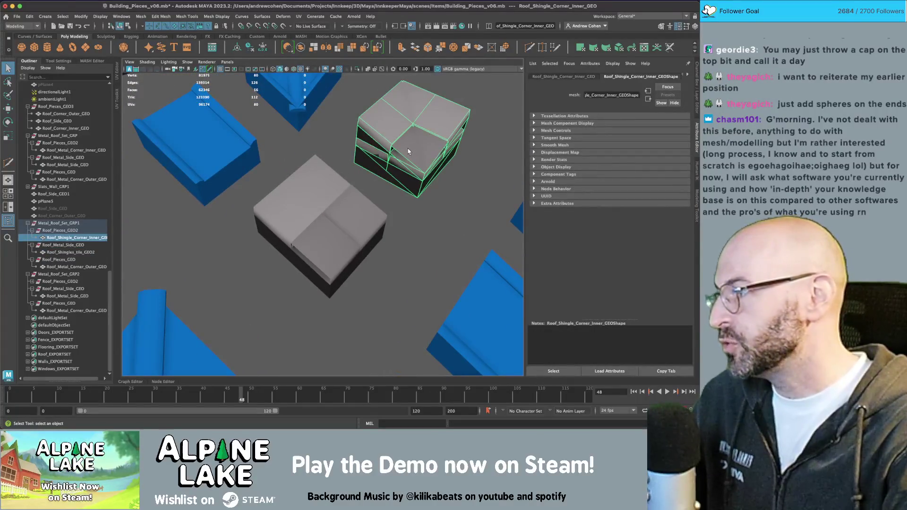
pyautogui.click(487, 121)
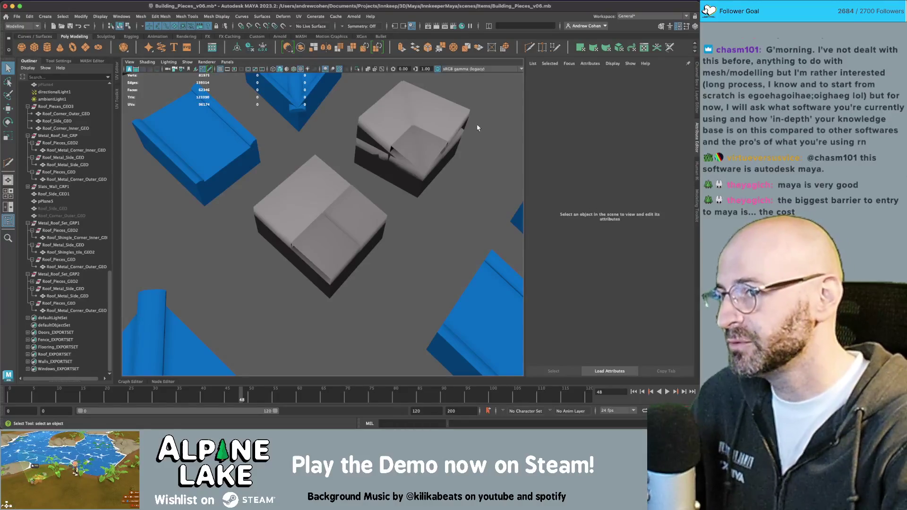
# - Zoom out to all roof pieces and inspect the shingle corner piece beside the blue pieces
pyautogui.scroll(-3, 476, 144)
pyautogui.keyDown('alt'); pyautogui.moveTo(476, 144); pyautogui.dragTo(378, 166, button='middle'); pyautogui.keyUp('alt')
pyautogui.keyDown('alt'); pyautogui.moveTo(377, 166); pyautogui.dragTo(378, 147); pyautogui.keyUp('alt')
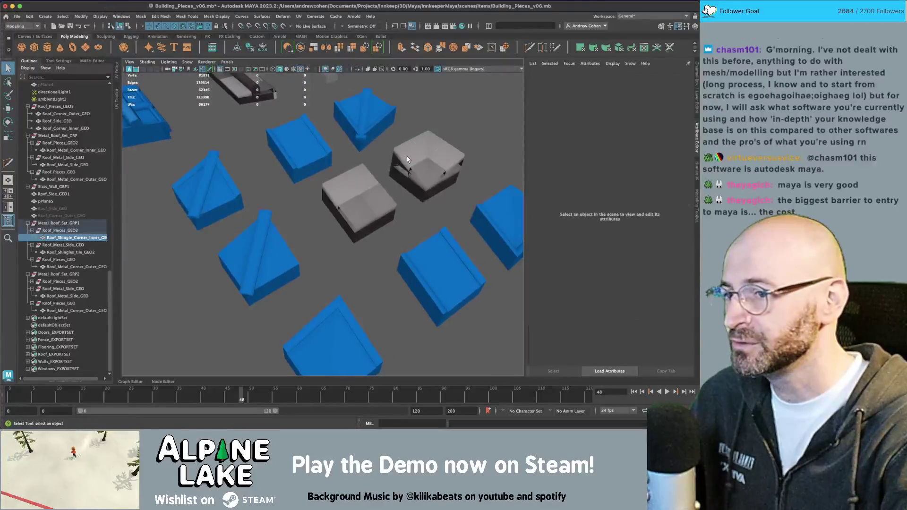
pyautogui.click(407, 156)
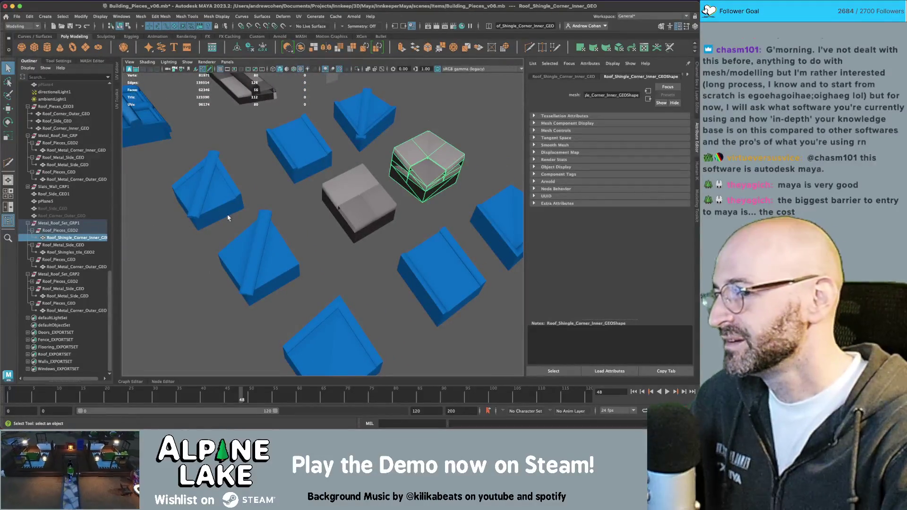
pyautogui.click(271, 230)
pyautogui.click(454, 128)
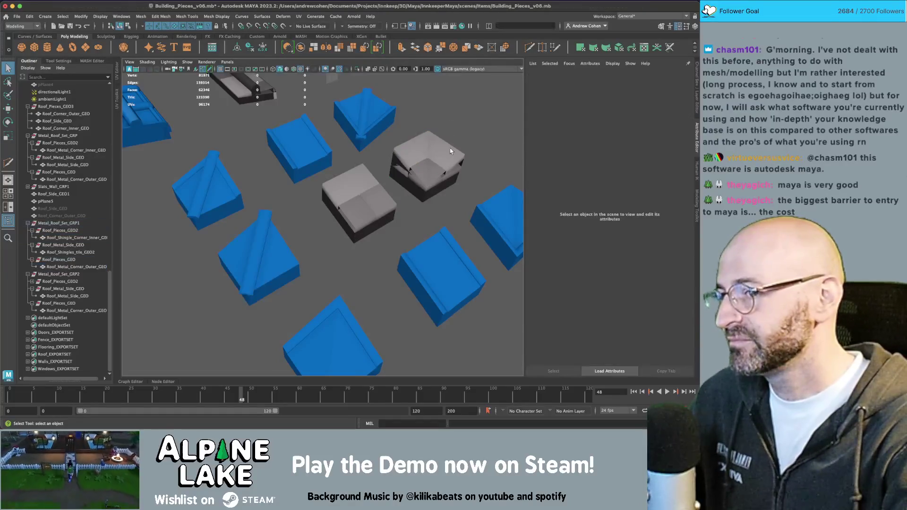
pyautogui.click(447, 152)
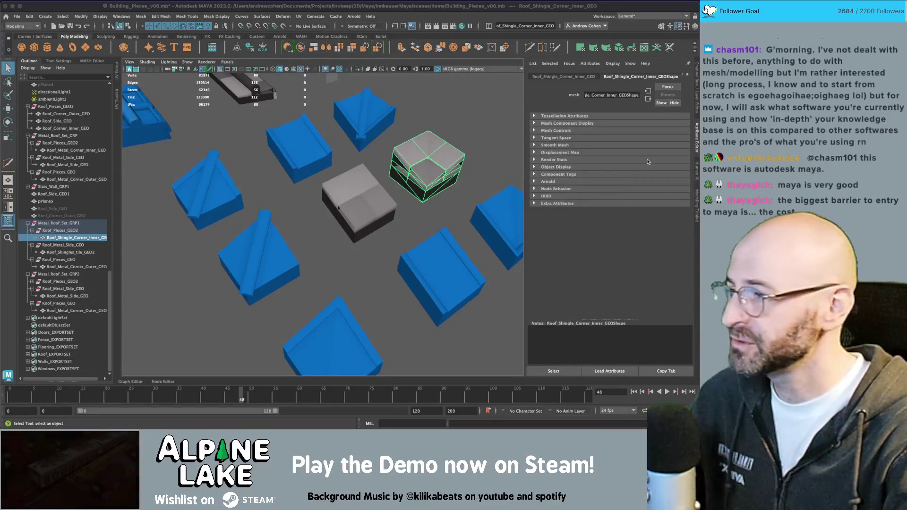
pyautogui.click(457, 136)
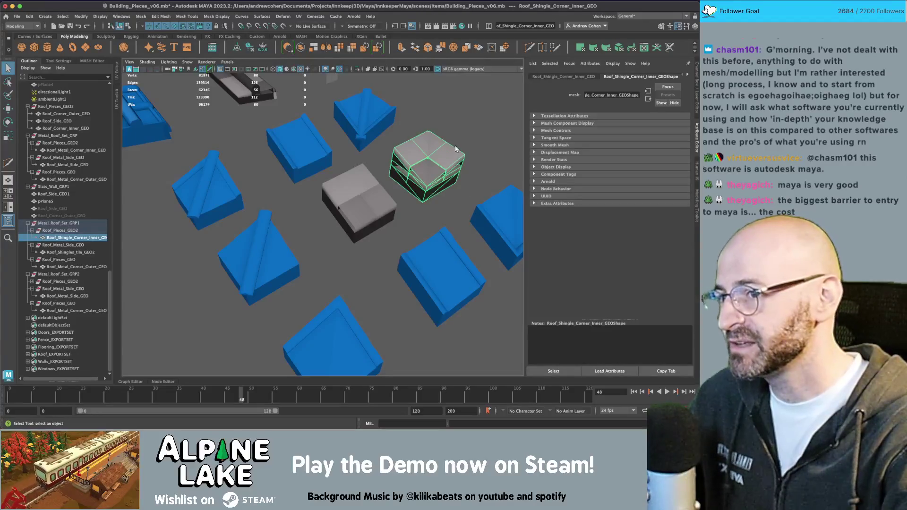
pyautogui.click(467, 146)
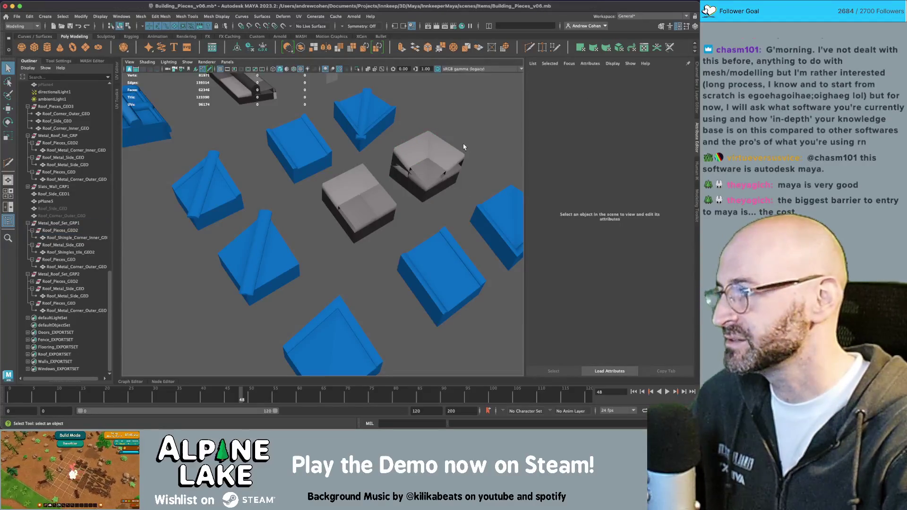
pyautogui.click(452, 151)
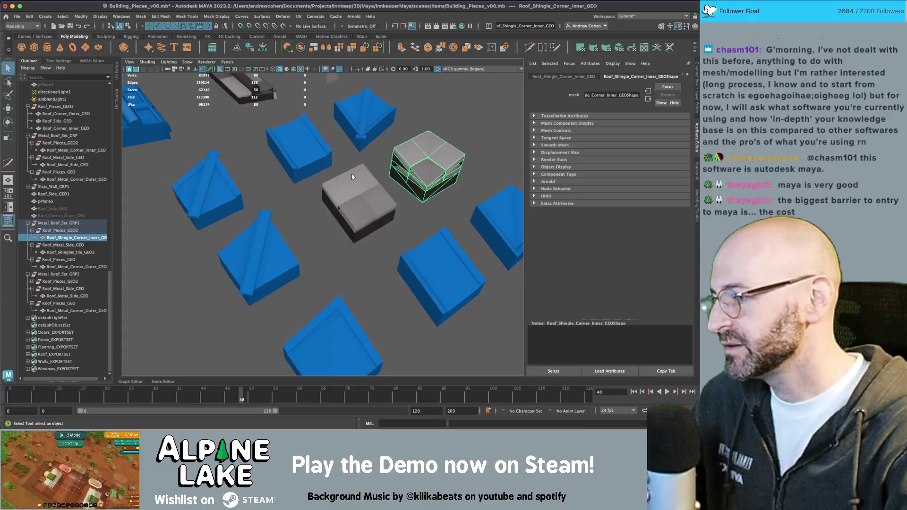
pyautogui.click(385, 168)
pyautogui.click(424, 151)
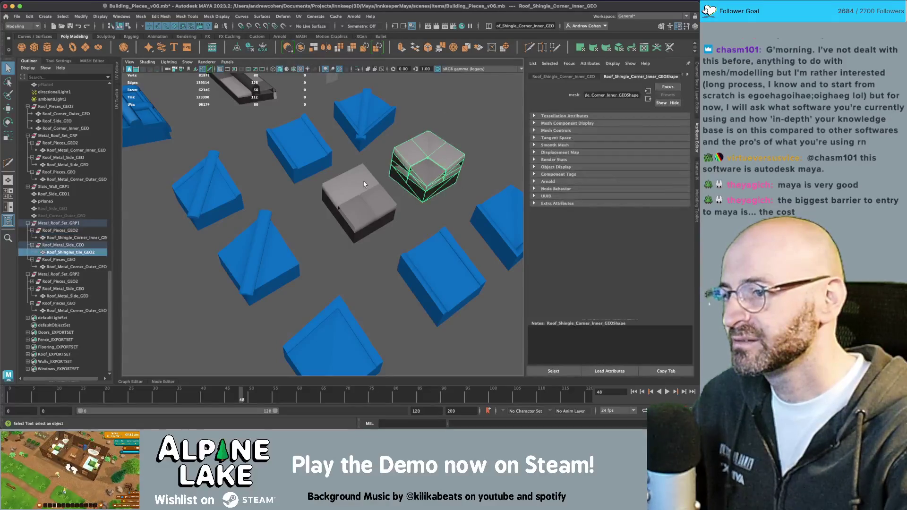
# - Duplicate the middle shingle tile as Roof_Shingles_tile_GEO3 and drag it onto the lower-left blue piece
pyautogui.click(360, 193)
pyautogui.press('w')
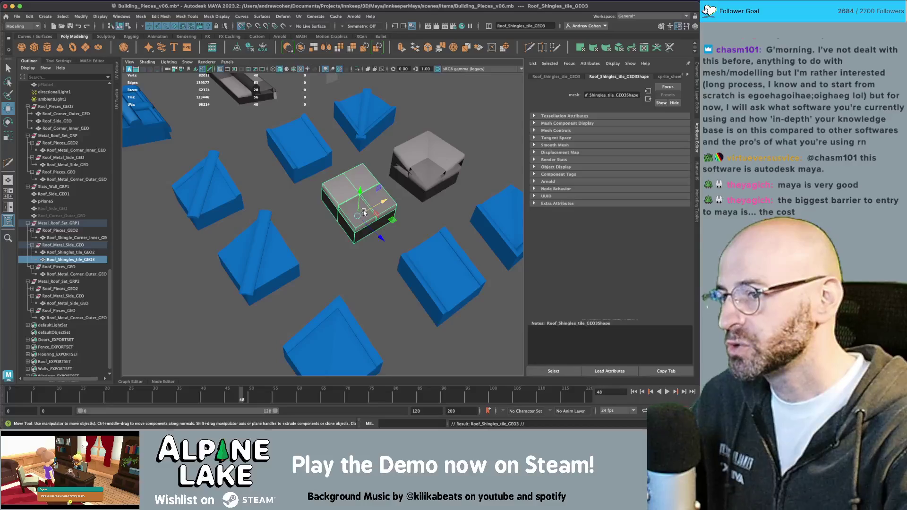
pyautogui.moveTo(361, 212); pyautogui.dragTo(271, 258)
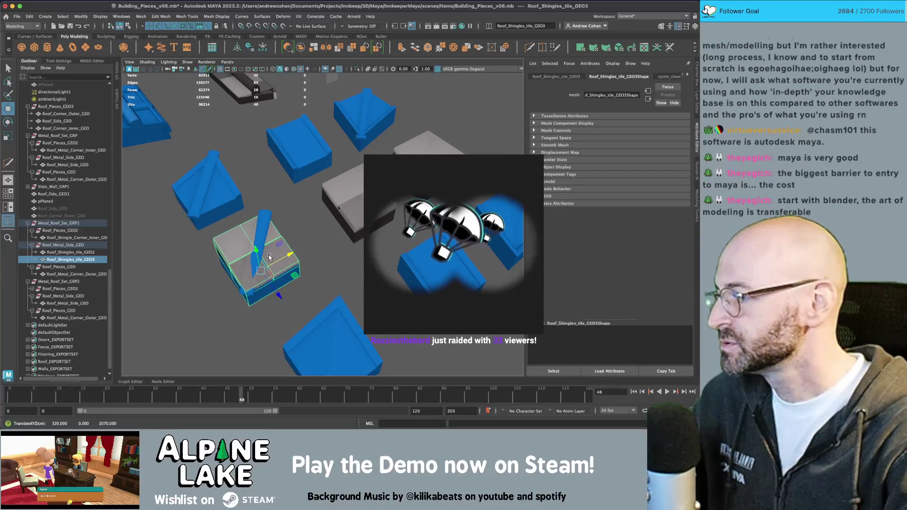